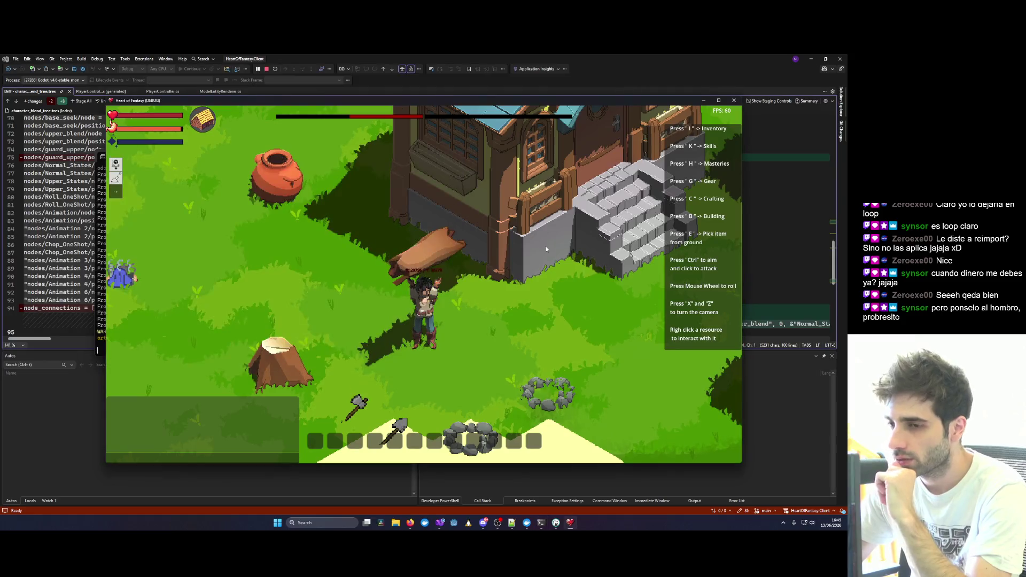
Zoom and rotate the camera around the log-carrying character toward the house.
scroll(445, 260, up, 3)
scroll(442, 261, down, 2)
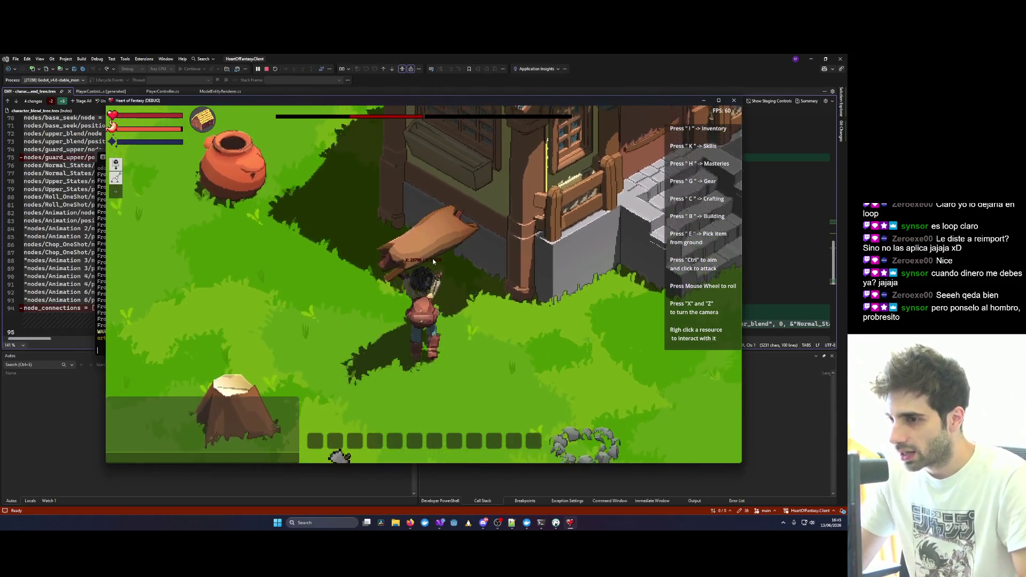
key(x)
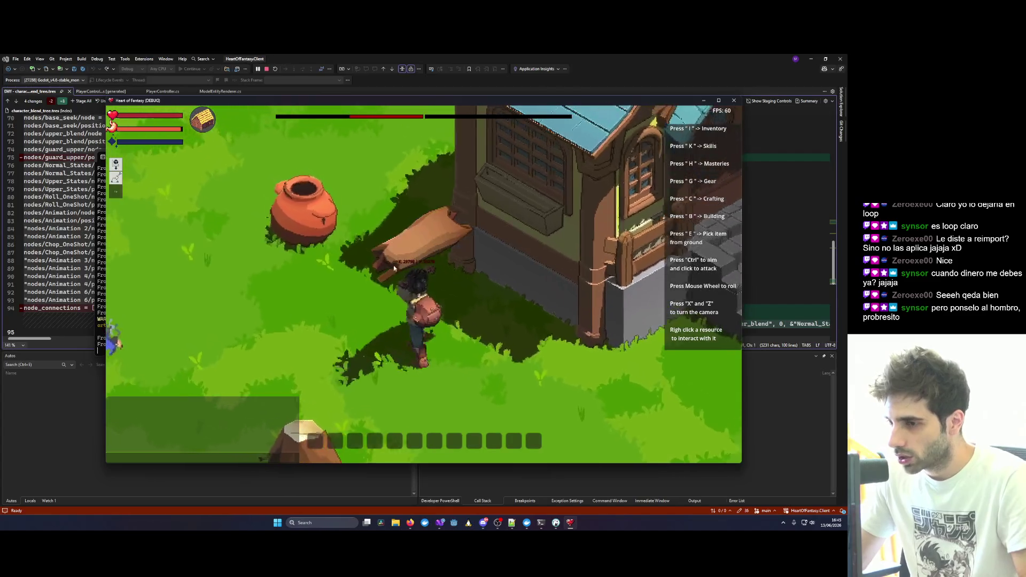
key(x)
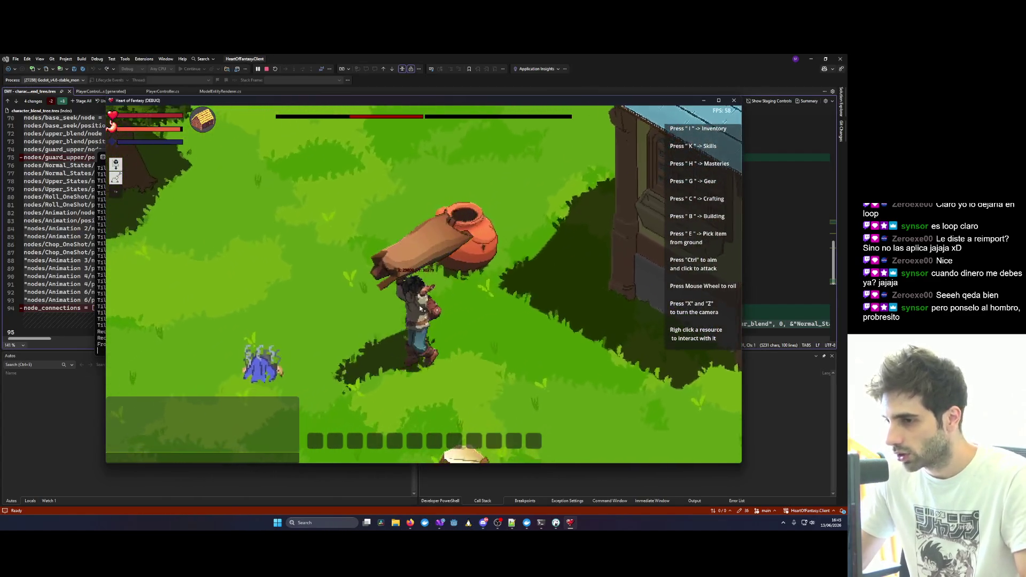
key(z)
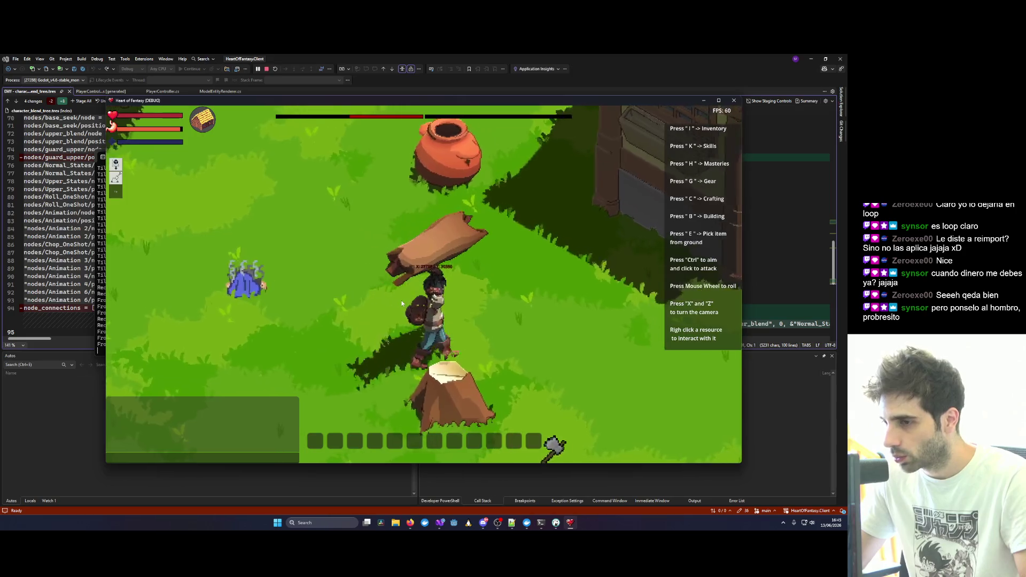
key(z)
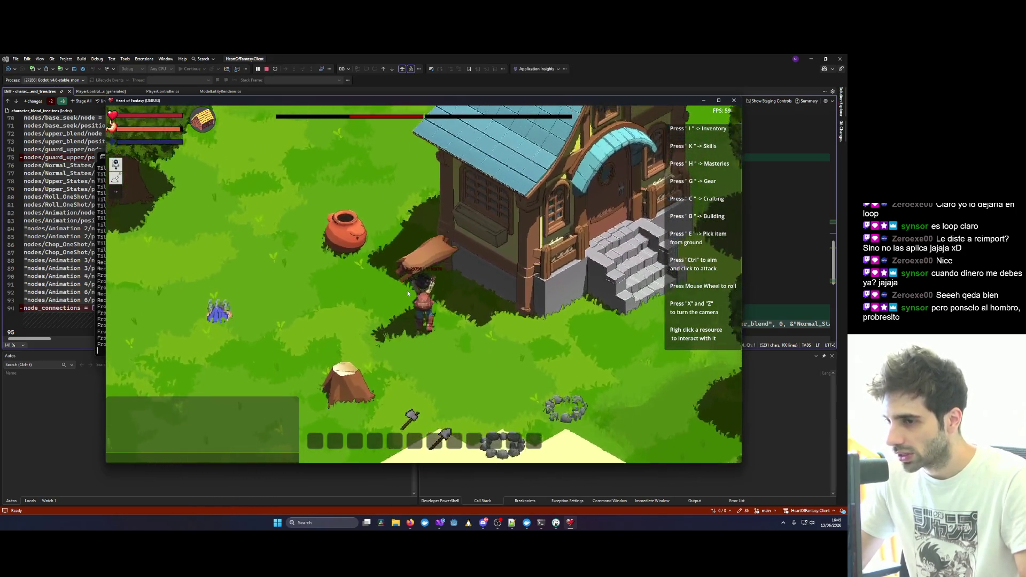
key(z)
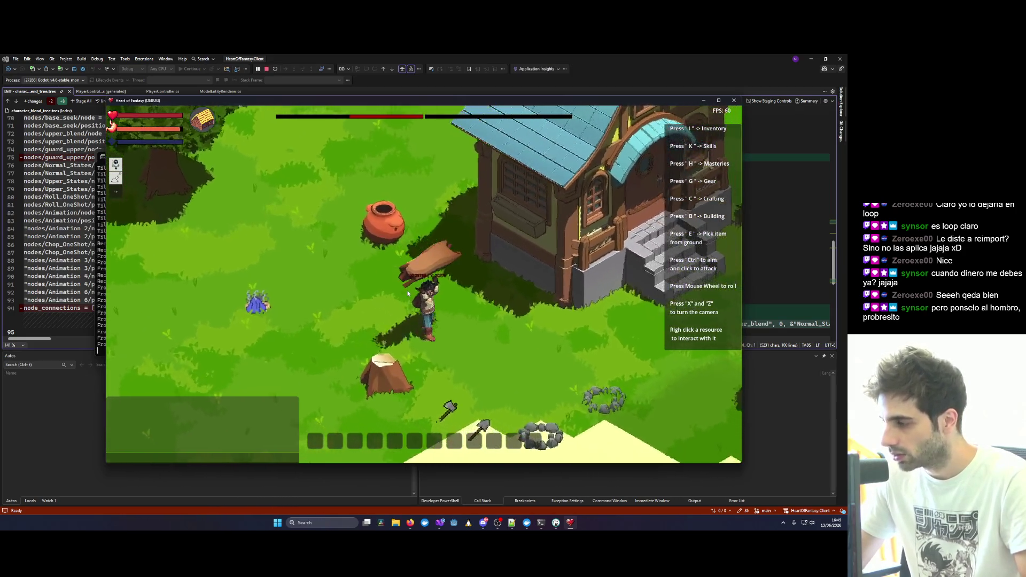
Walk the character around the house area with the log held overhead.
key(d)
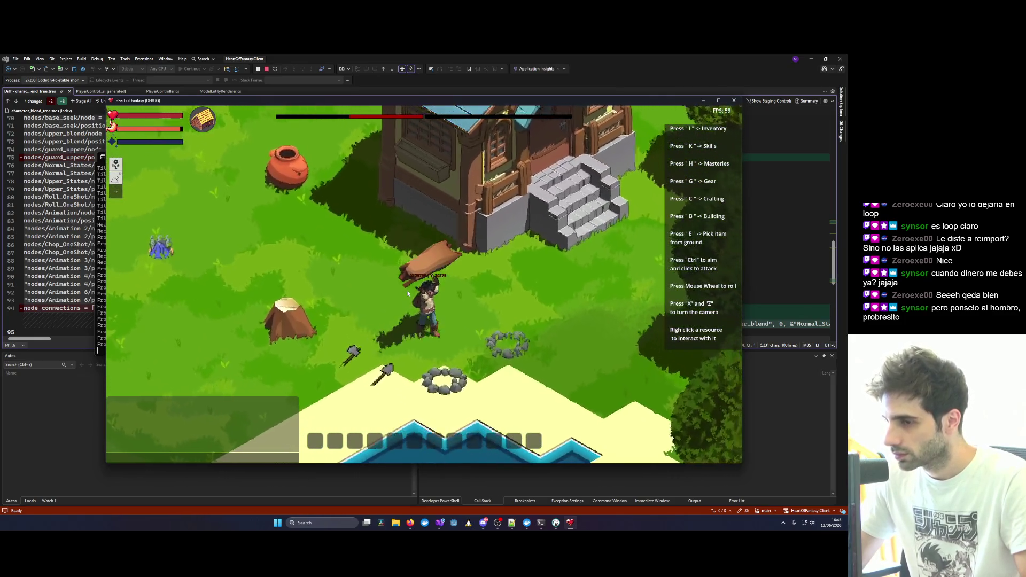
key(w)
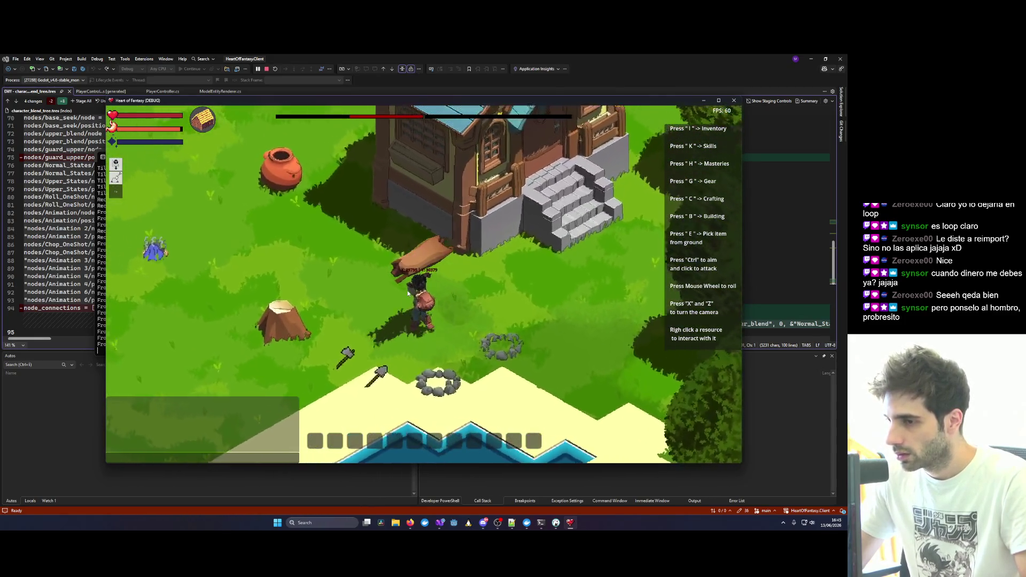
key(w)
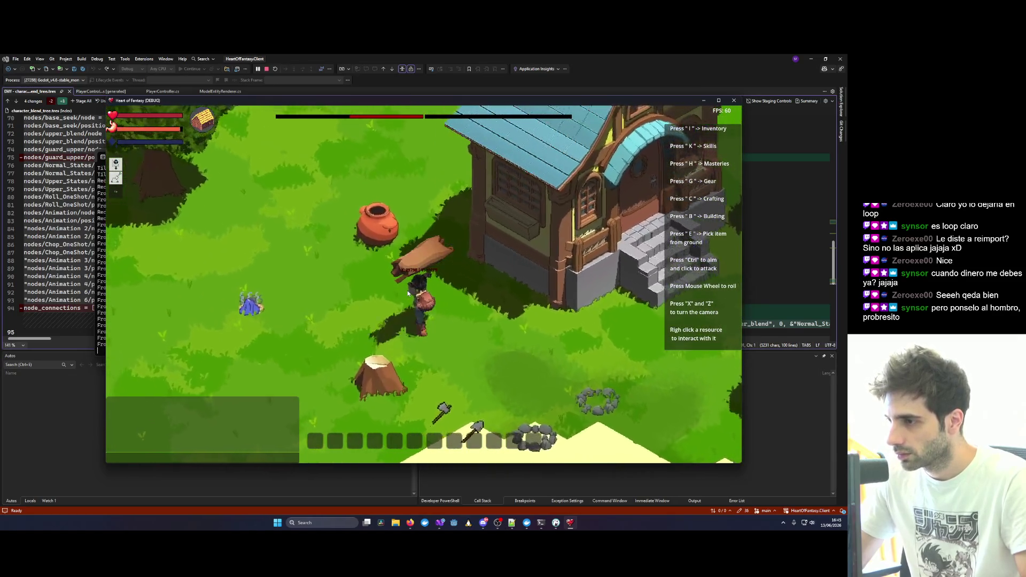
key(a)
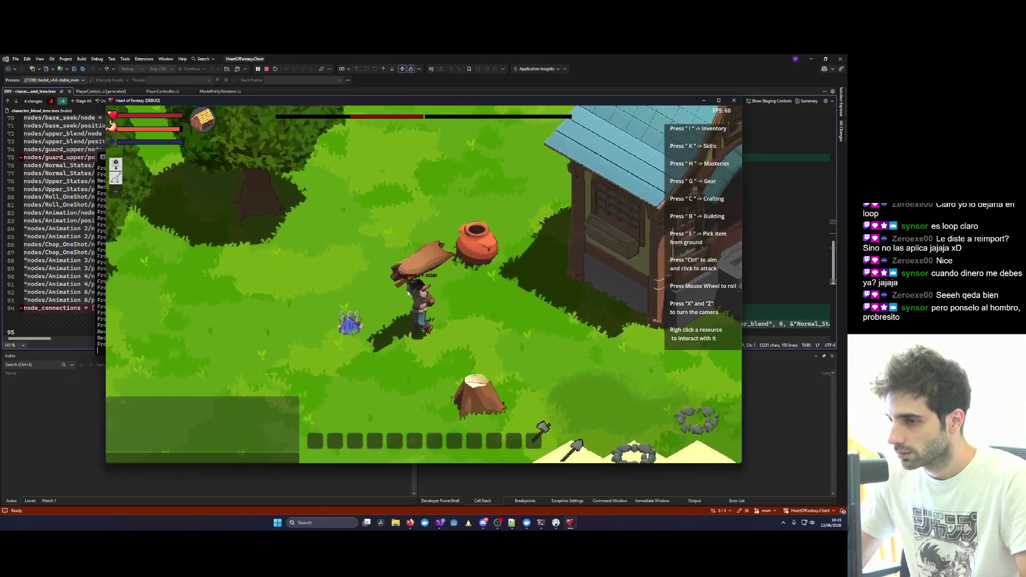
key(d)
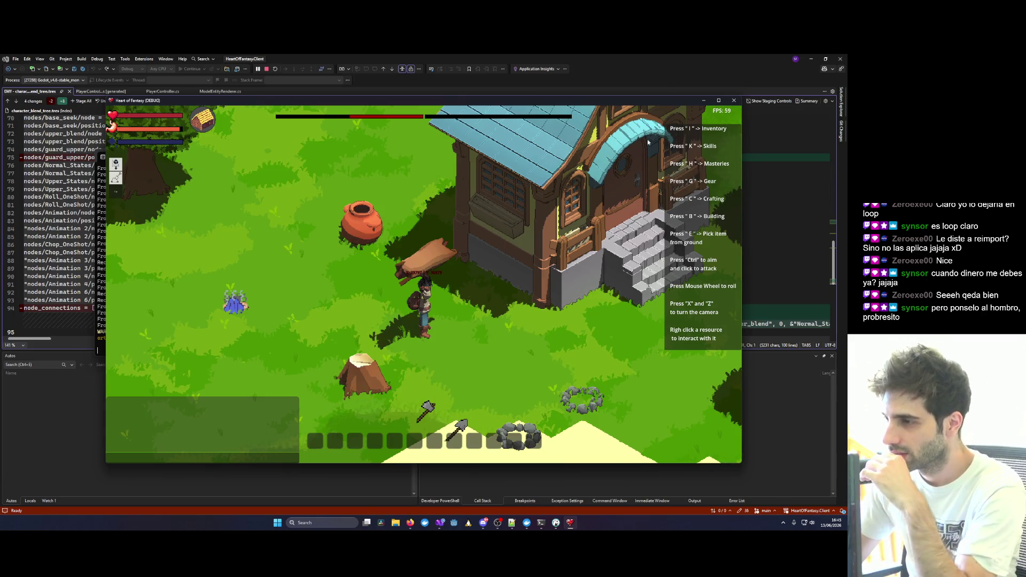
scroll(599, 248, up, 3)
scroll(599, 248, down, 3)
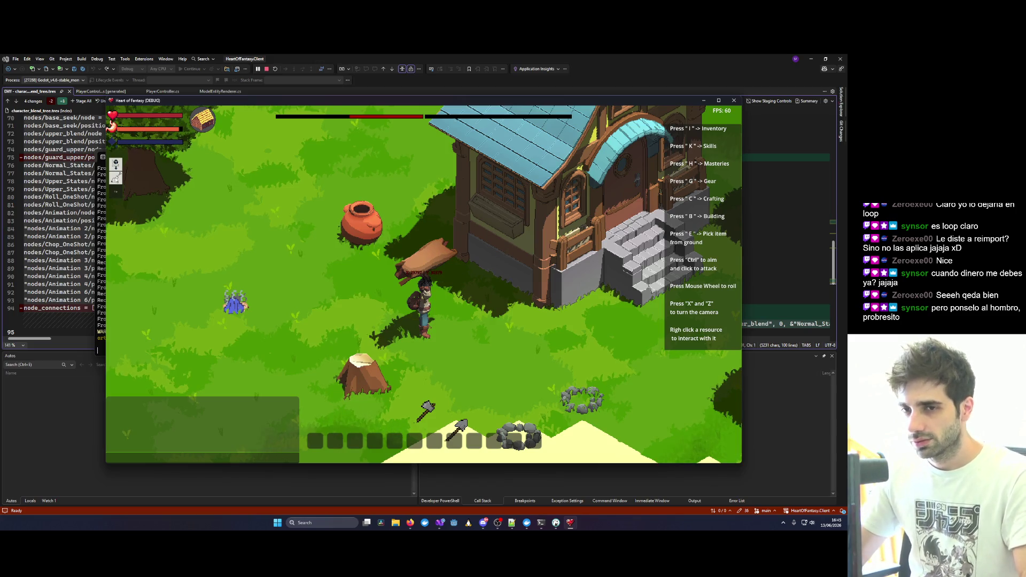
key(w)
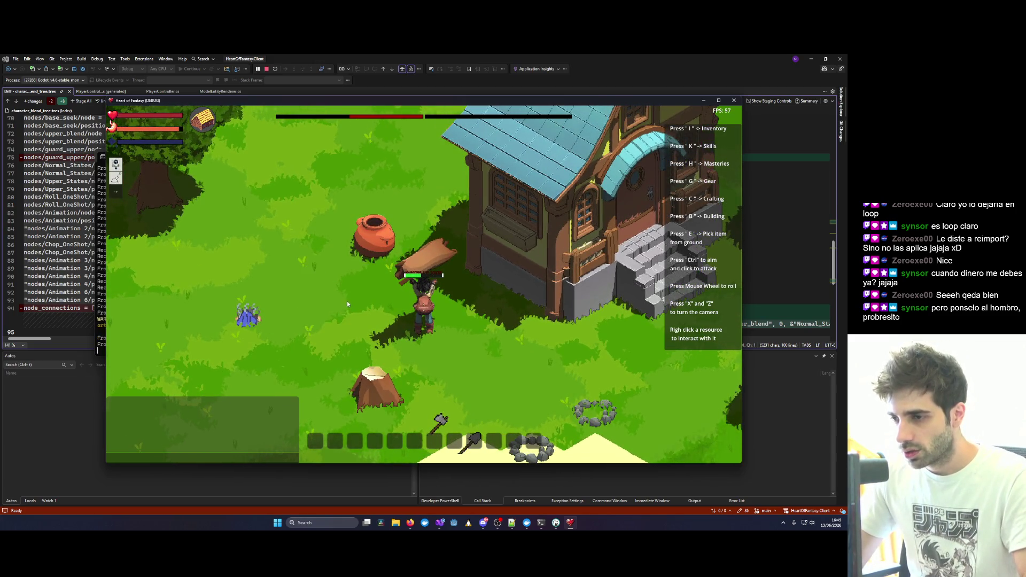
Drop the log on the grass, then walk around the house back toward the pot.
key(s)
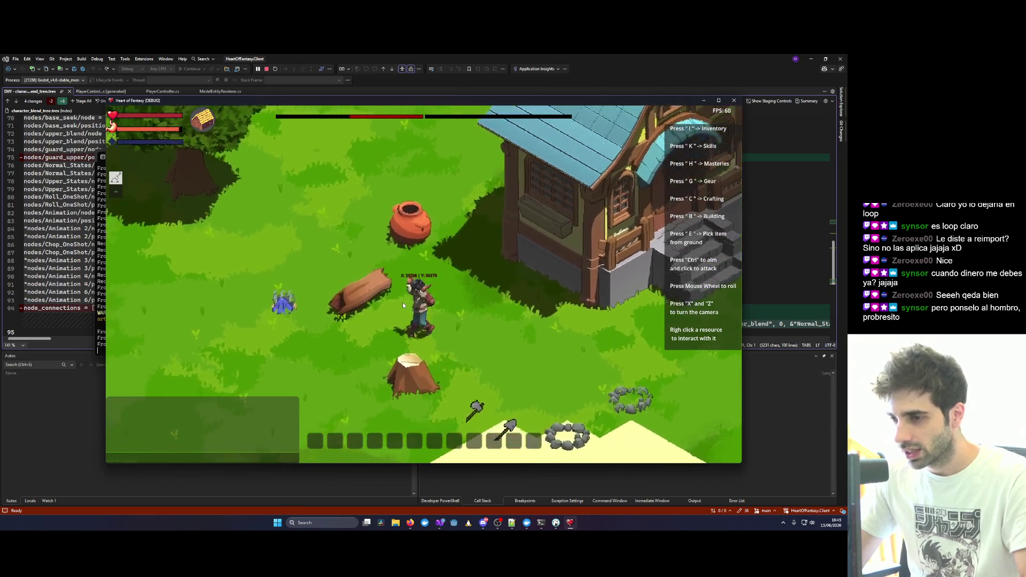
key(w)
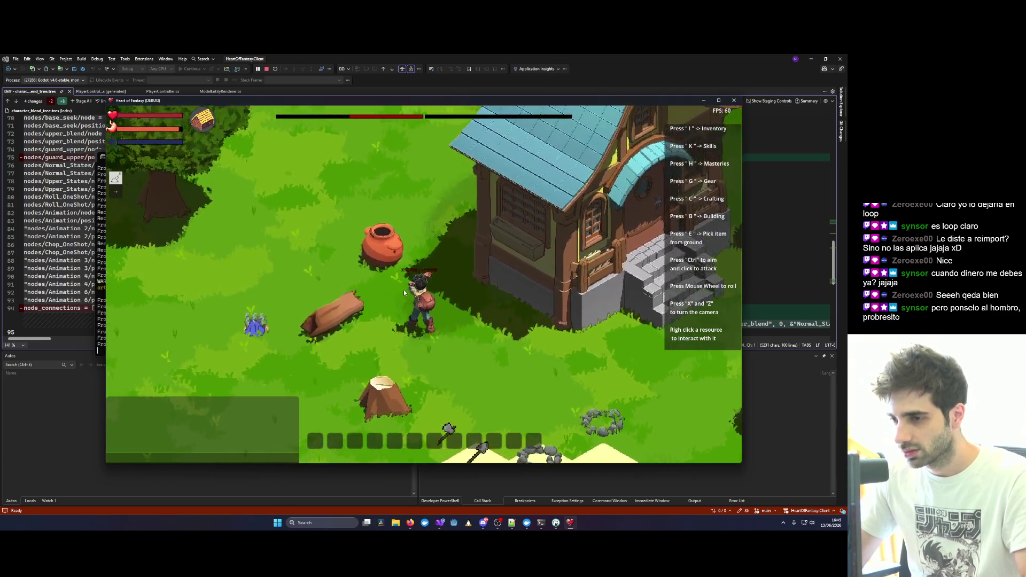
key(s)
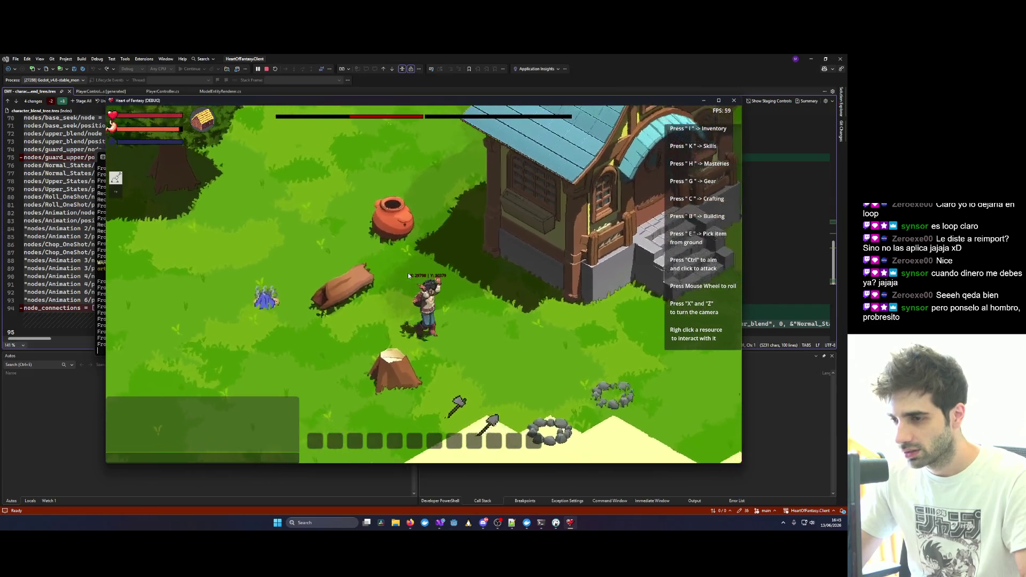
key(w)
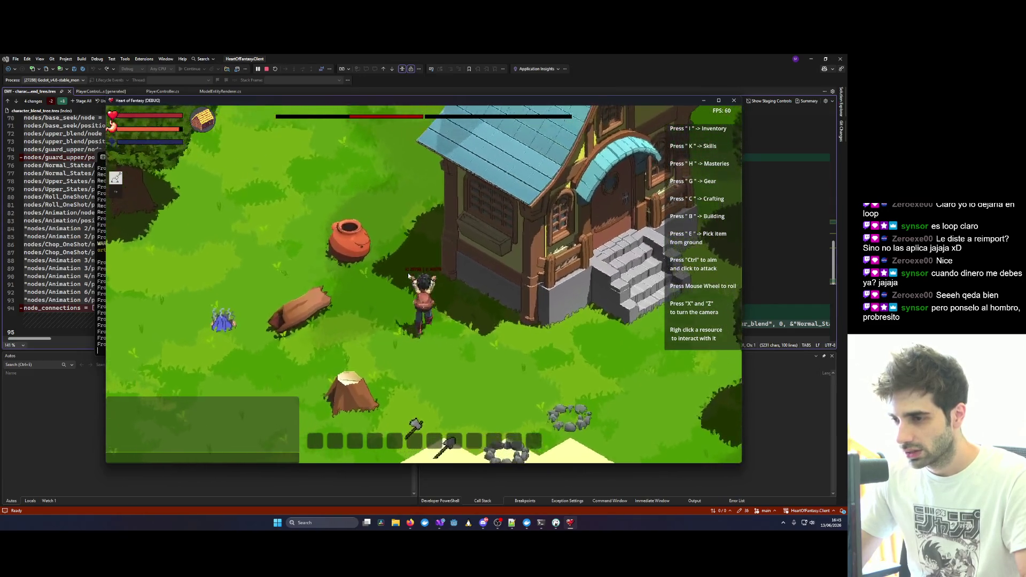
key(s)
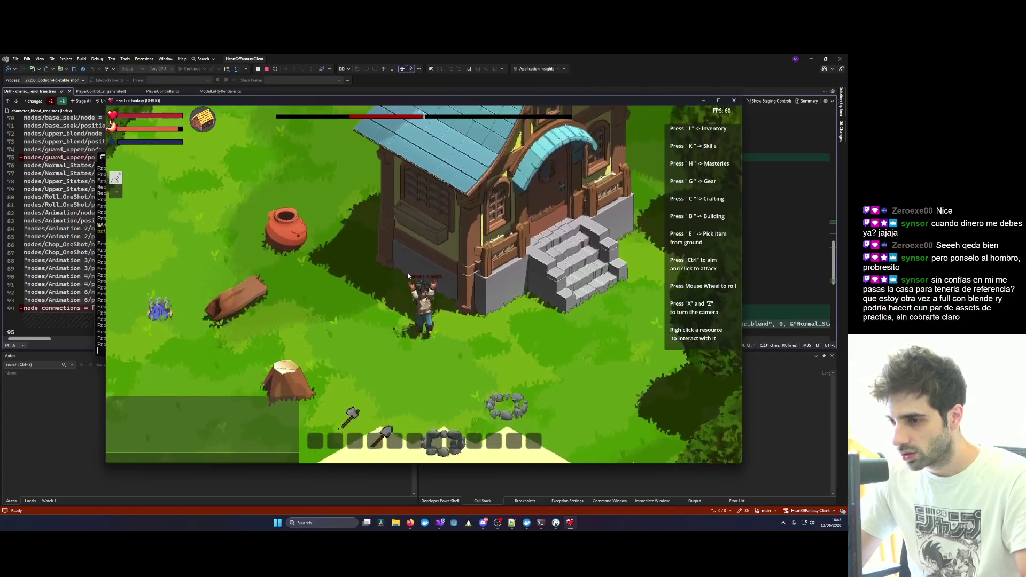
key(s)
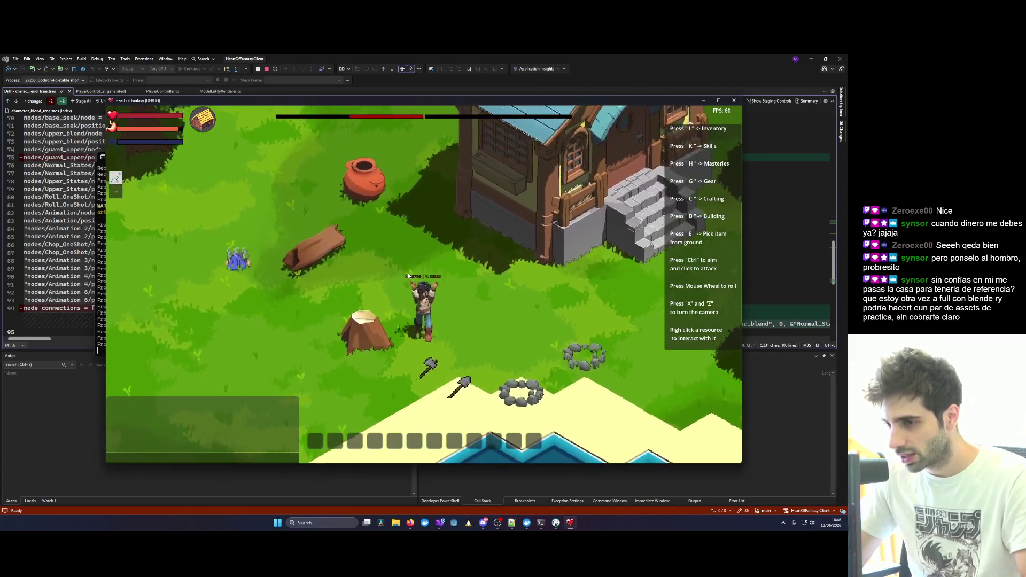
key(w)
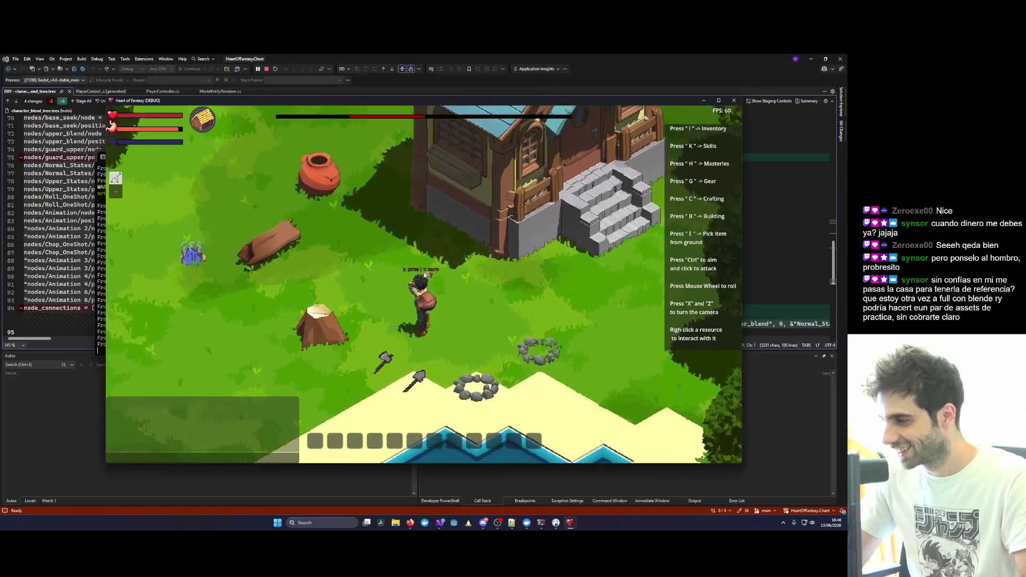
key(a)
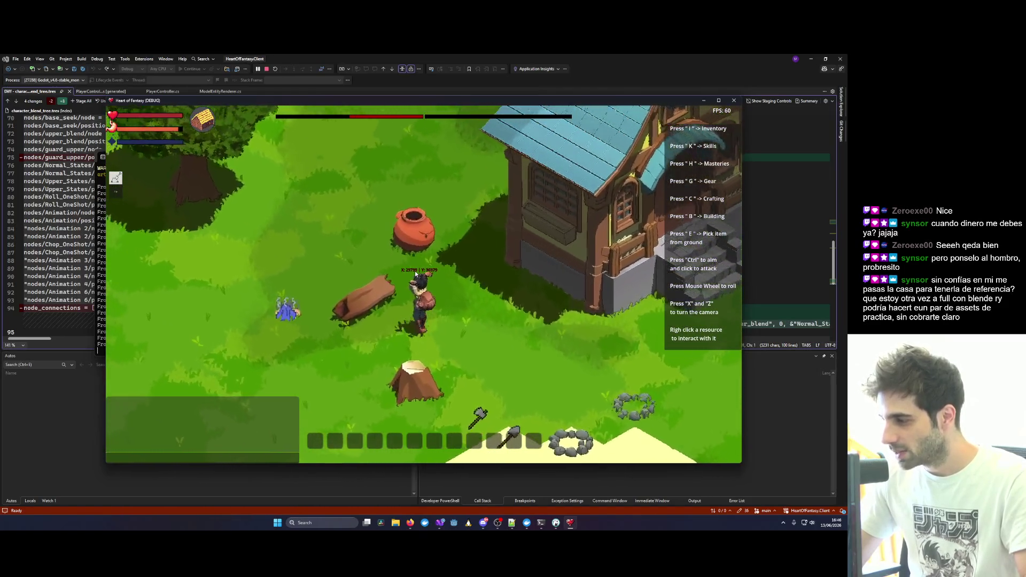
key(d)
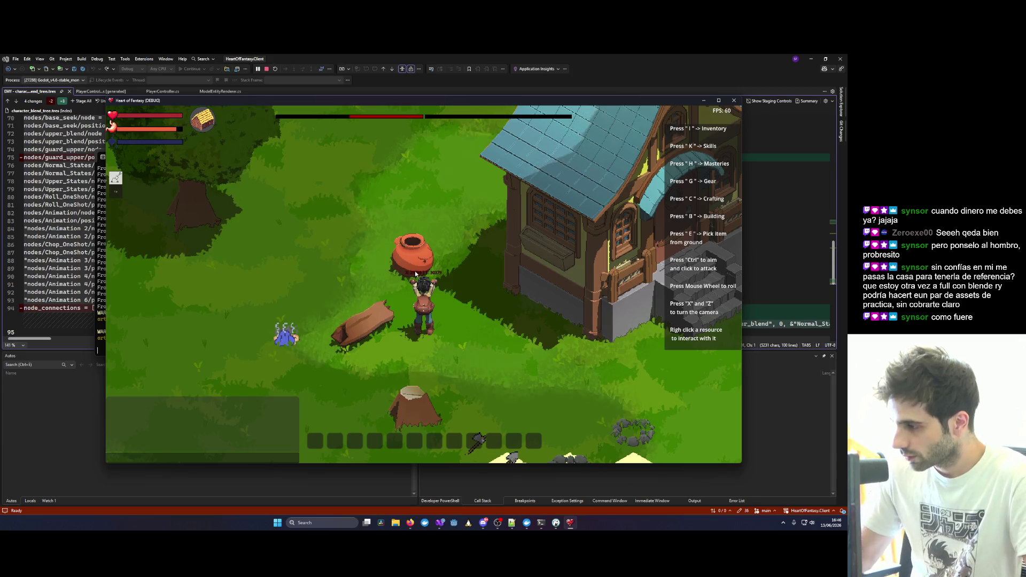
Zoom and rotate the camera until the house faces the viewer, then close the game.
scroll(553, 265, down, 3)
scroll(553, 265, up, 2)
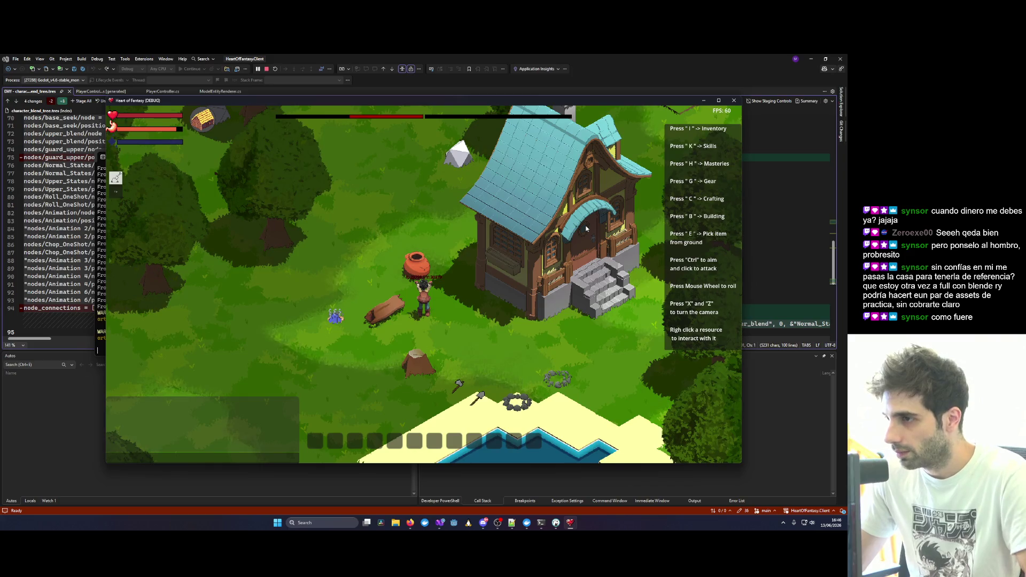
scroll(586, 229, down, 1)
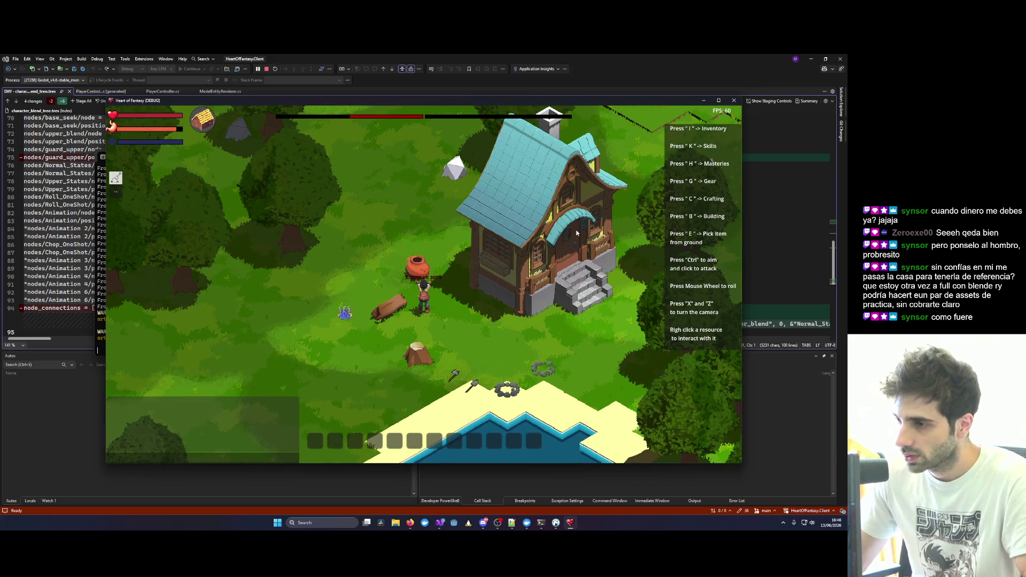
key(x)
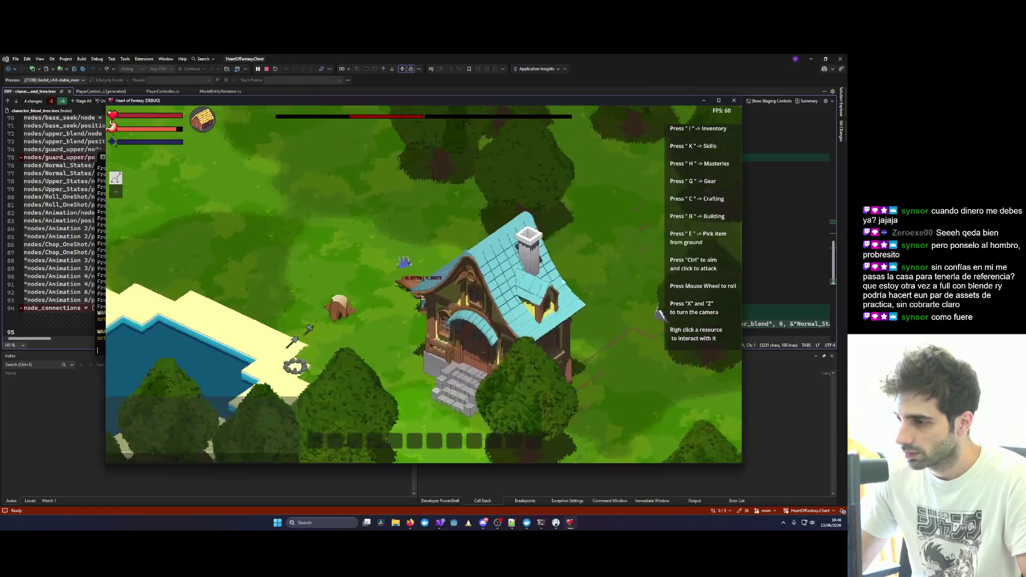
key(x)
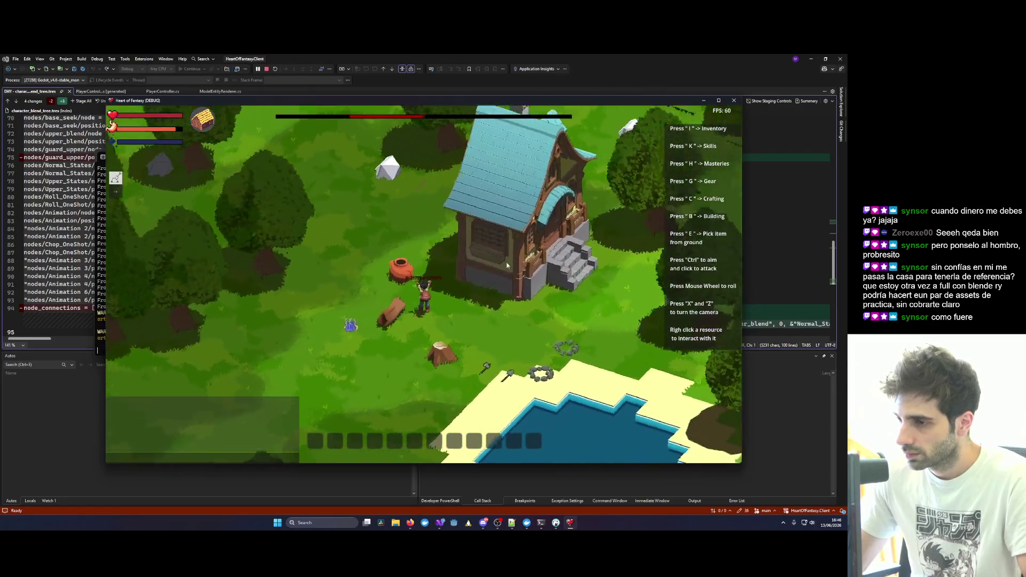
key(x)
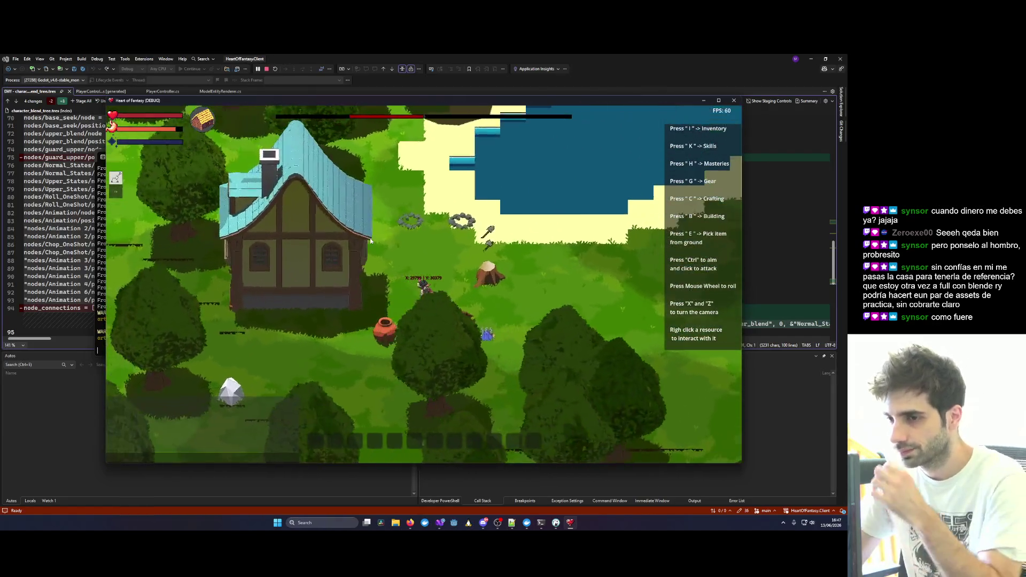
key(x)
key(x)
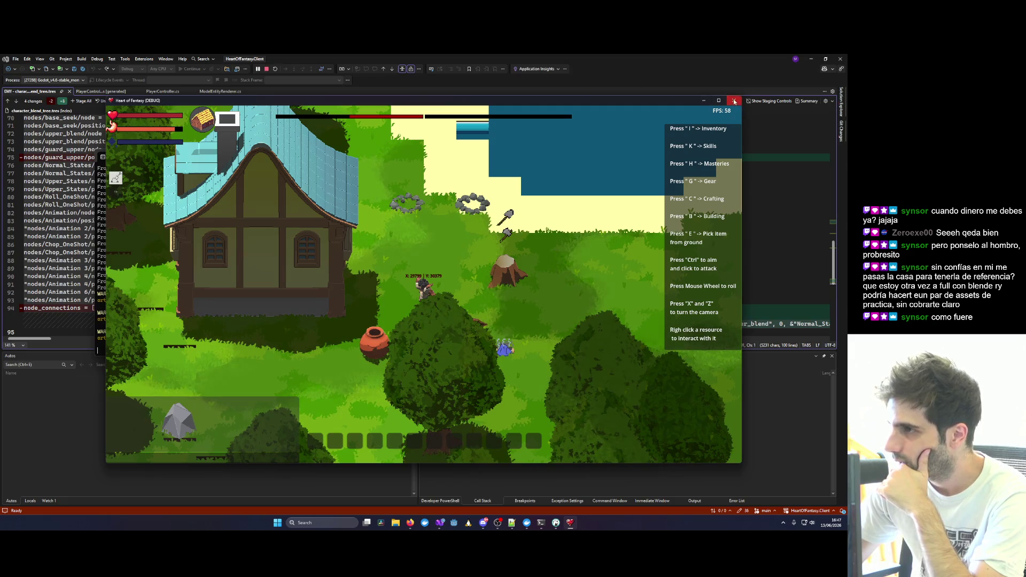
key(alt+F4)
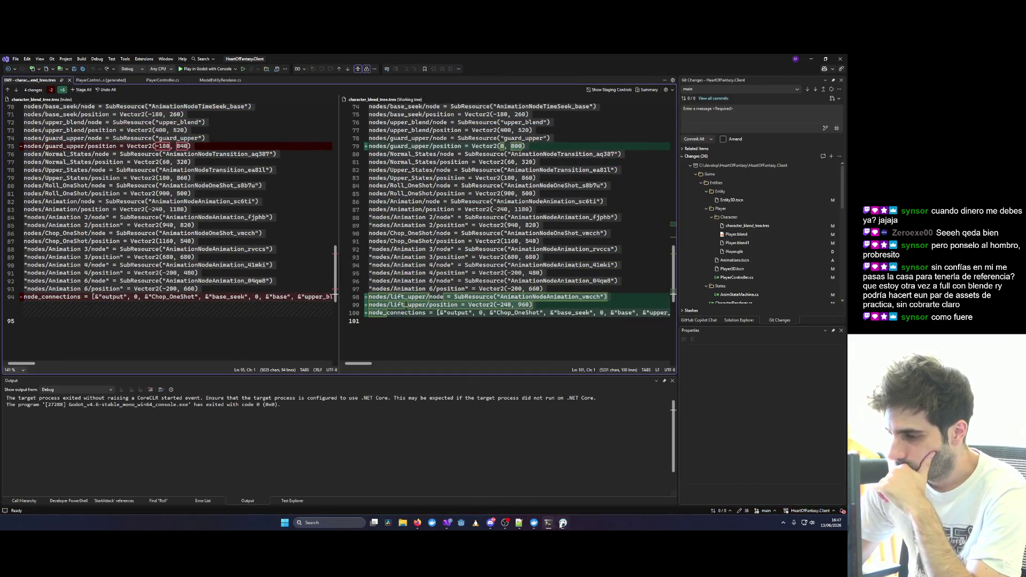
Review the character_blend_tree.tres diff that adds the Lift animation.
click(475, 265)
scroll(475, 268, up, 14)
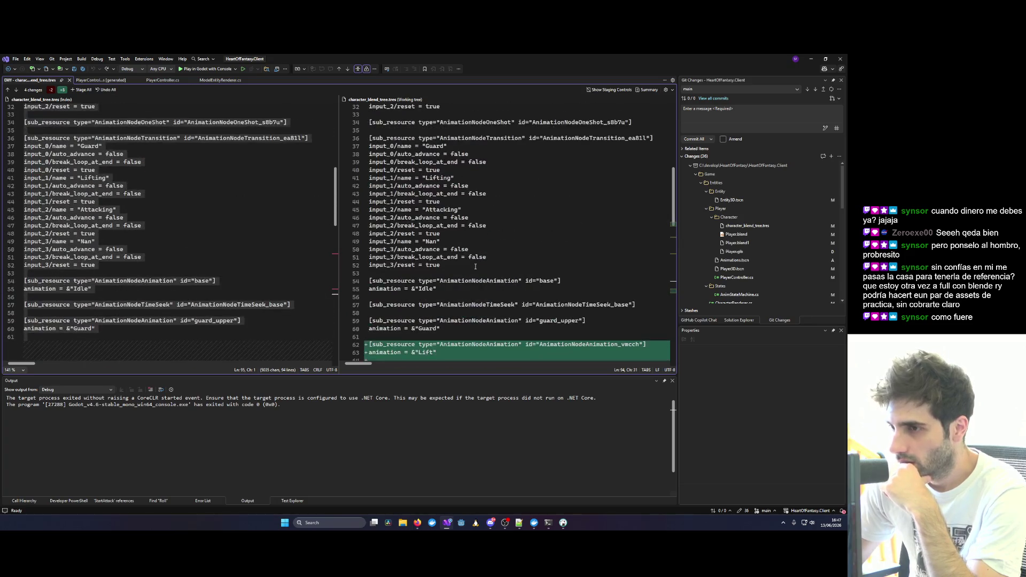
scroll(475, 269, down, 8)
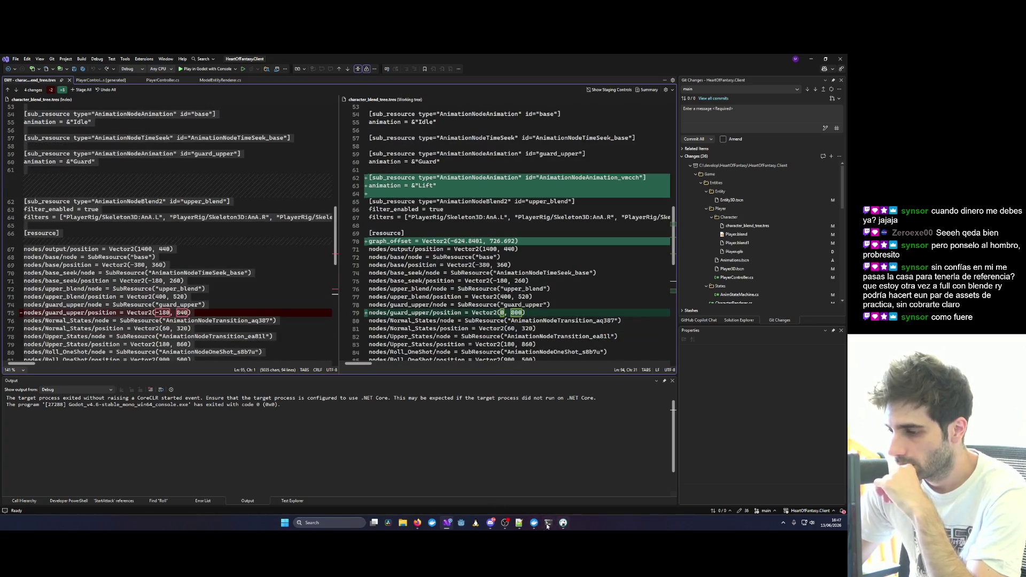
Open Heart of Fantasy in Godot and select the player's AnimationTree node.
click(460, 526)
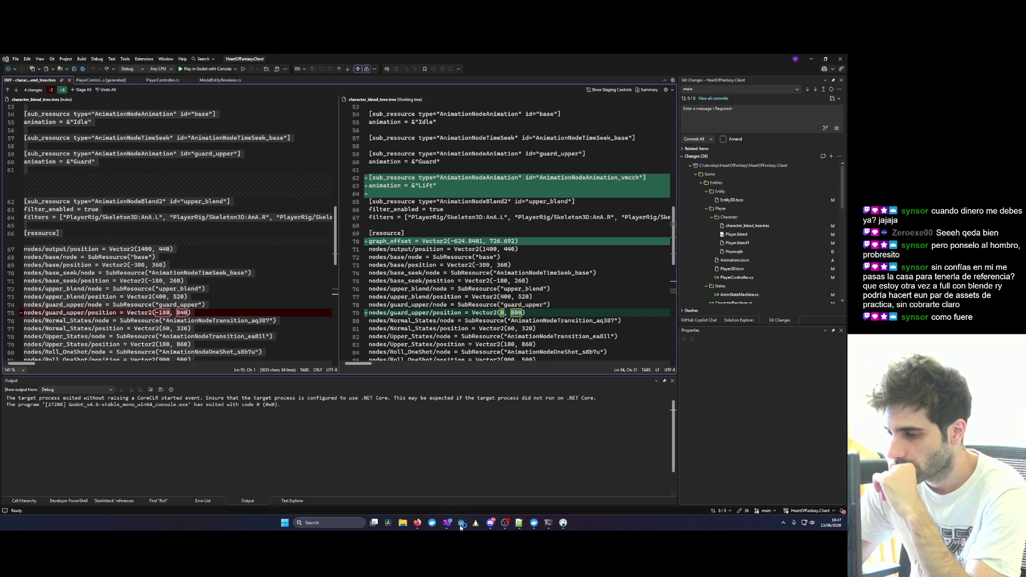
double_click(327, 194)
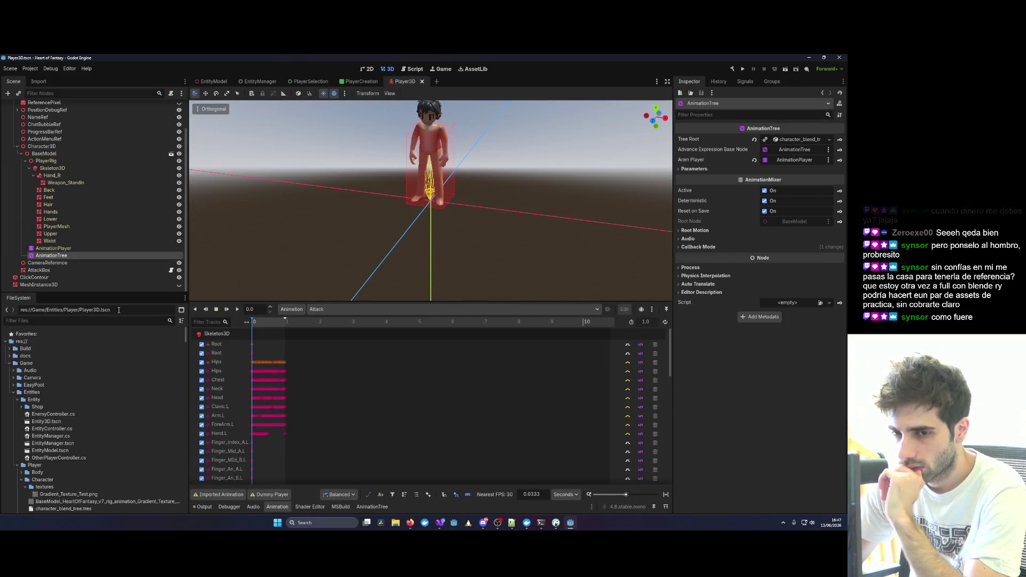
double_click(94, 255)
Show the AnimationTree graph and pan it to the Upper_States transition inputs.
key(Return)
click(52, 255)
scroll(406, 363, up, 4)
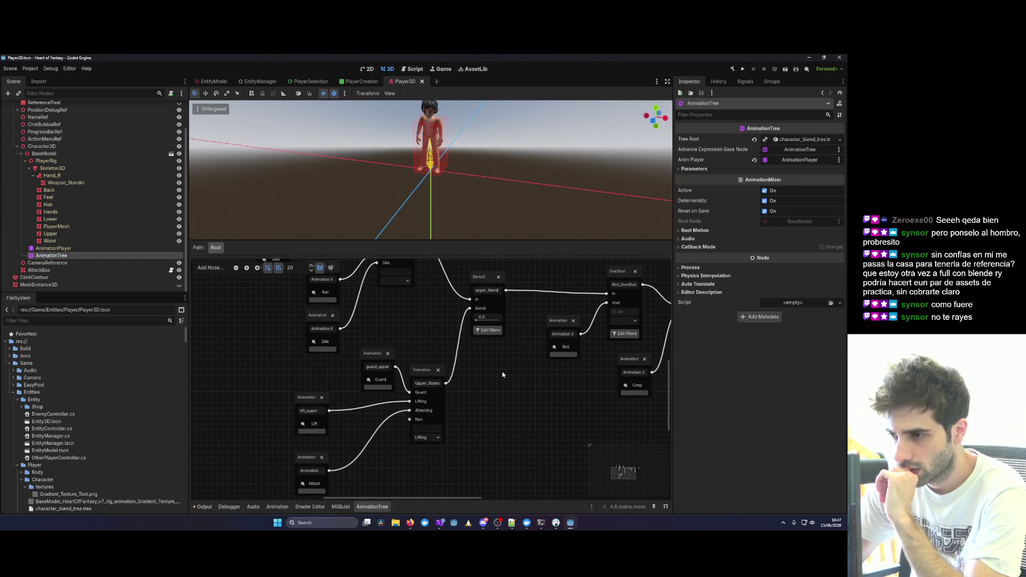
mouse_move(541, 381)
mouse_down()
mouse_move(372, 393)
mouse_move(363, 409)
mouse_up()
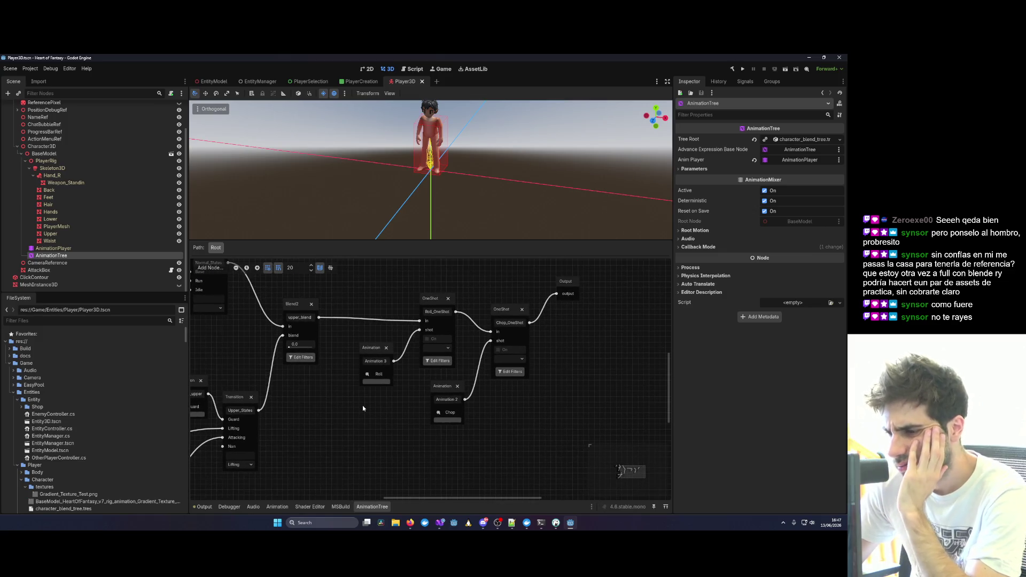
drag(376, 358, 508, 415)
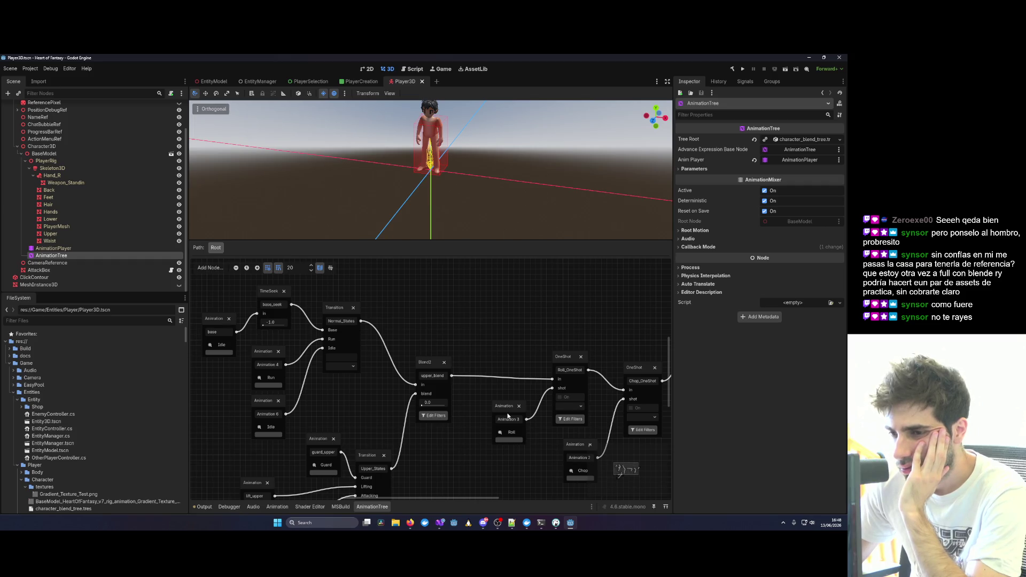
drag(508, 416, 547, 332)
drag(440, 419, 462, 367)
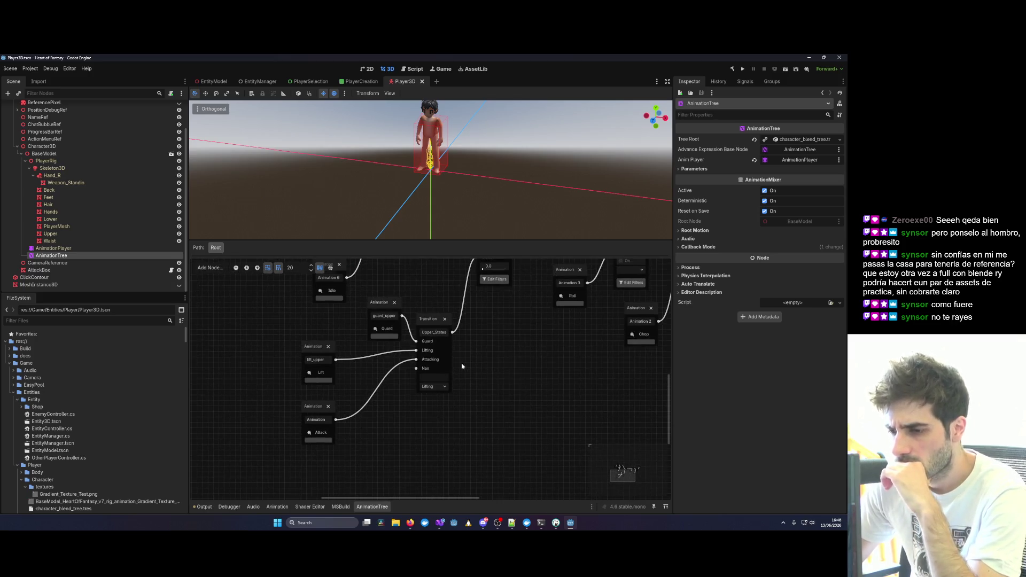
Inspect the lift_upper, guard_upper, Attack, Upper_States and upper_blend nodes.
click(319, 349)
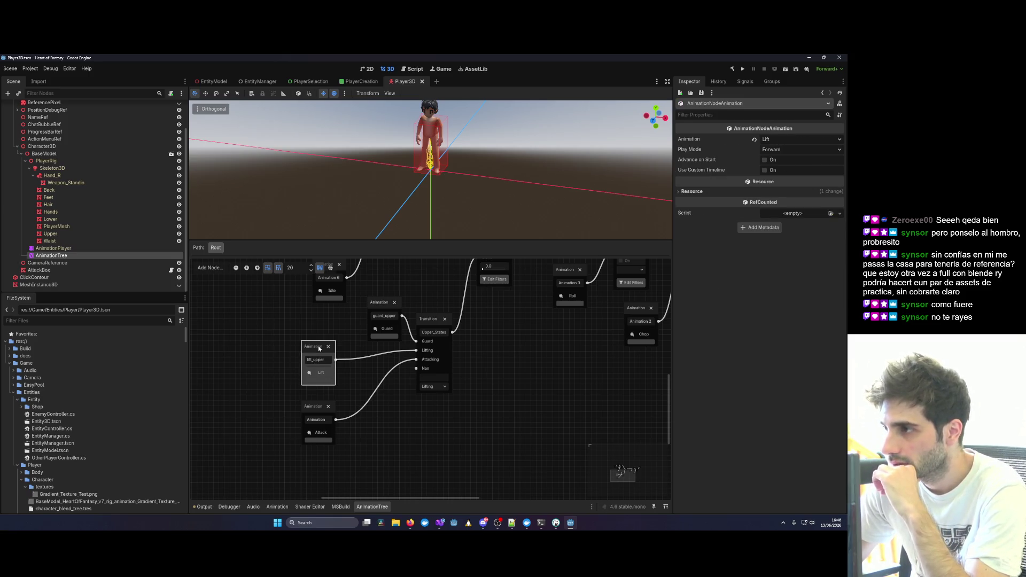
click(379, 304)
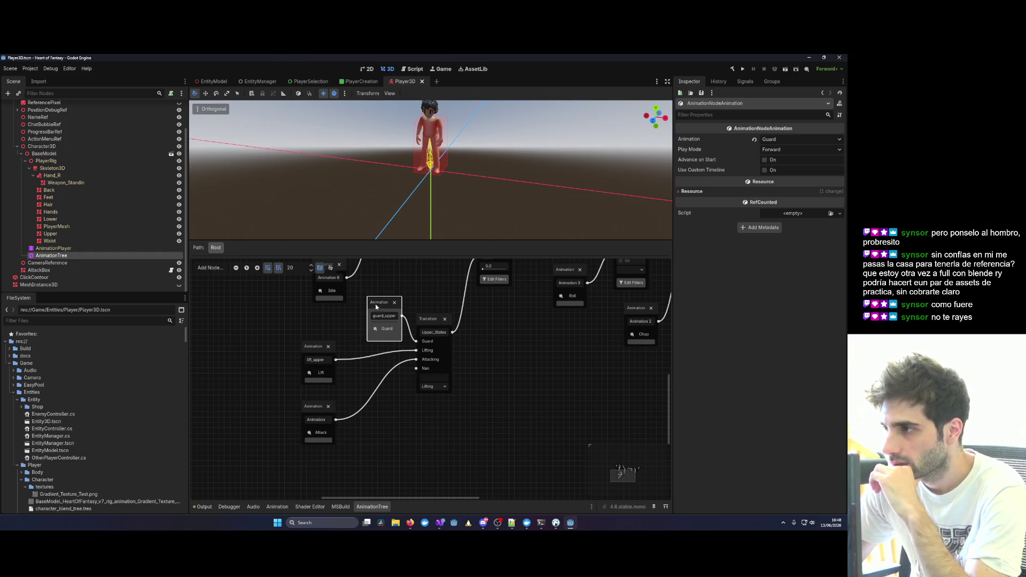
click(313, 346)
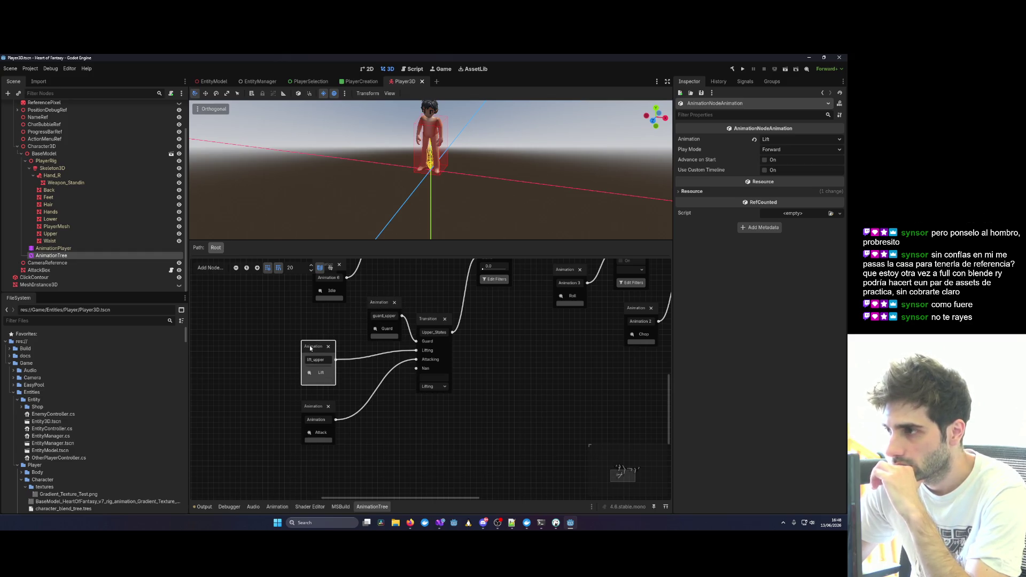
click(311, 407)
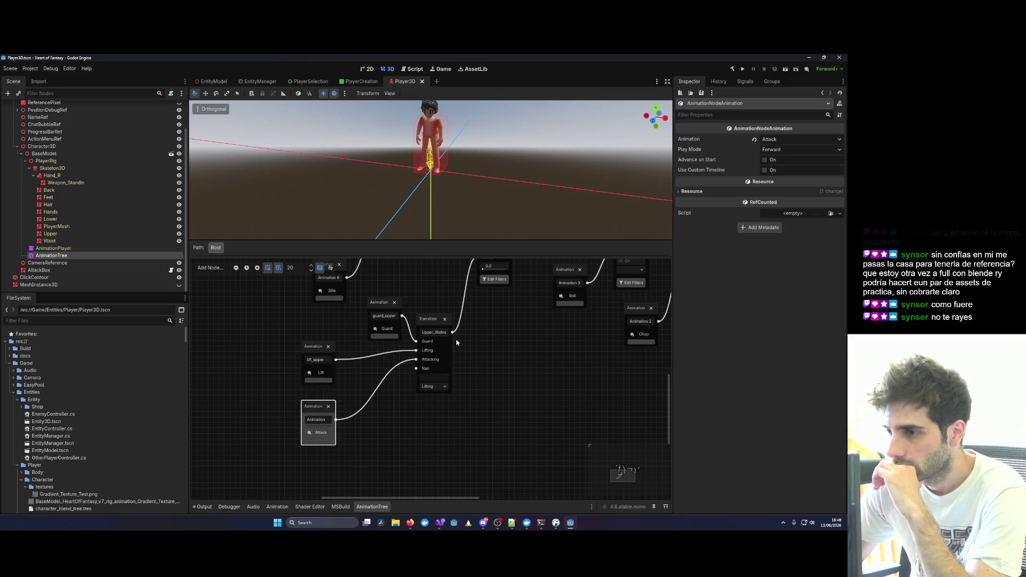
click(434, 324)
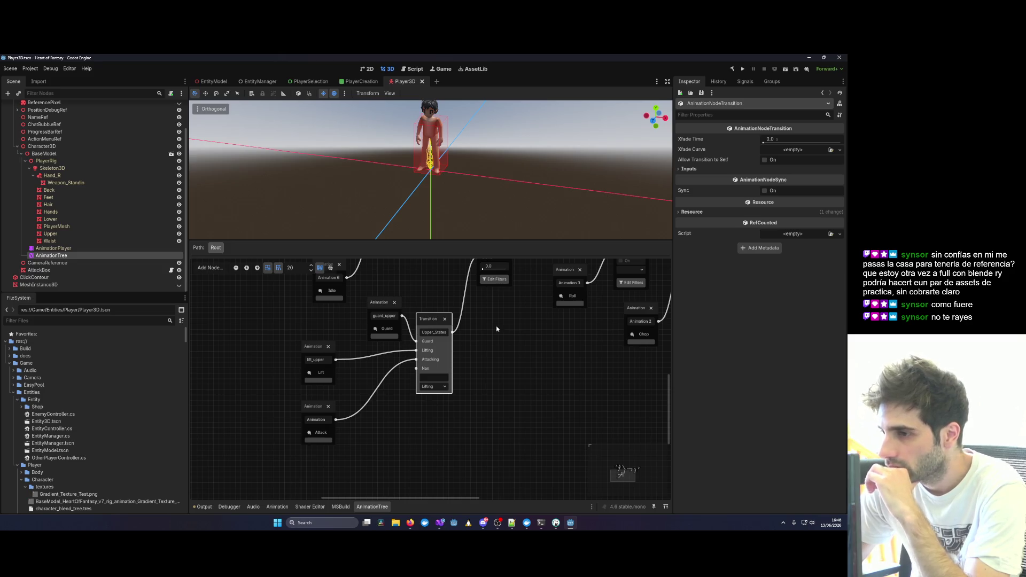
scroll(426, 406, up, 3)
scroll(427, 407, right, 3)
click(419, 304)
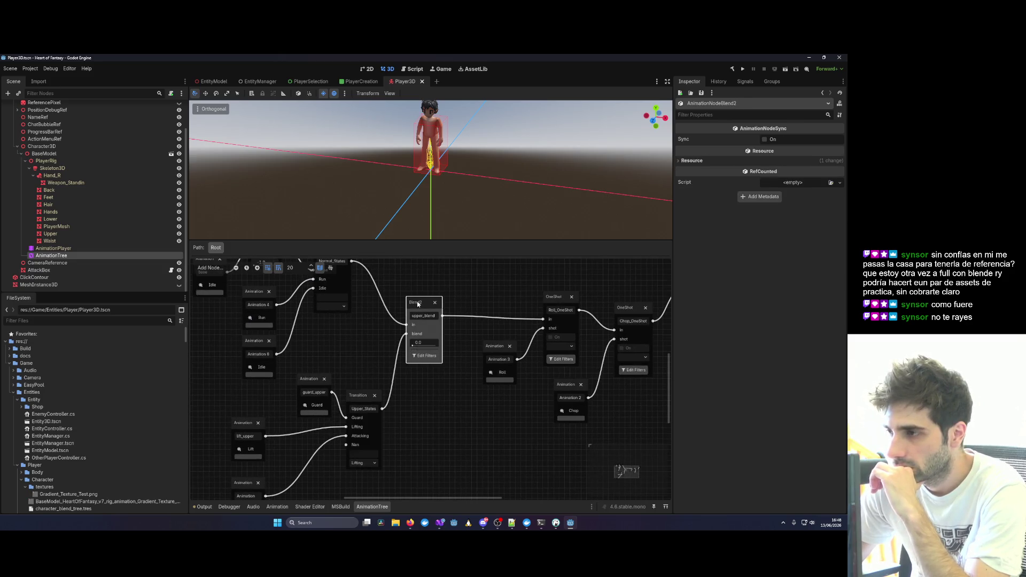
Build the .NET project, then start a debug run from Visual Studio.
click(732, 69)
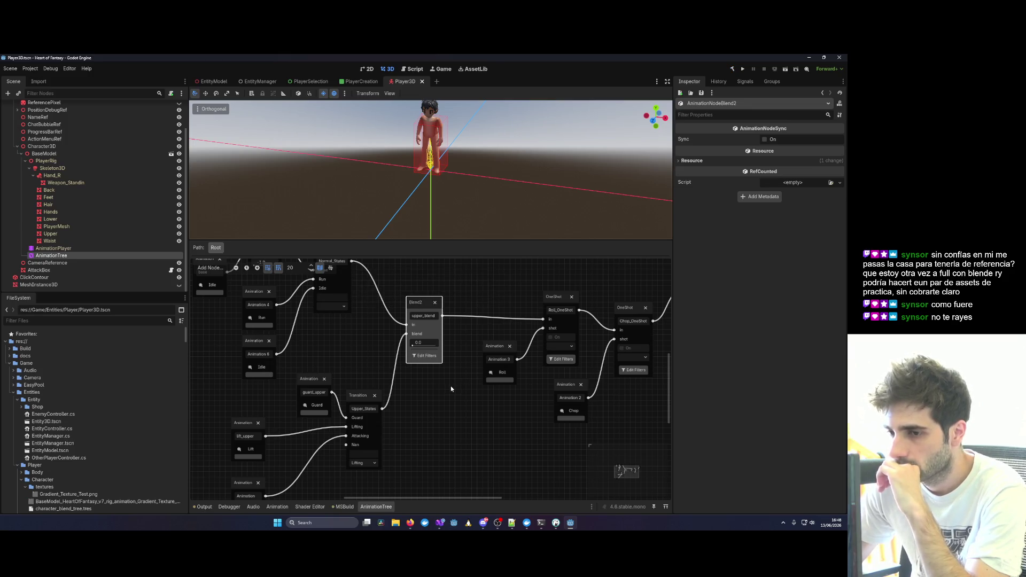
scroll(450, 386, down, 2)
mouse_move(440, 523)
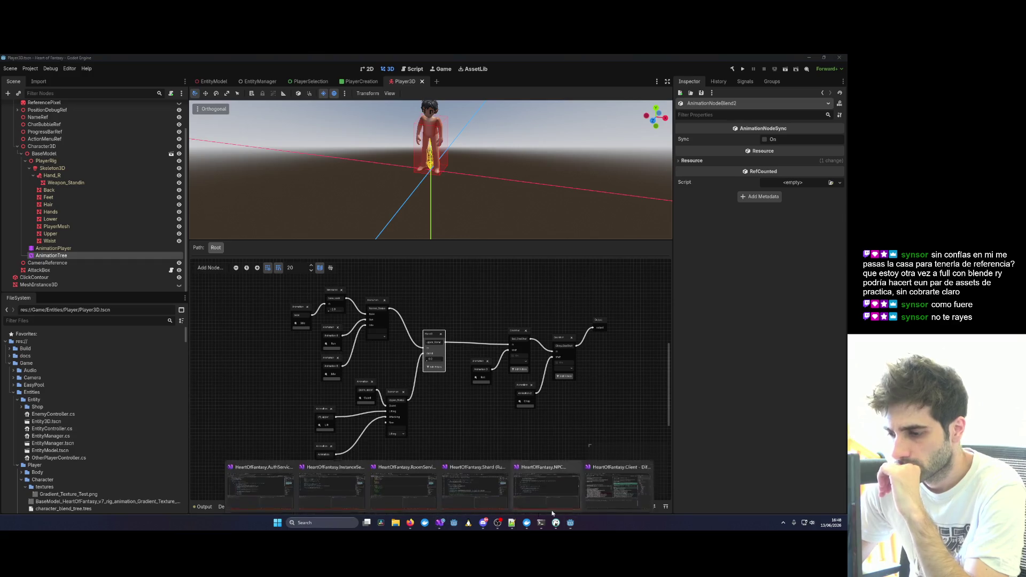
click(476, 481)
click(202, 70)
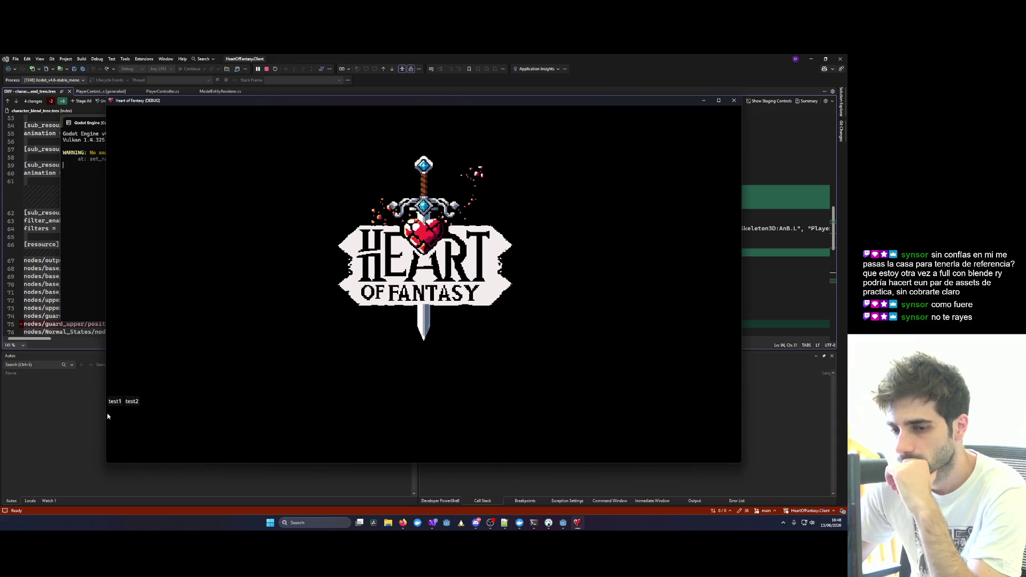
Enter with the existing character, Lift the nearby log, walk carrying it, then close the game.
click(149, 347)
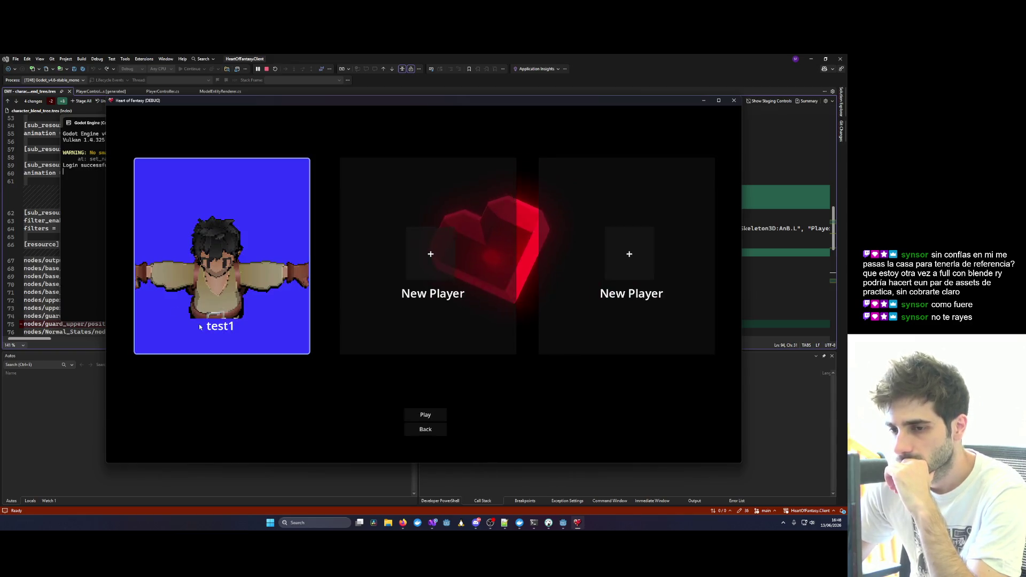
click(419, 415)
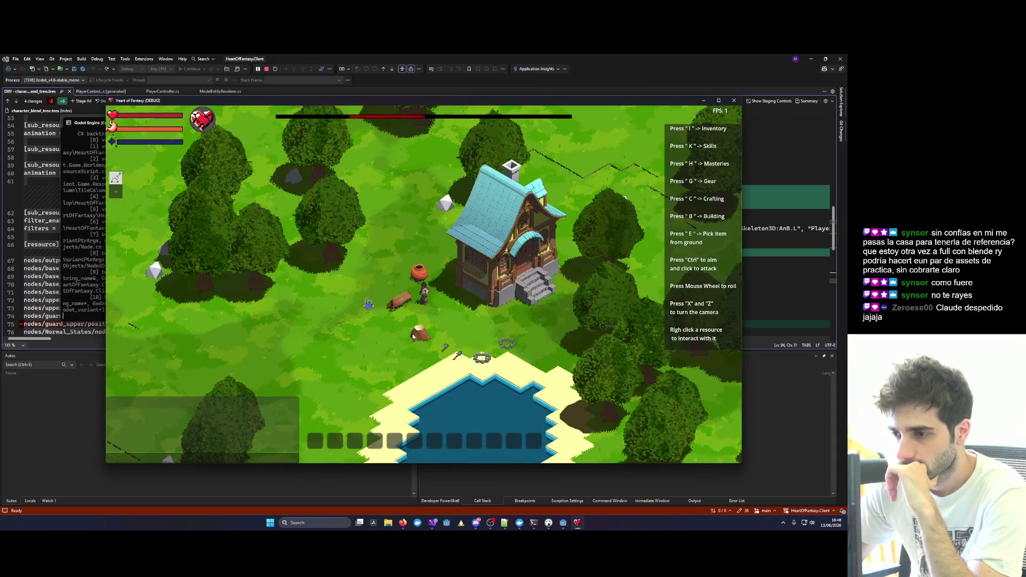
right_click(492, 222)
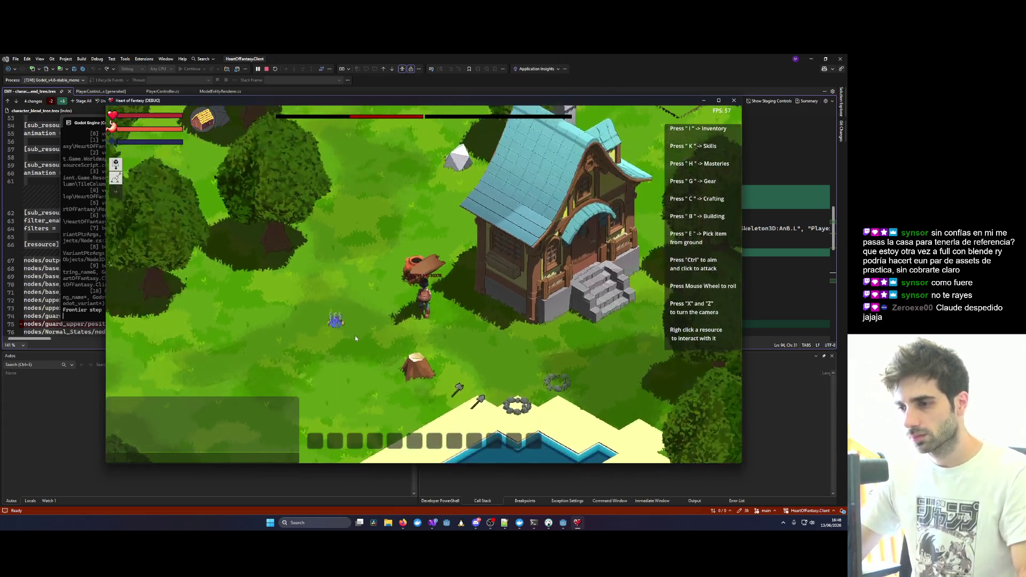
key(a)
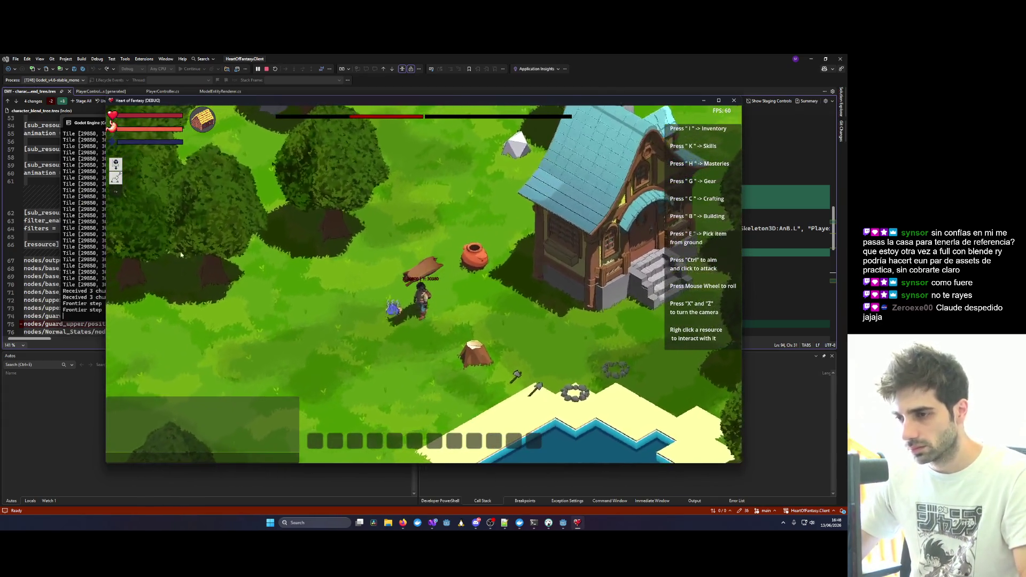
click(734, 100)
Restart a debug session and enter the world with the existing character.
click(209, 73)
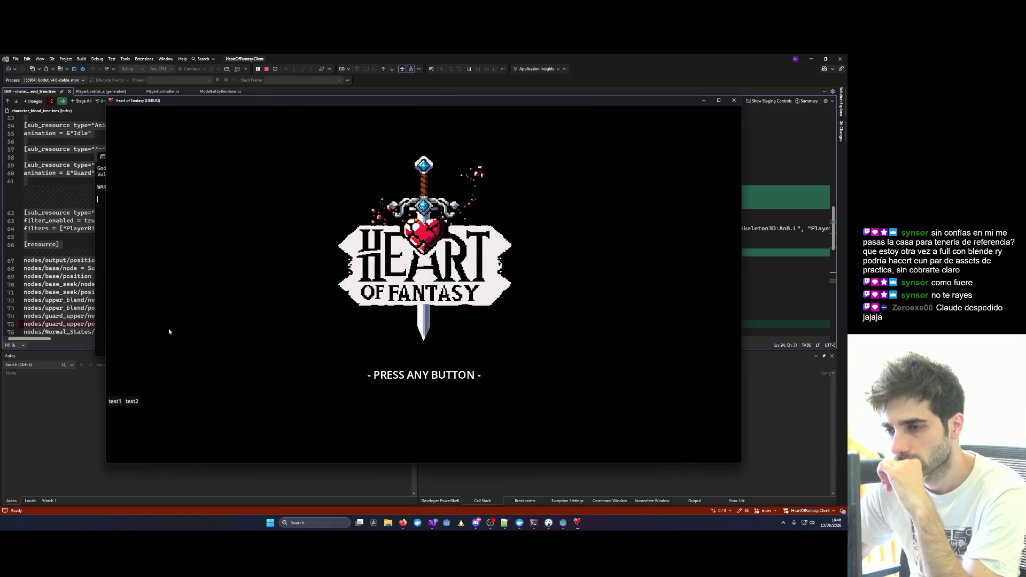
click(168, 332)
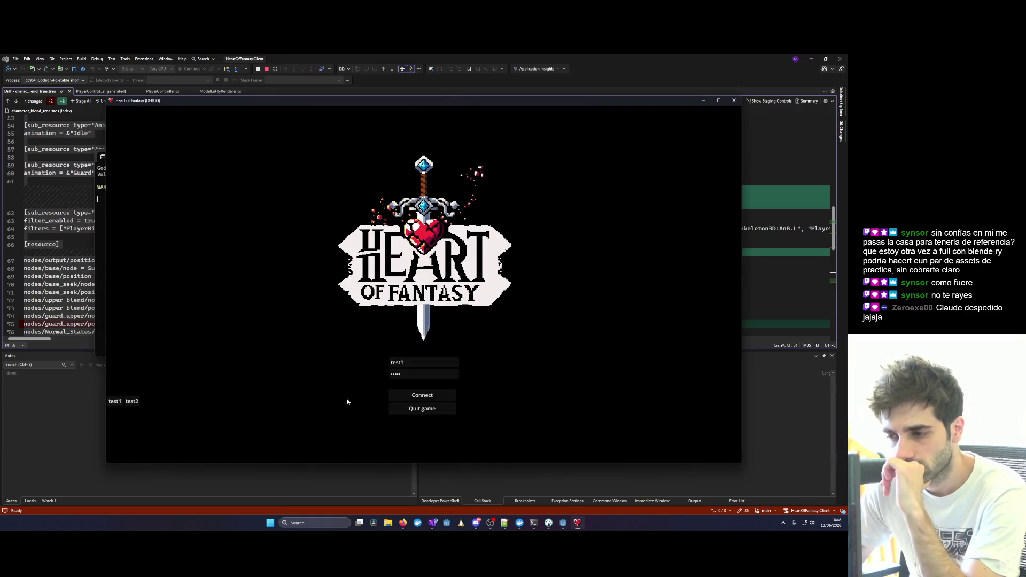
click(400, 397)
click(160, 350)
click(208, 240)
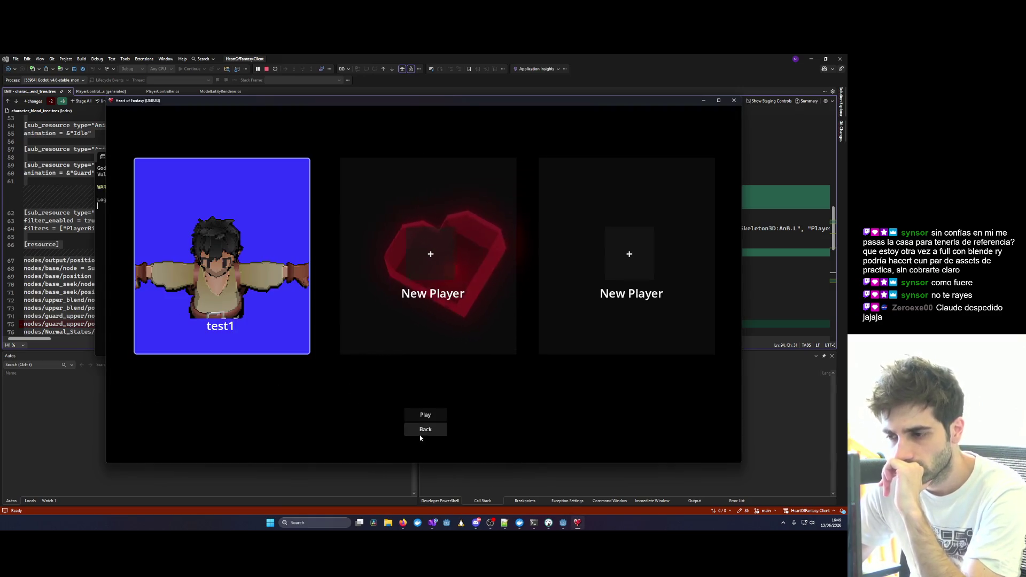
click(395, 401)
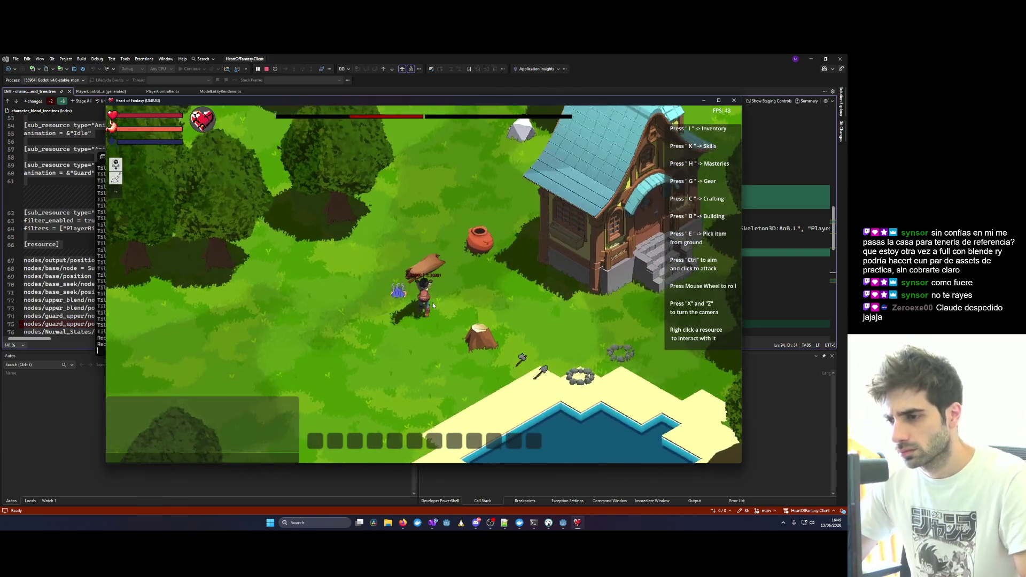
Walk the log-carrying character right, left and up toward the house.
key(d)
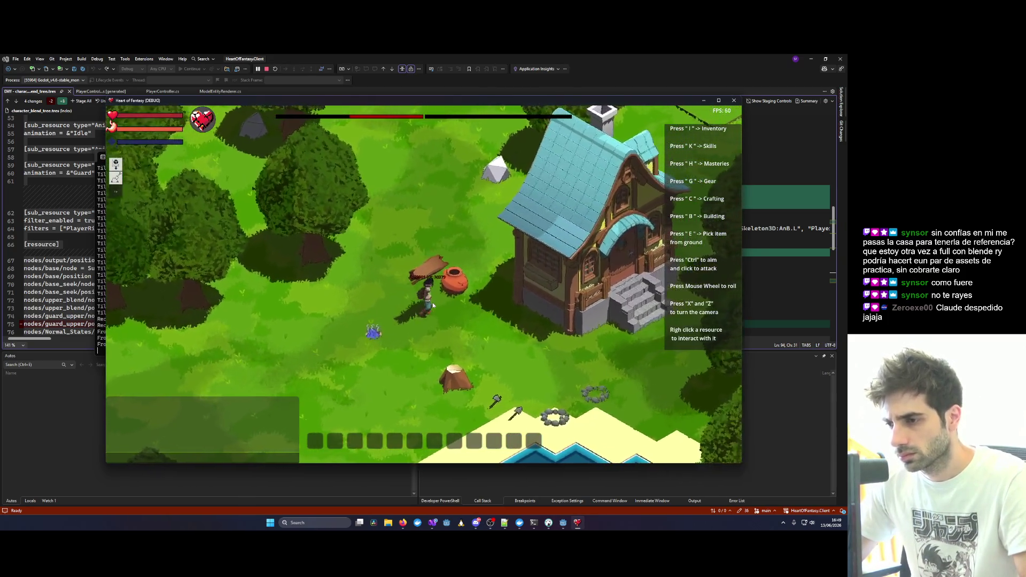
key(a)
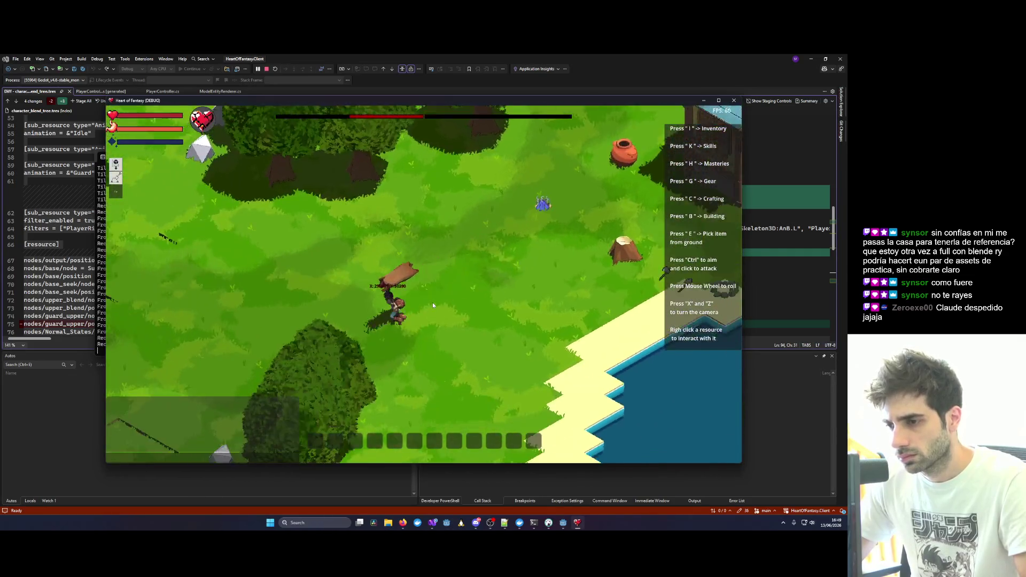
key(d)
key(w)
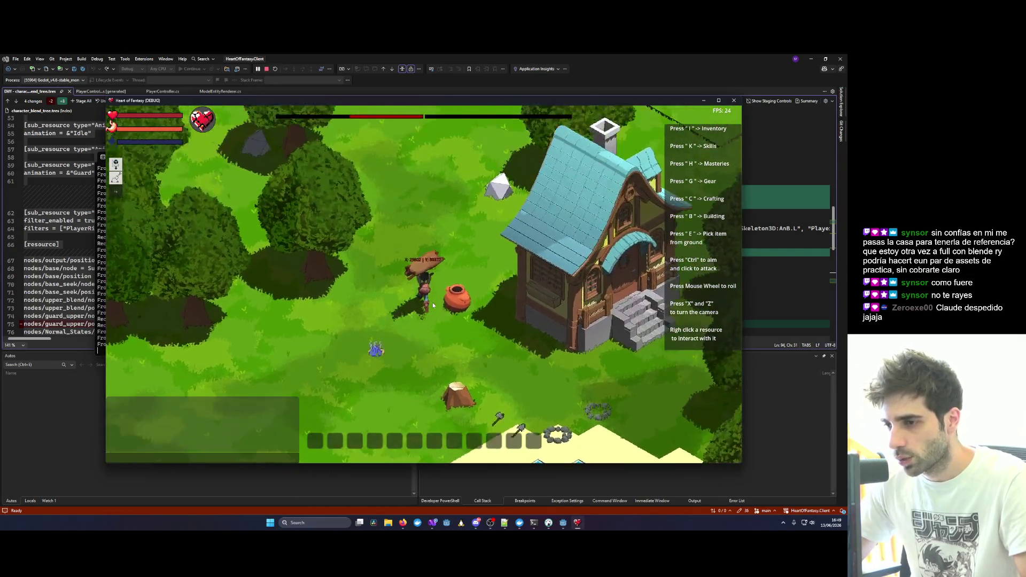
Enable survival mode with the /survival chat command, rotate the camera, then close the game.
click(245, 457)
text(/su)
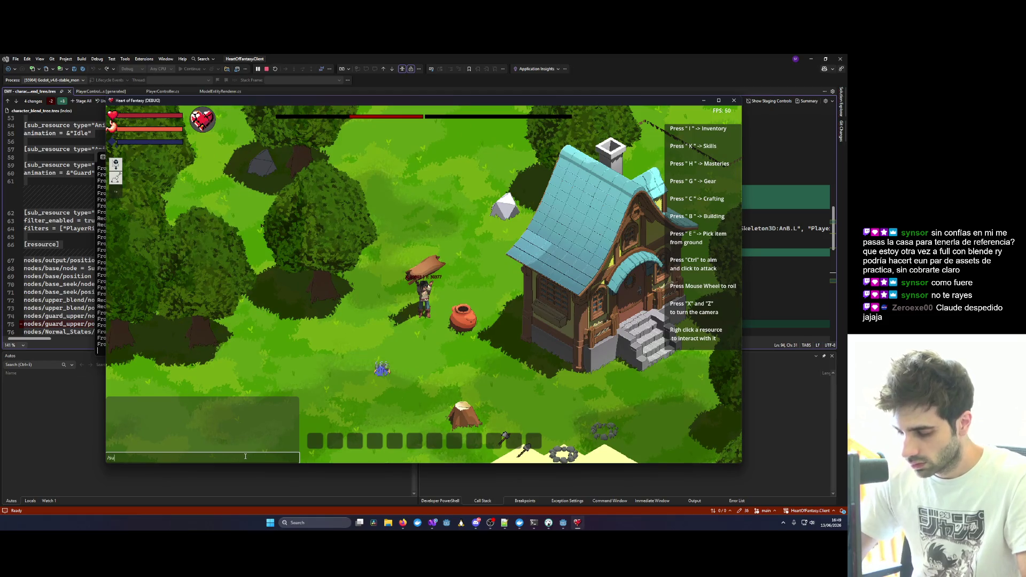
text(rvival)
key(Return)
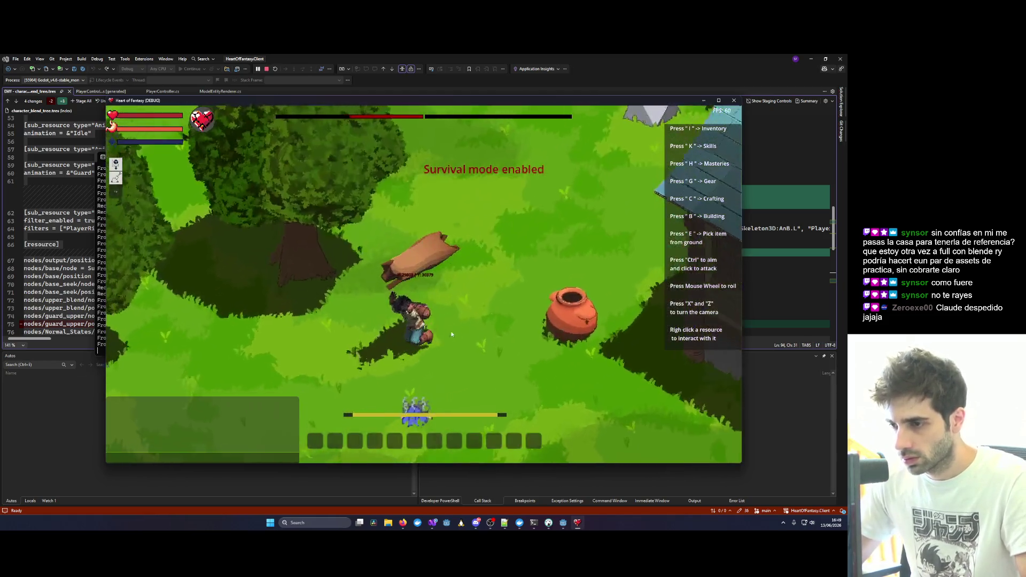
key(x)
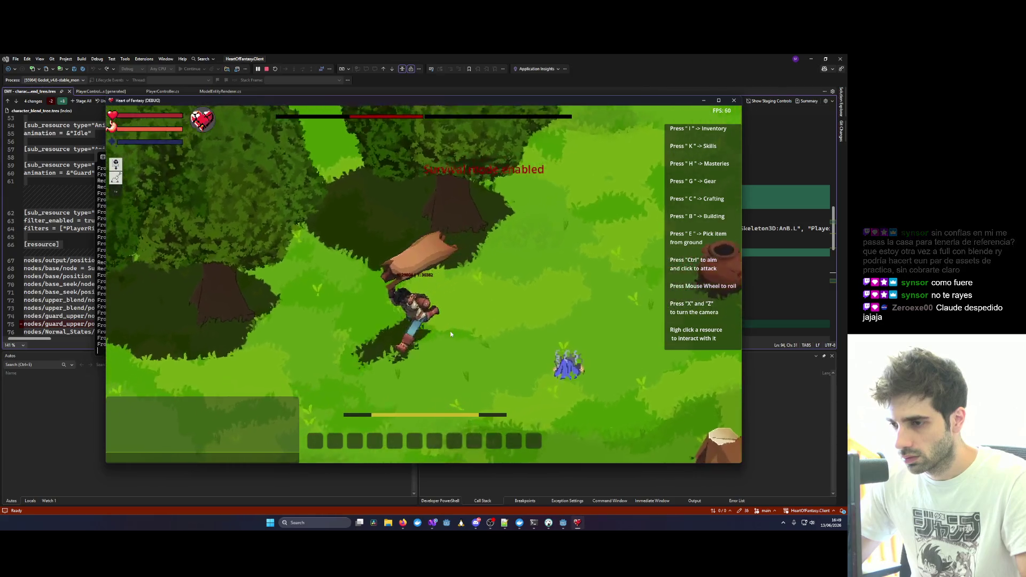
key(x)
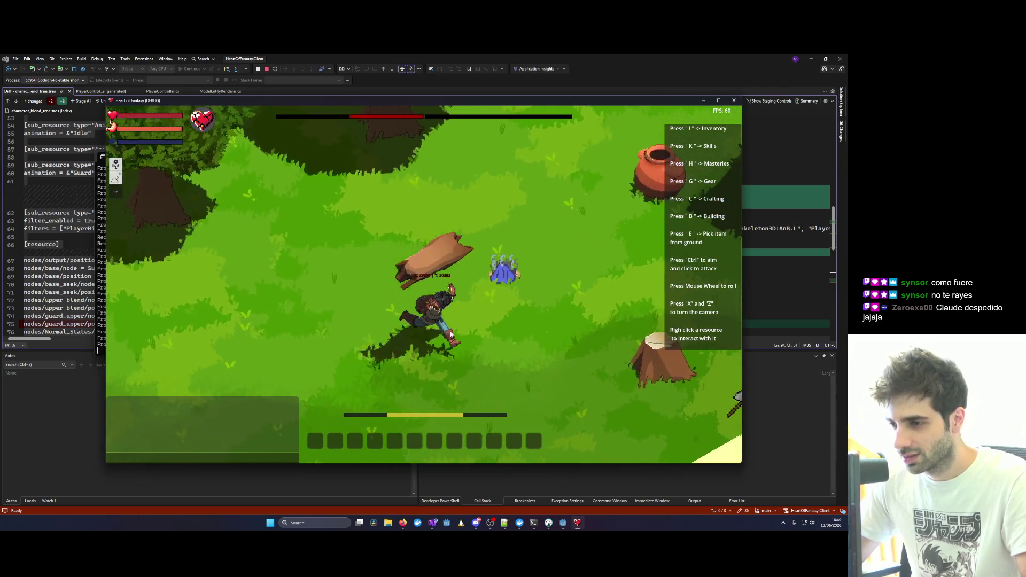
click(734, 101)
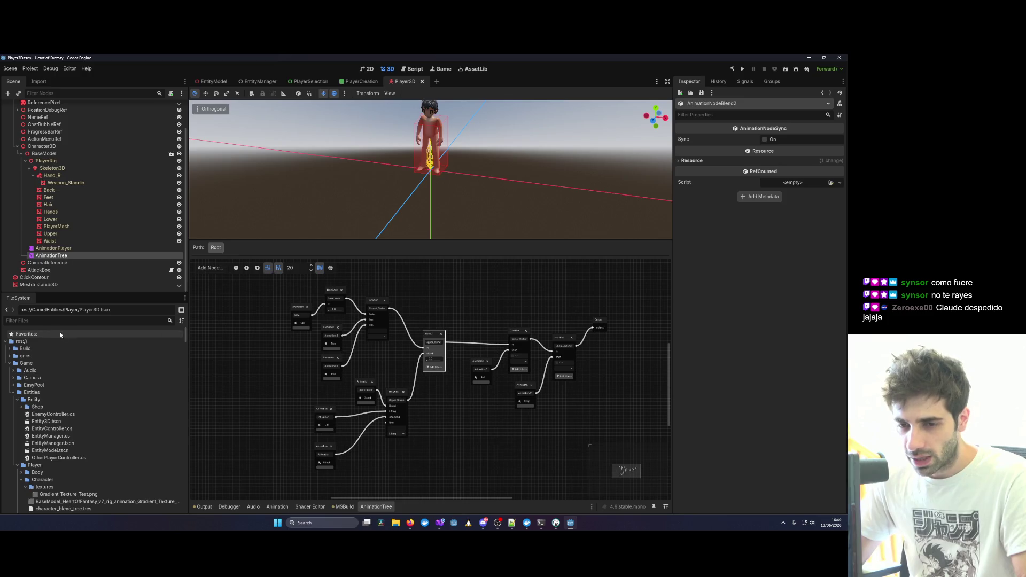
Filter the FileSystem dock by 'Player' and open Player.blend's import settings.
click(41, 320)
text(Player)
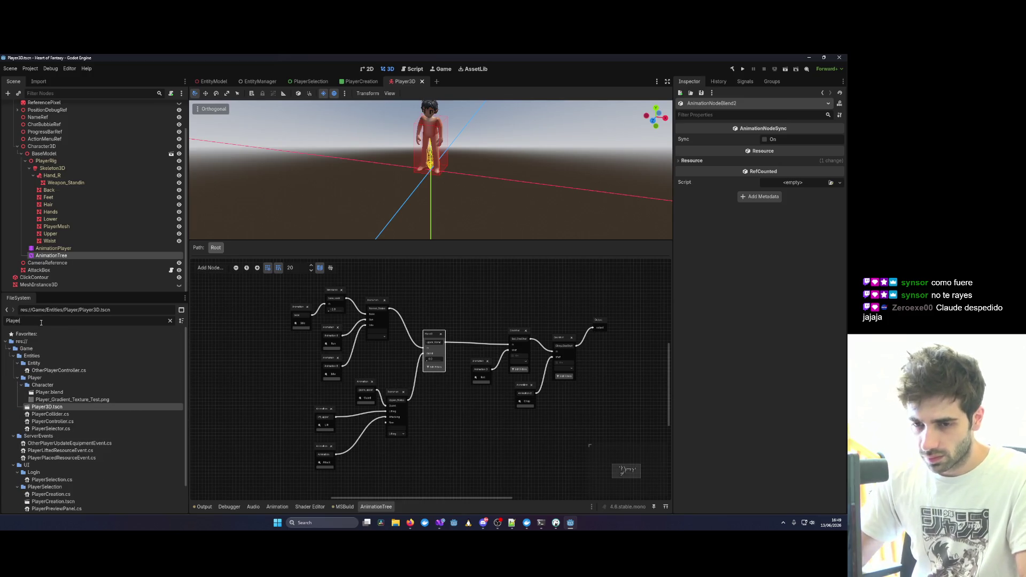
double_click(63, 393)
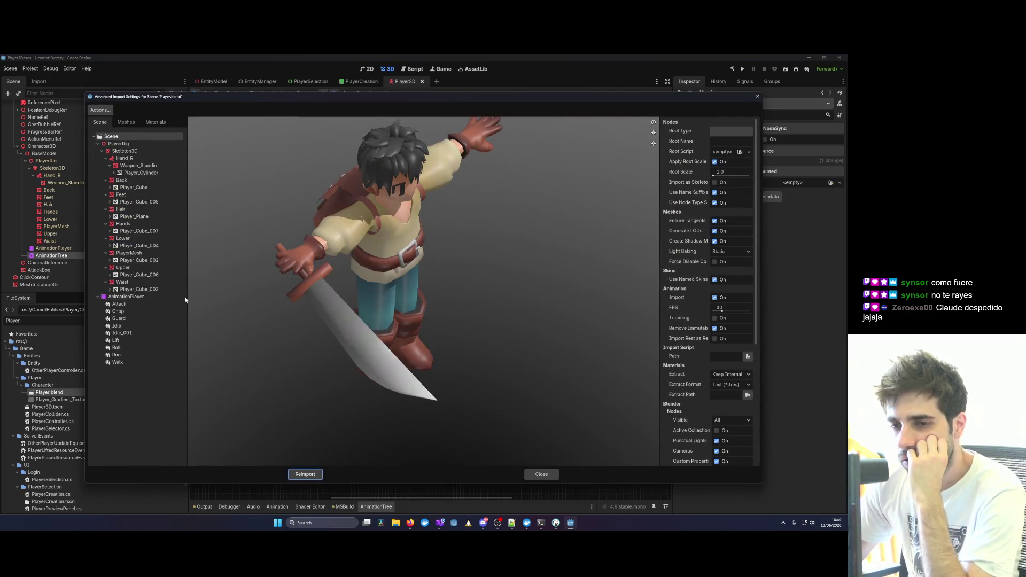
Set the Run animation's Loop Mode to Linear, preview it, and reimport Player.blend.
click(119, 355)
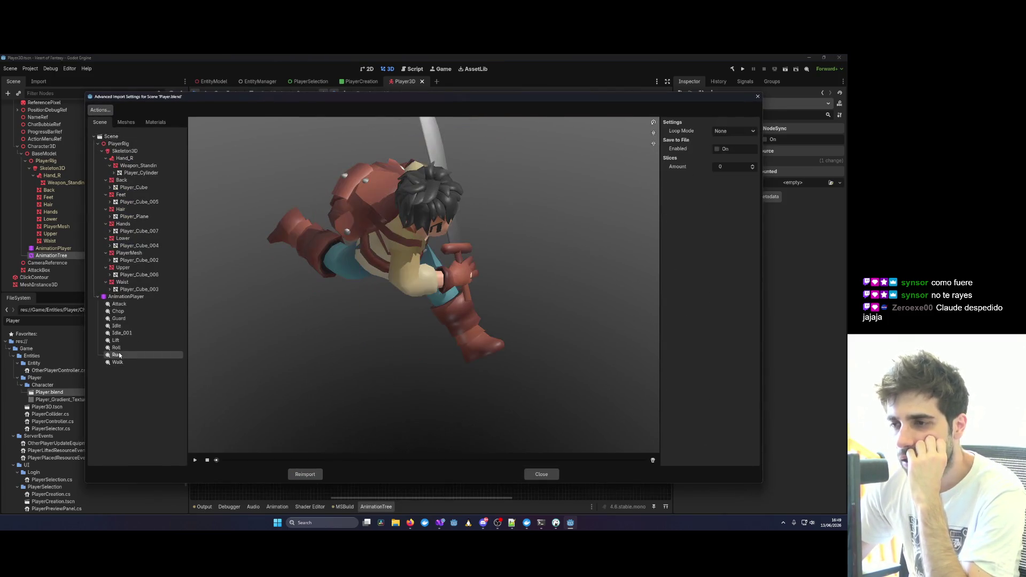
click(723, 131)
click(726, 148)
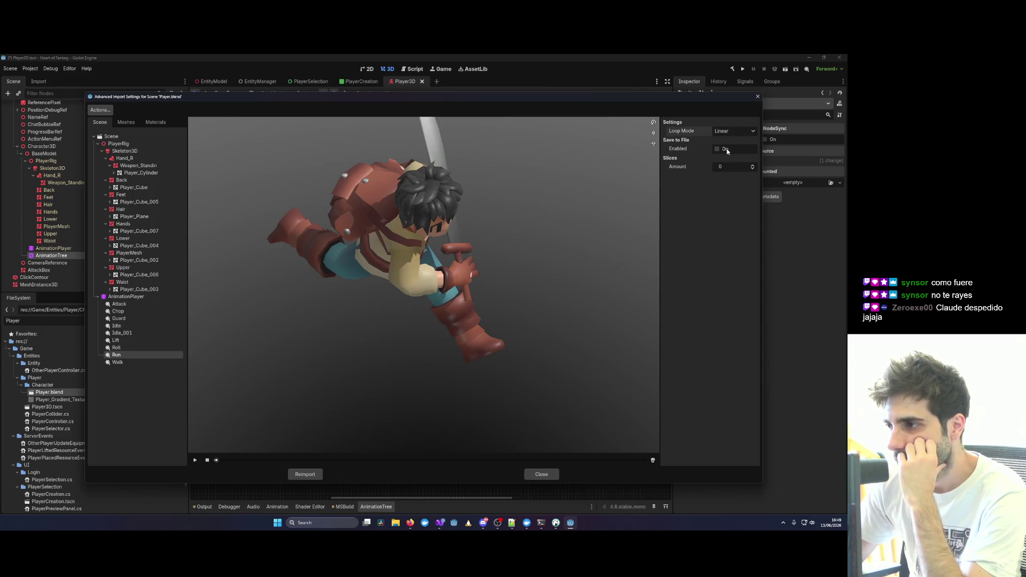
click(195, 460)
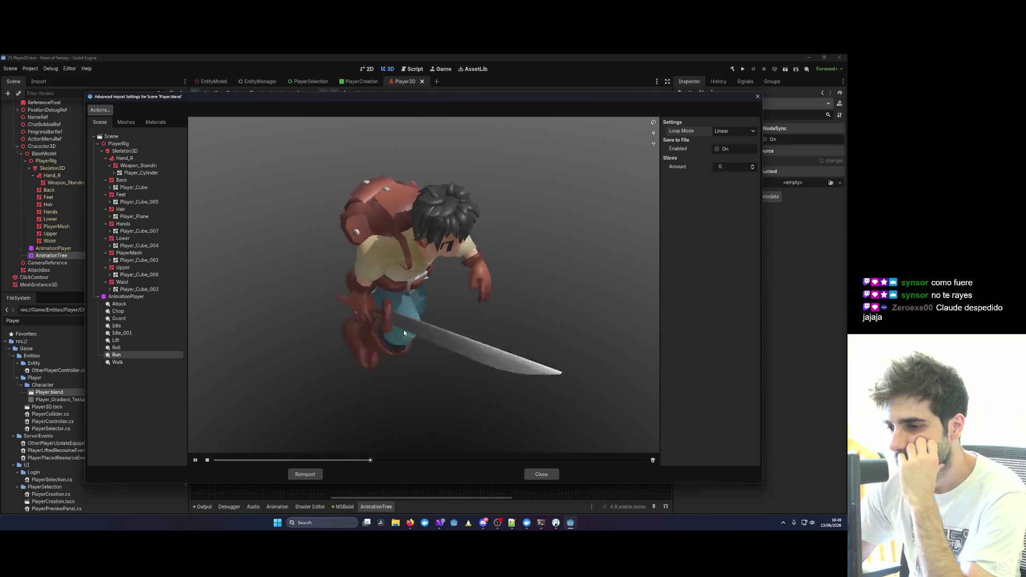
click(316, 476)
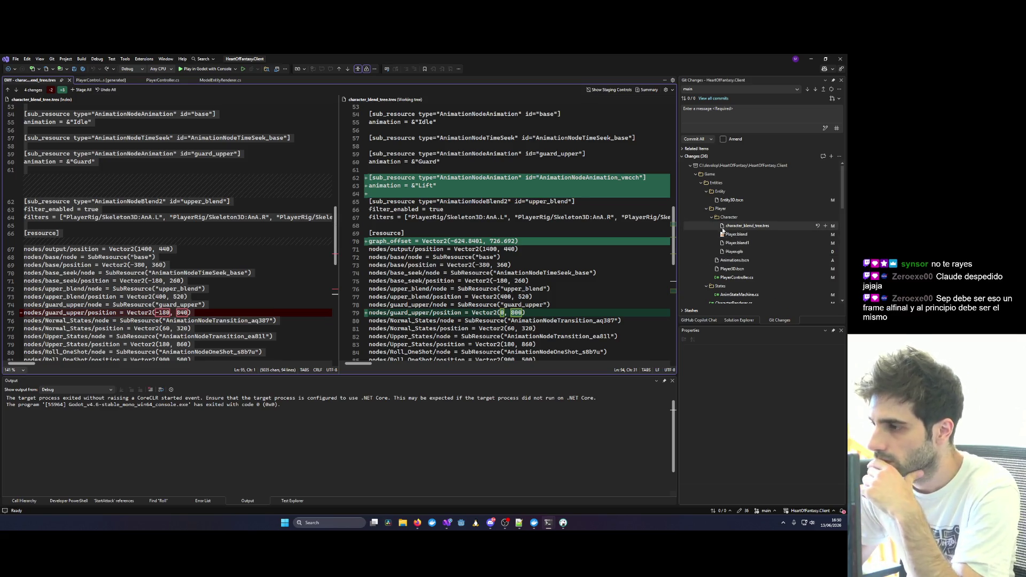
Look over the AnimStateMachine.cs changes, then bring up the CharacterRenderer.cs diff.
scroll(705, 230, down, 2)
click(741, 263)
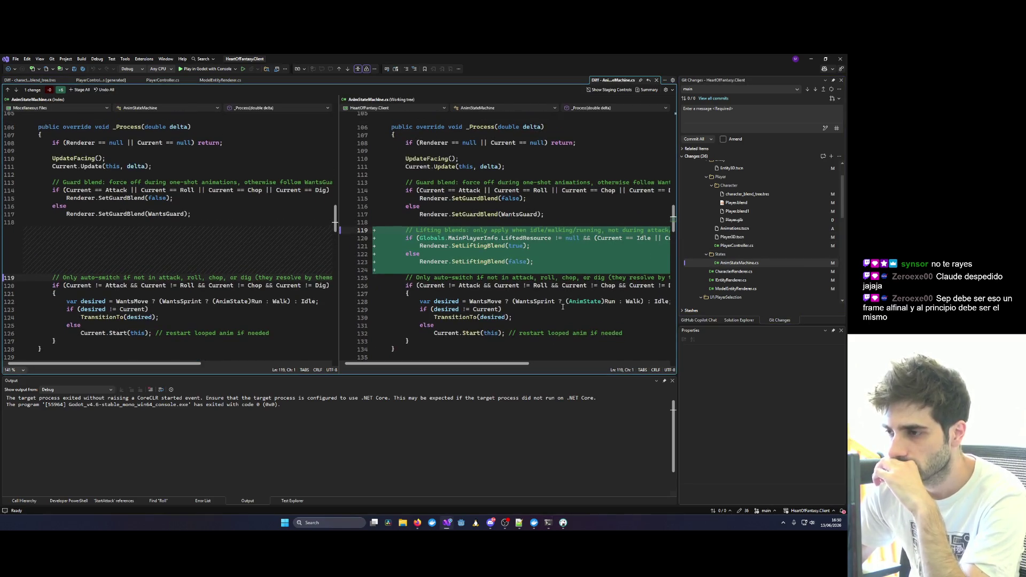
scroll(496, 350, down, 5)
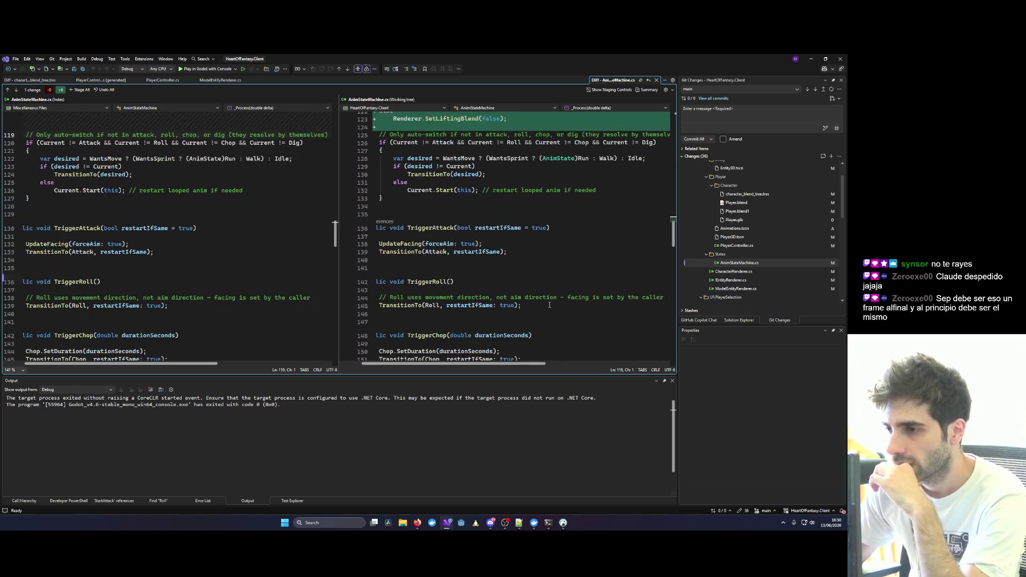
click(735, 272)
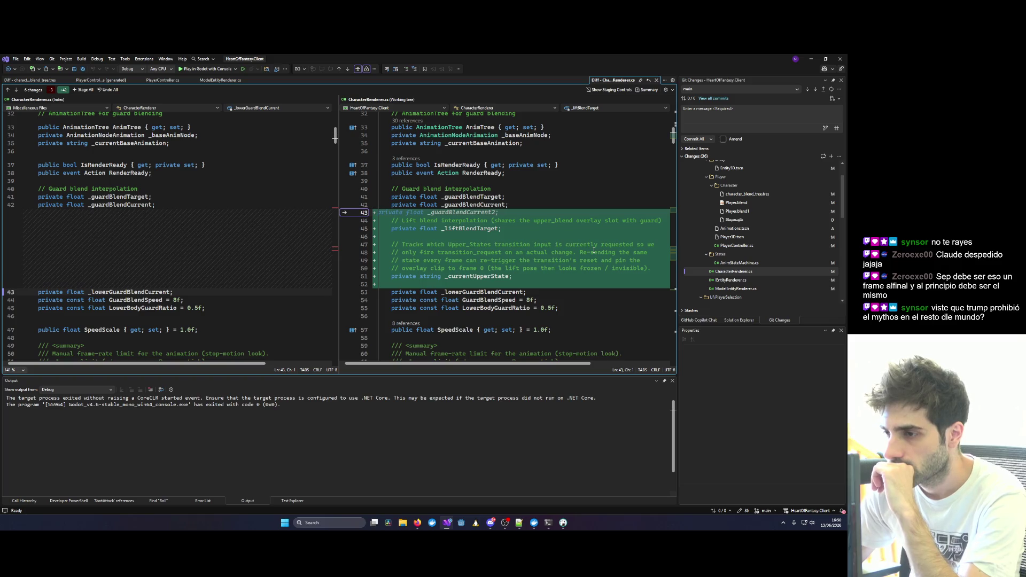
scroll(593, 250, down, 20)
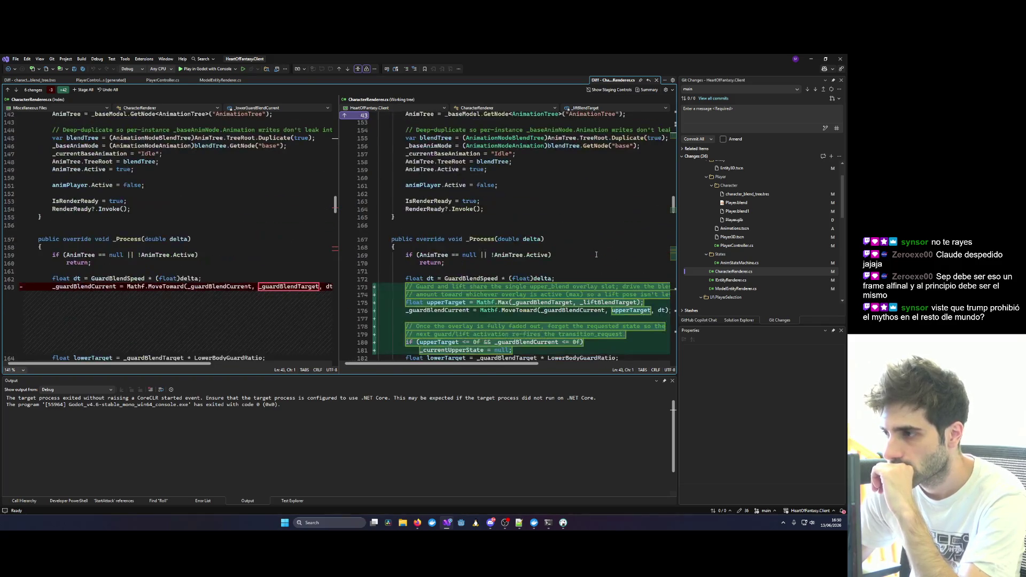
scroll(596, 255, down, 4)
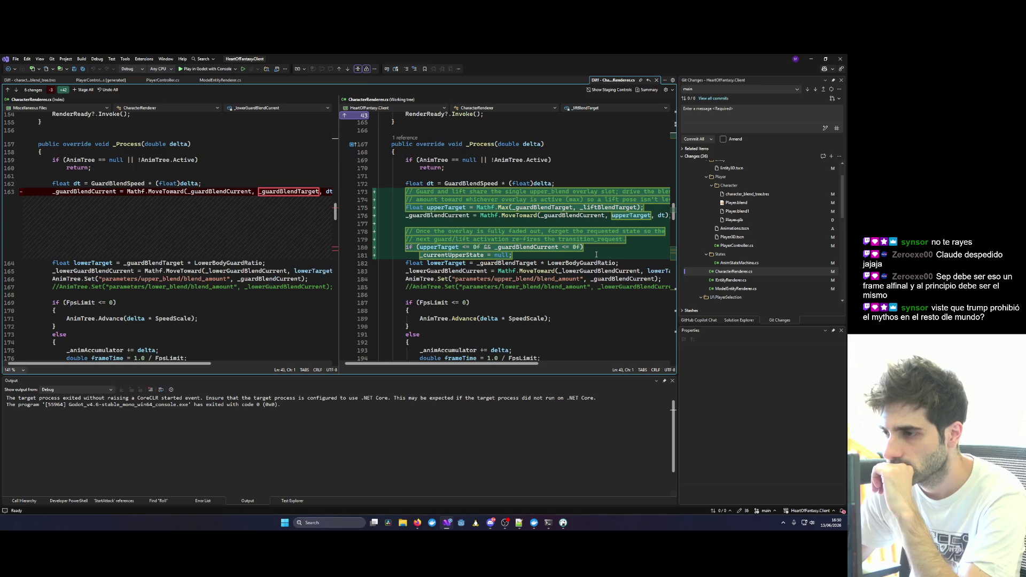
scroll(596, 254, down, 20)
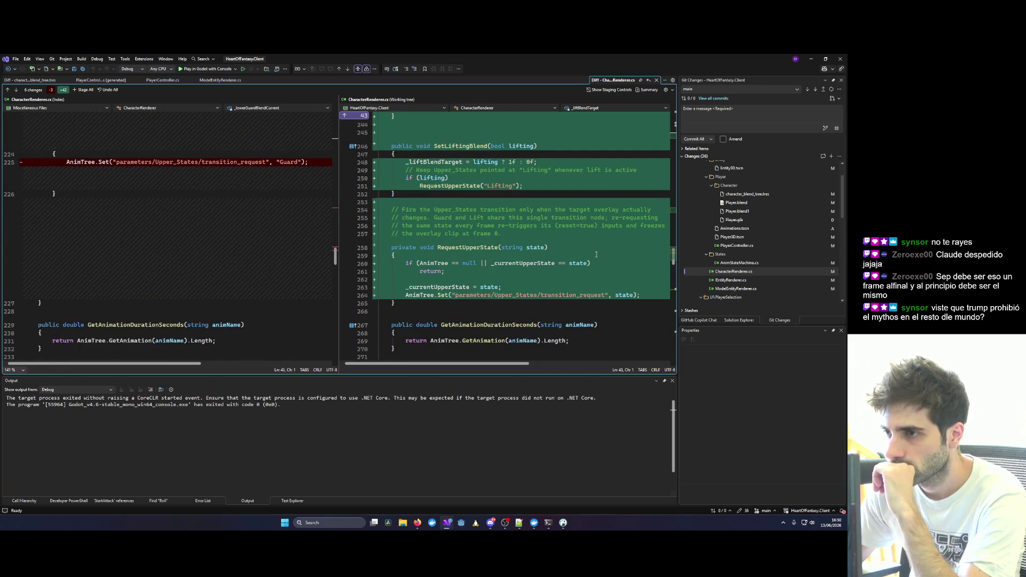
scroll(597, 254, up, 4)
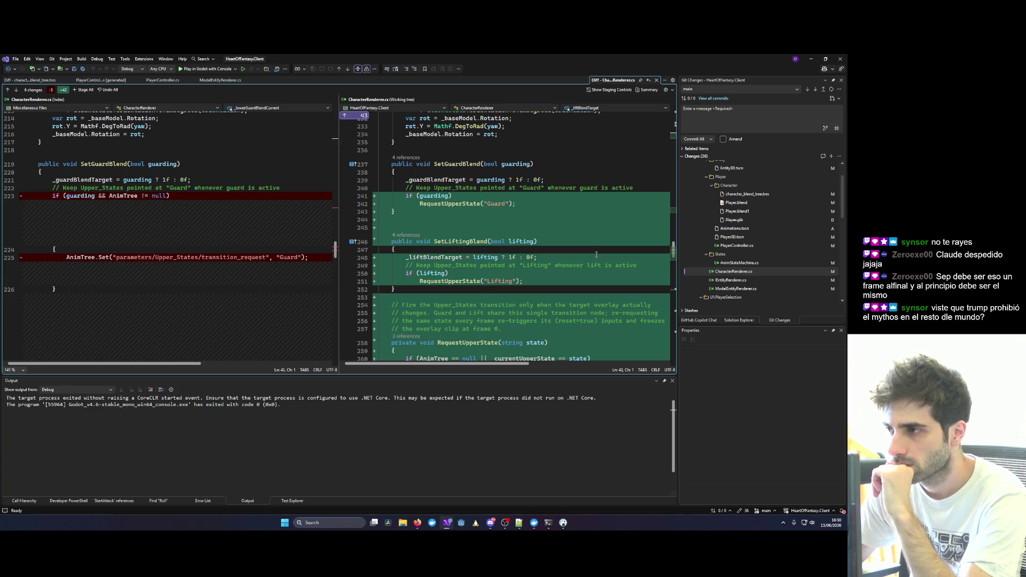
double_click(434, 257)
scroll(668, 220, up, 8)
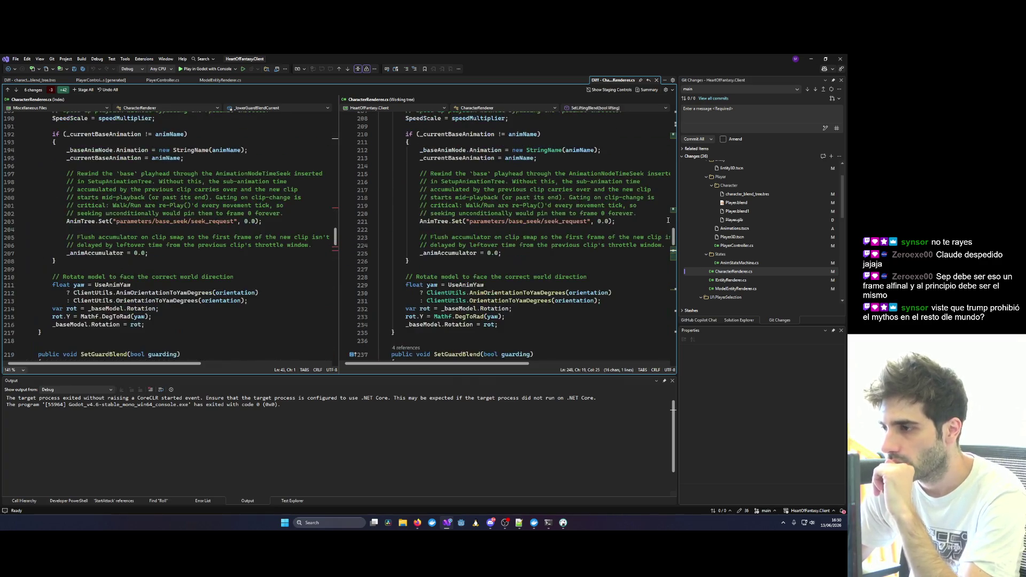
mouse_move(671, 236)
mouse_down()
mouse_move(686, 133)
mouse_move(667, 176)
mouse_move(674, 234)
mouse_move(669, 107)
mouse_up()
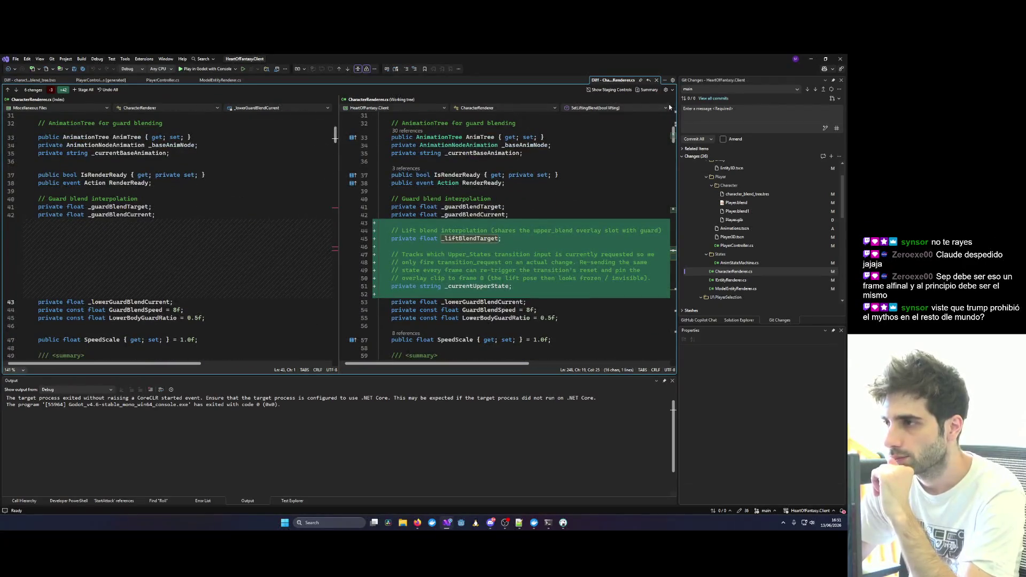
double_click(471, 239)
Search CharacterRenderer.cs and step through each _liftBlendTarget occurrence.
key(ctrl+f)
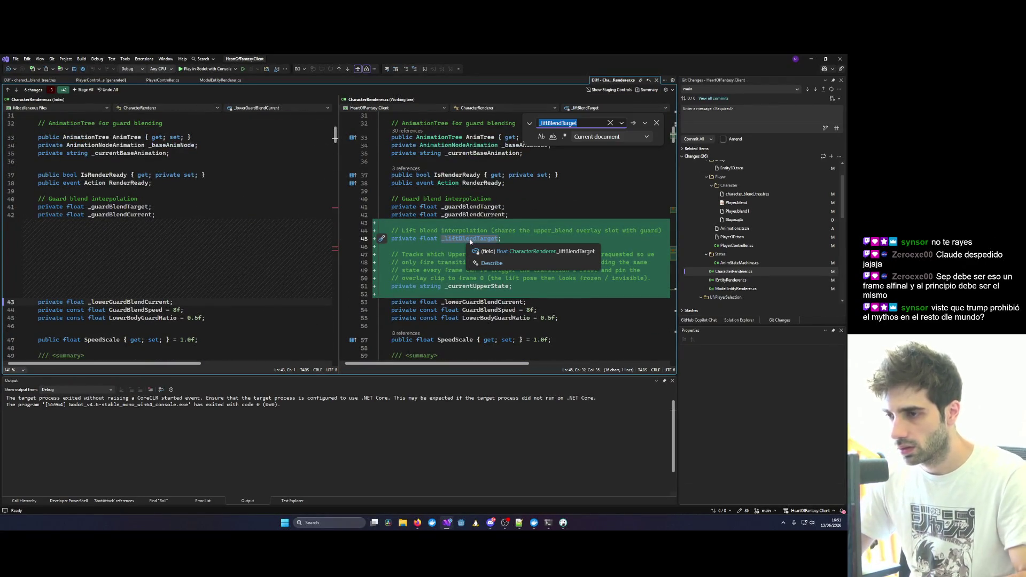
key(Return)
key(Return)
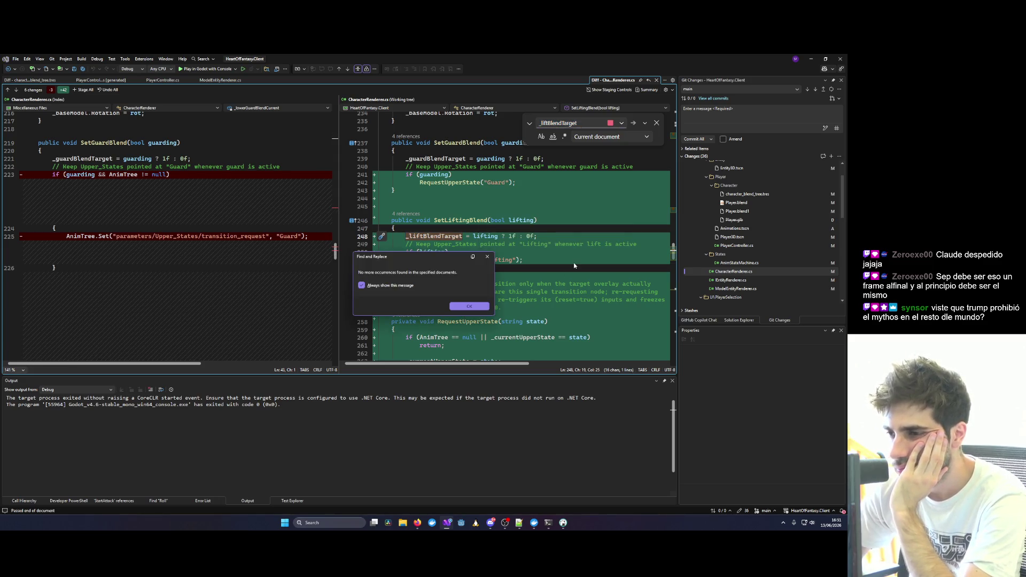
key(Return)
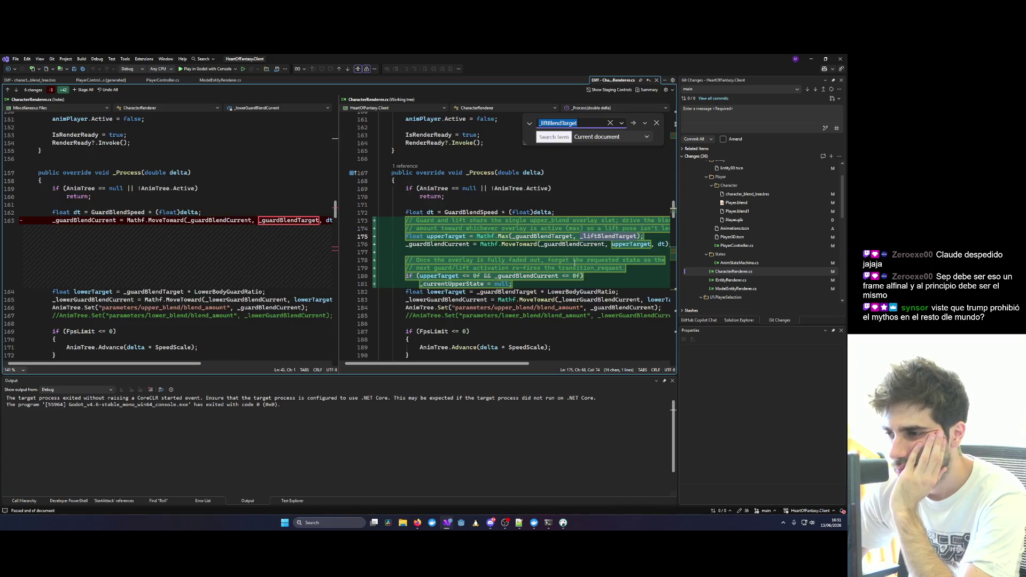
key(Return)
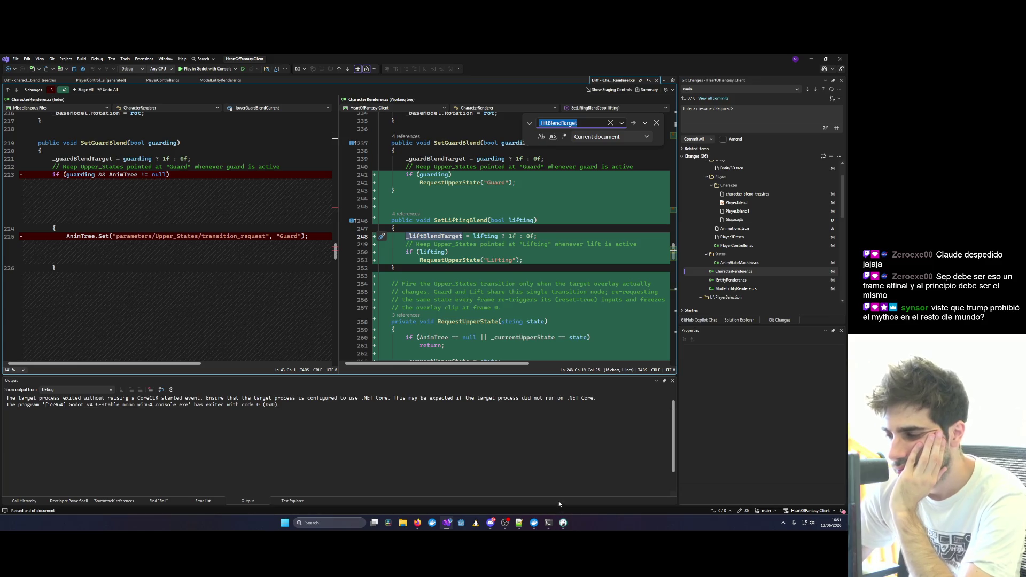
Close the find box and switch to the NPCService Visual Studio window.
mouse_move(555, 516)
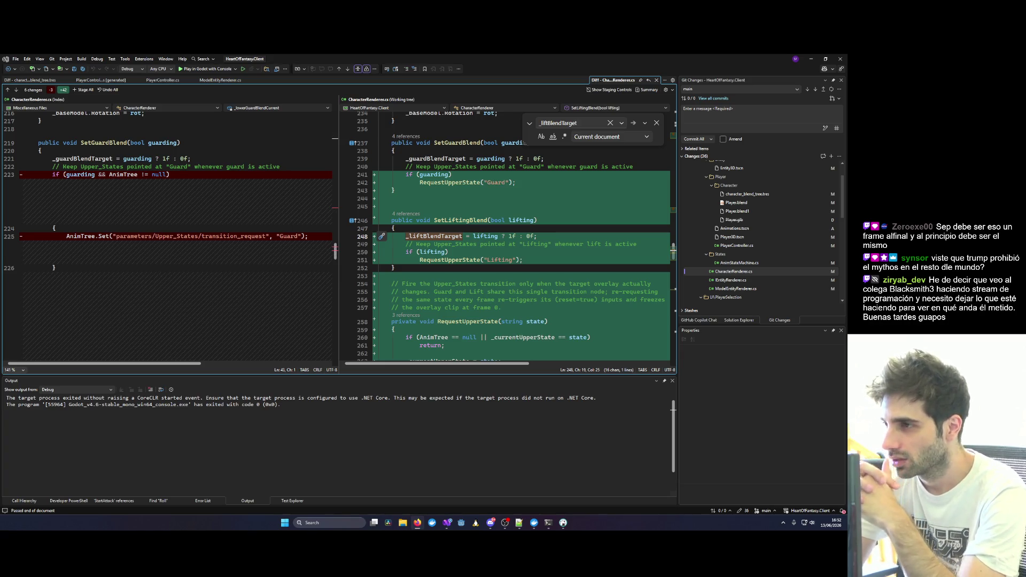
click(657, 123)
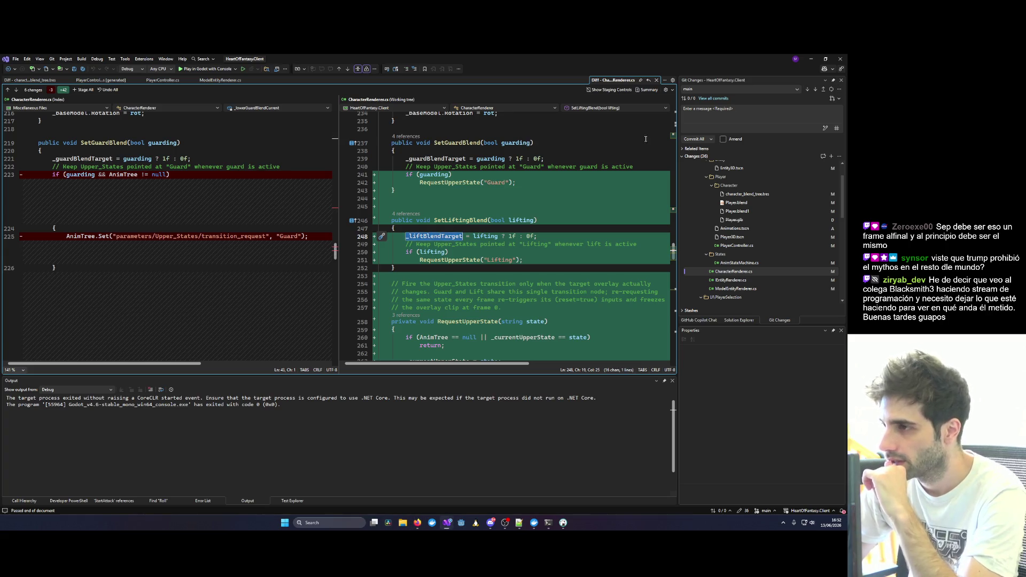
key(alt+Tab)
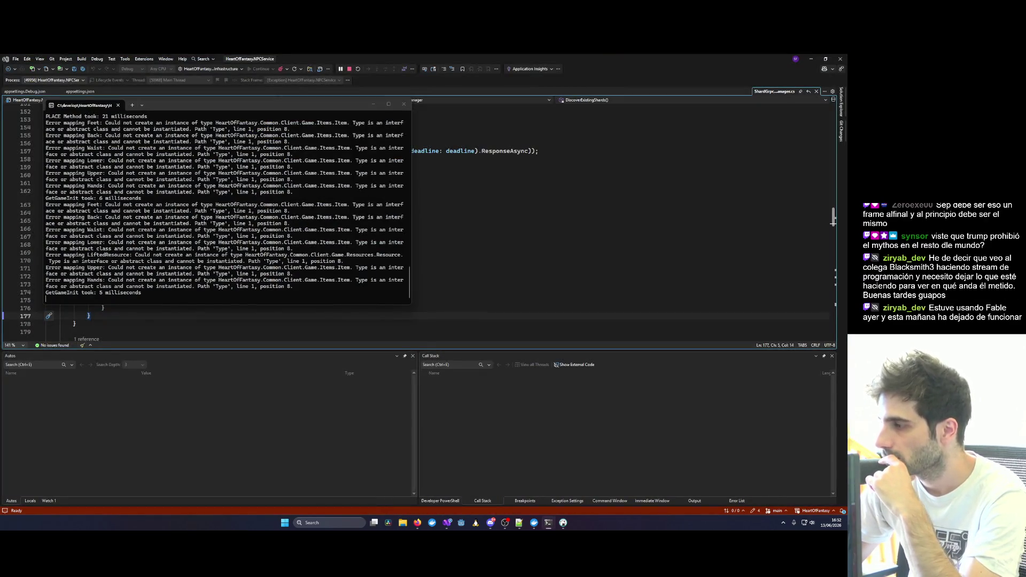
Bring the Claude Code agent terminal forward and reposition it to read its summary.
key(alt+Tab)
drag(651, 123, 540, 182)
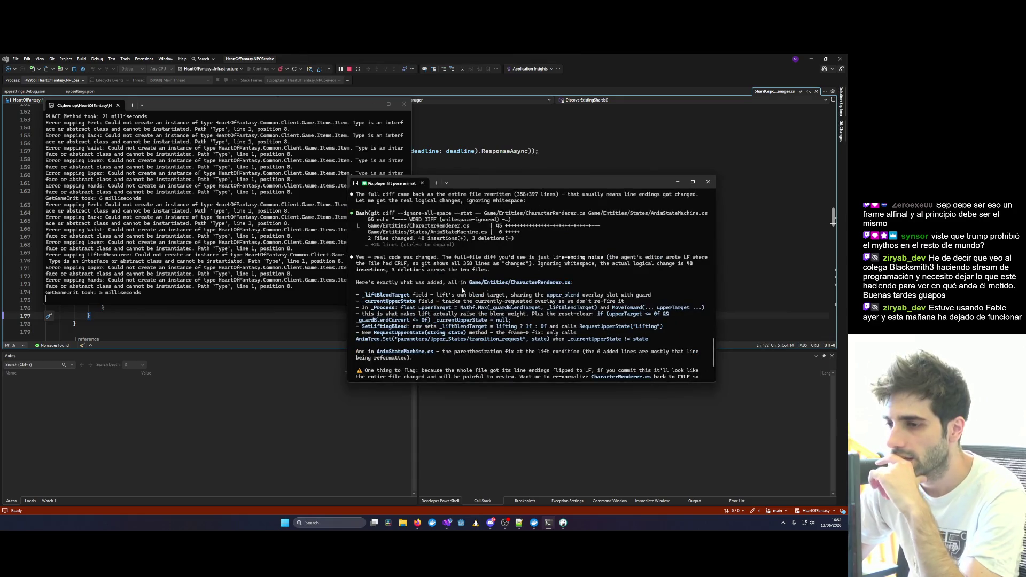
drag(366, 295, 402, 296)
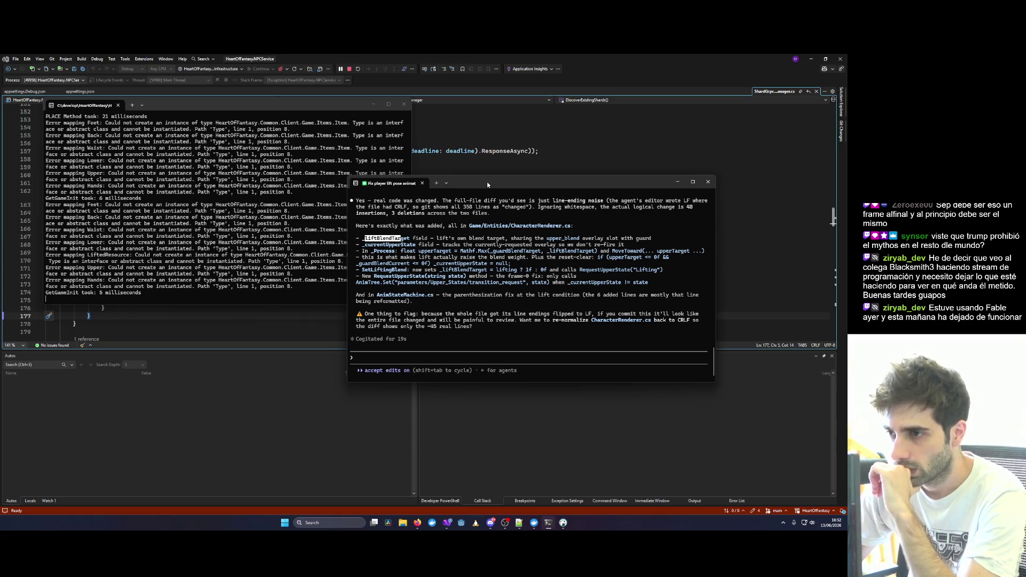
drag(487, 182, 490, 220)
Return to the HeartOfFantasy.Client Visual Studio window.
click(591, 284)
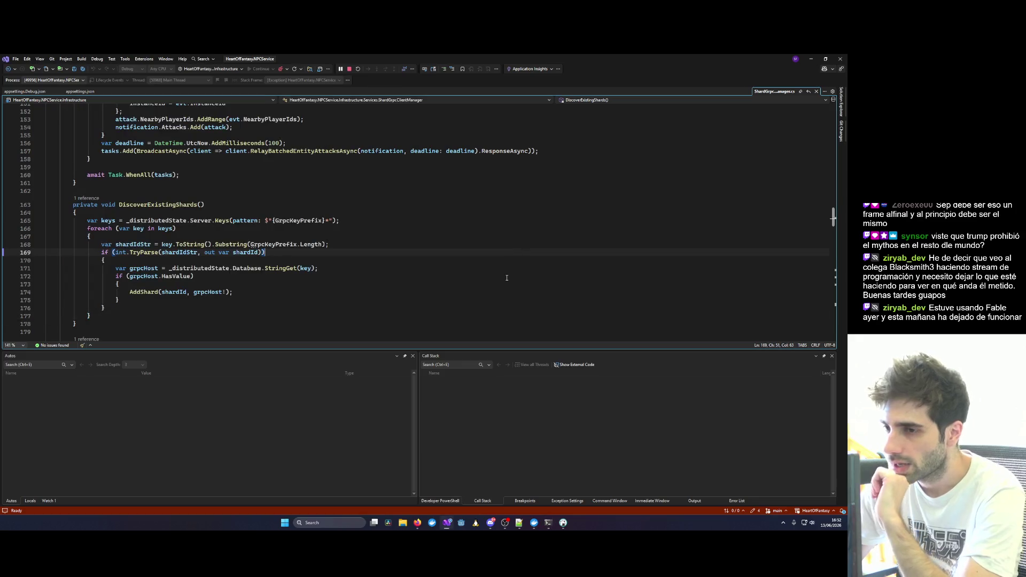
scroll(390, 275, up, 20)
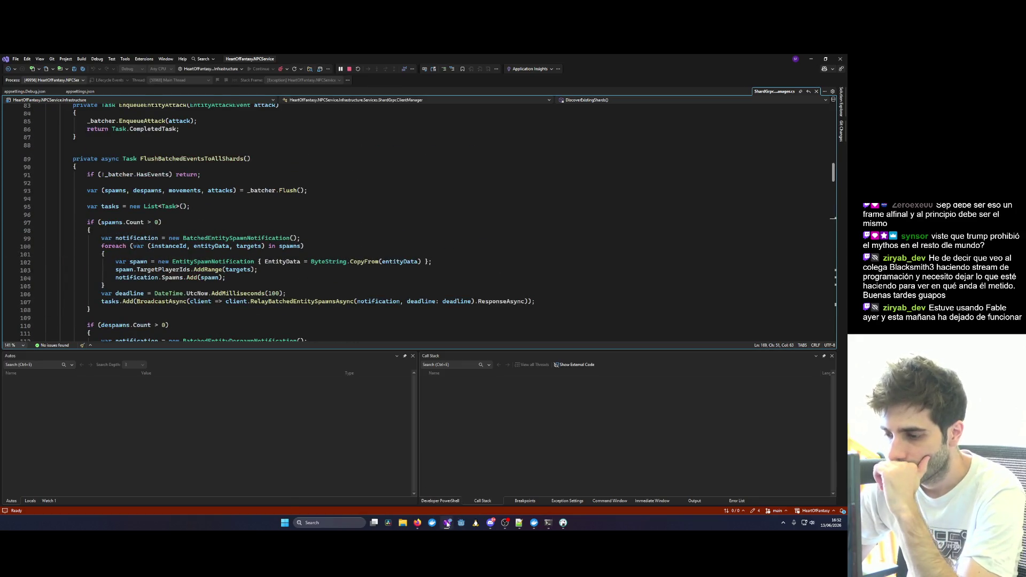
mouse_move(448, 523)
click(610, 493)
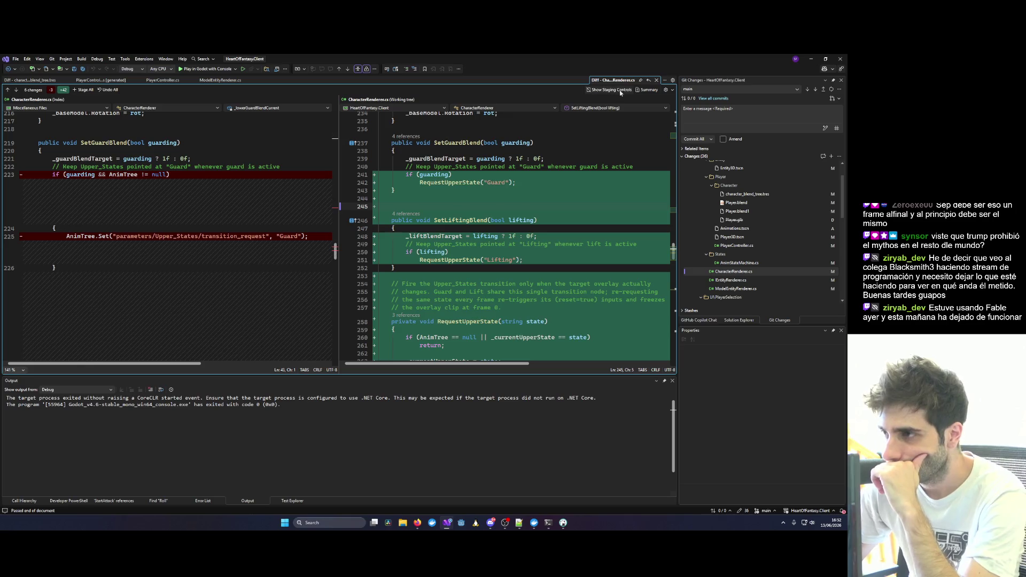
Close the blend tree diff tabs and open CharacterRenderer.cs's pending changes.
click(27, 79)
middle_click(26, 79)
middle_click(27, 79)
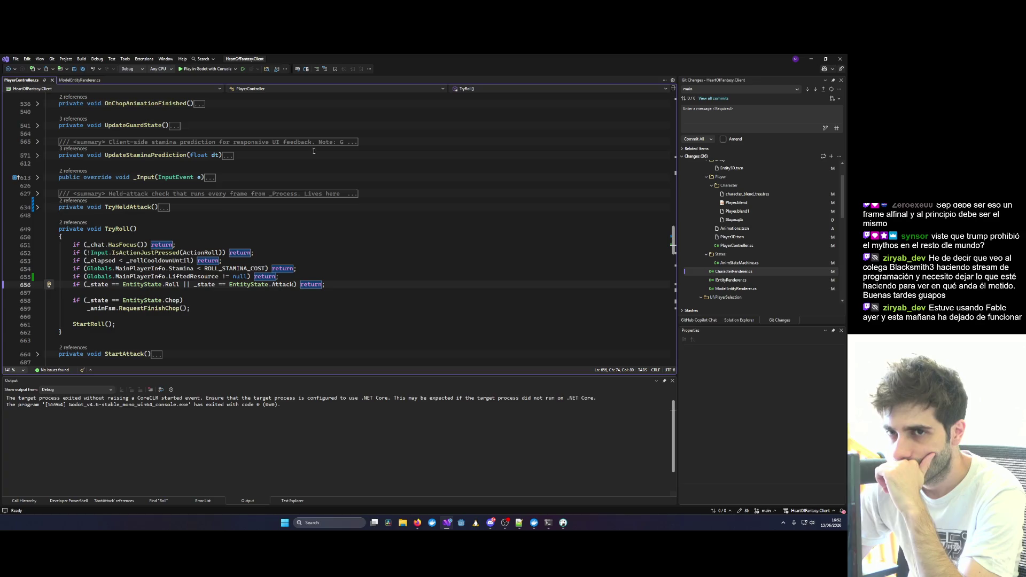
double_click(733, 272)
Search 'Character' in Solution Explorer, open CharacterRenderer.cs, and scroll to SetGuardBlend.
click(740, 321)
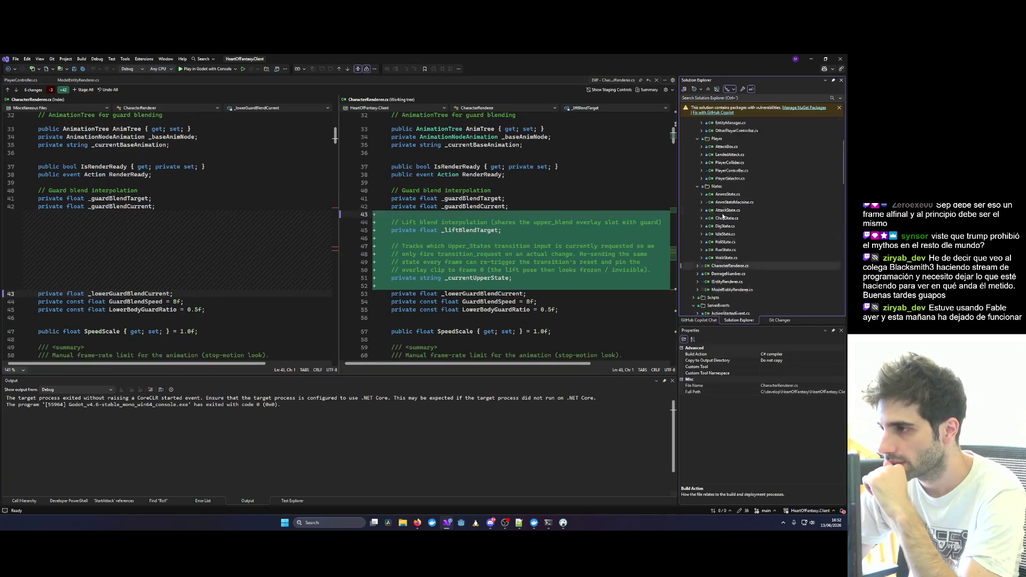
click(729, 99)
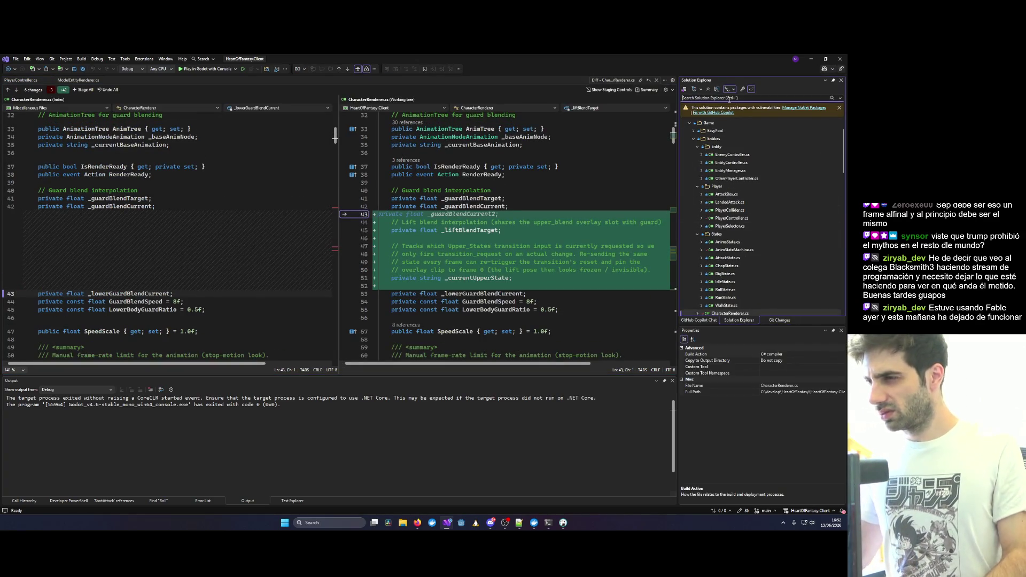
text(Character)
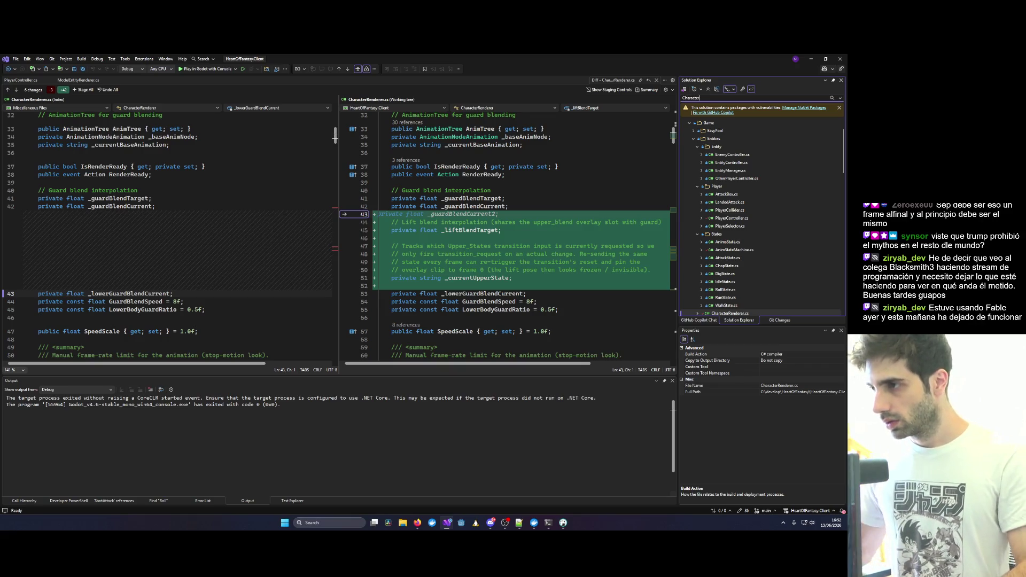
double_click(729, 154)
scroll(503, 215, down, 20)
scroll(444, 228, down, 20)
click(191, 235)
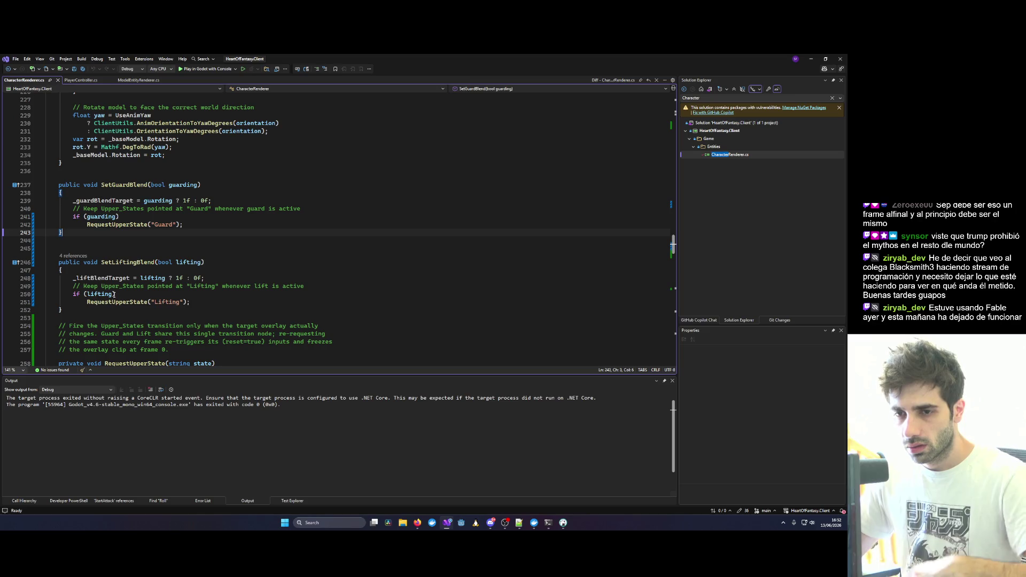
Set a breakpoint on line 248 in SetLiftingBlend and find all its references.
click(8, 279)
right_click(127, 263)
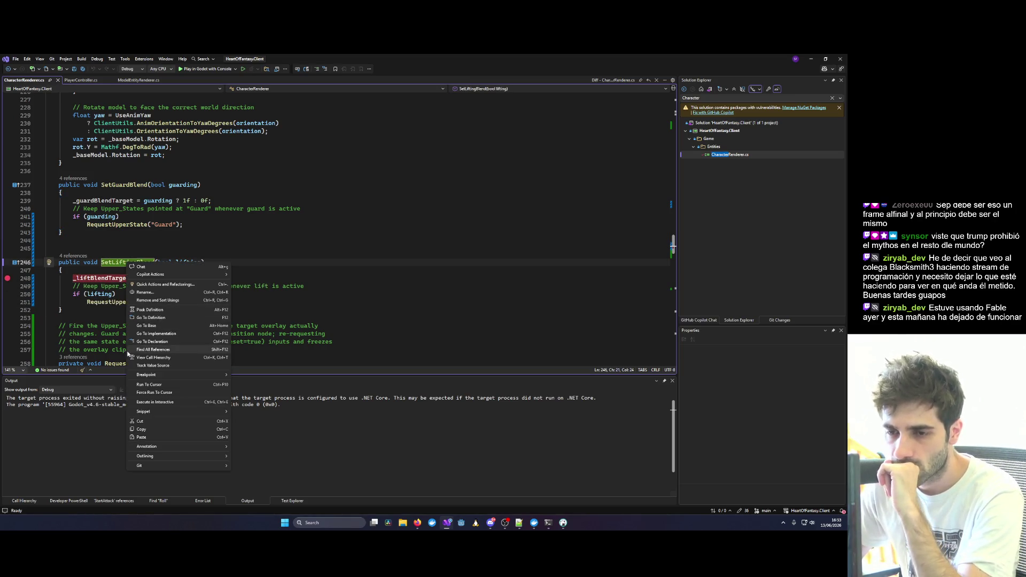
click(144, 350)
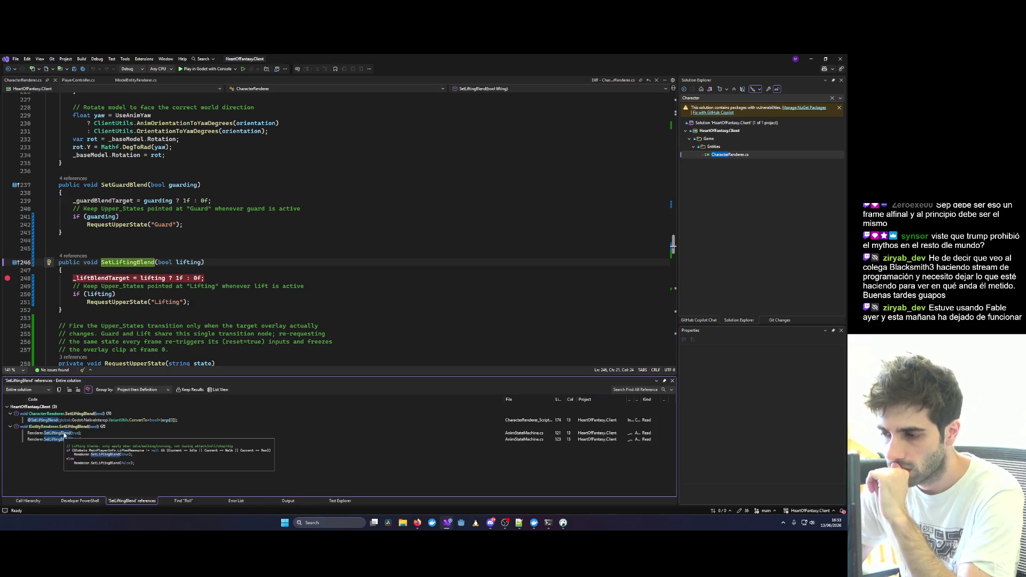
Break on the lifting check at line 120 in AnimStateMachine.cs and launch the debugger.
double_click(63, 433)
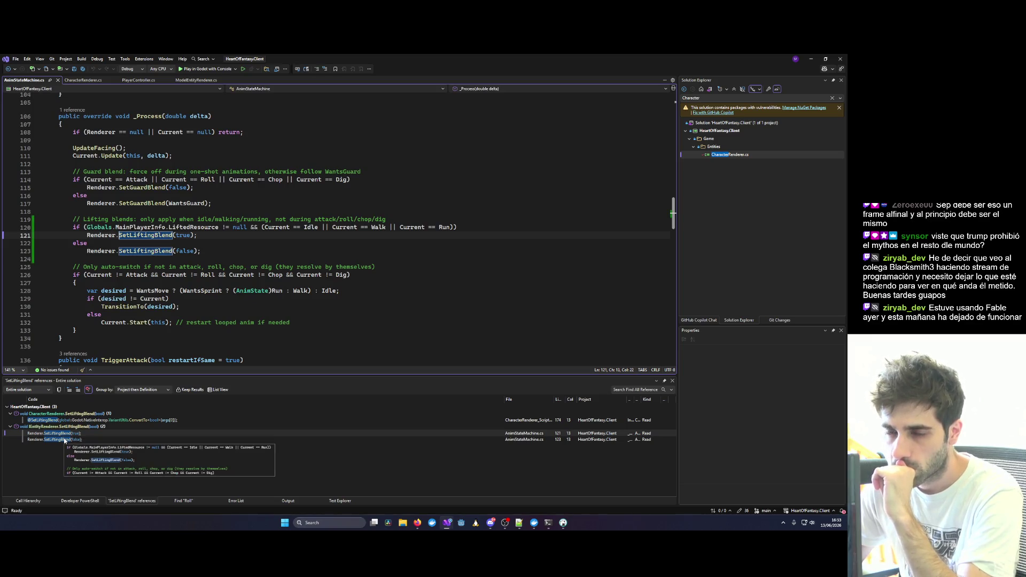
double_click(64, 440)
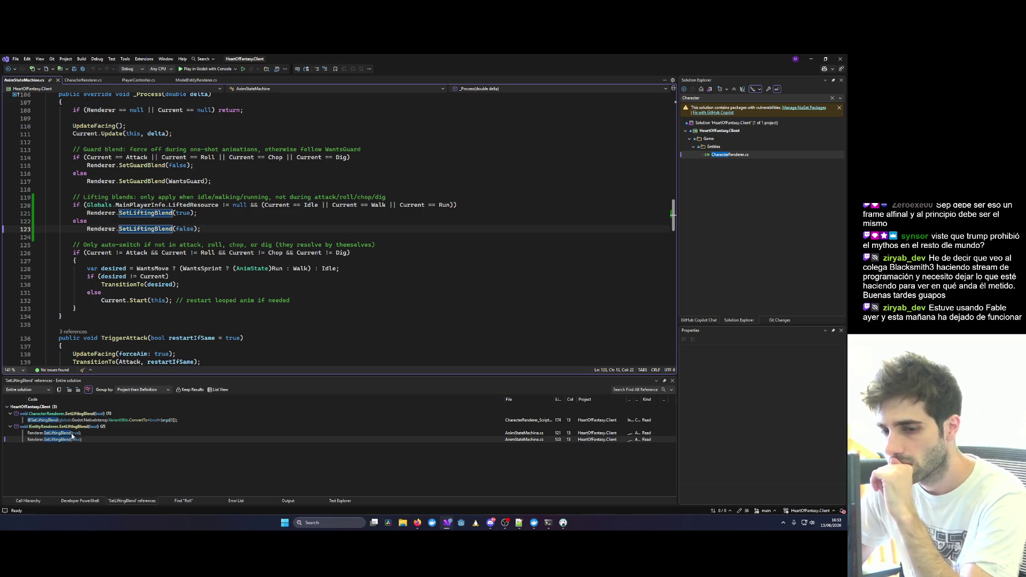
double_click(72, 434)
click(8, 221)
click(200, 197)
click(206, 68)
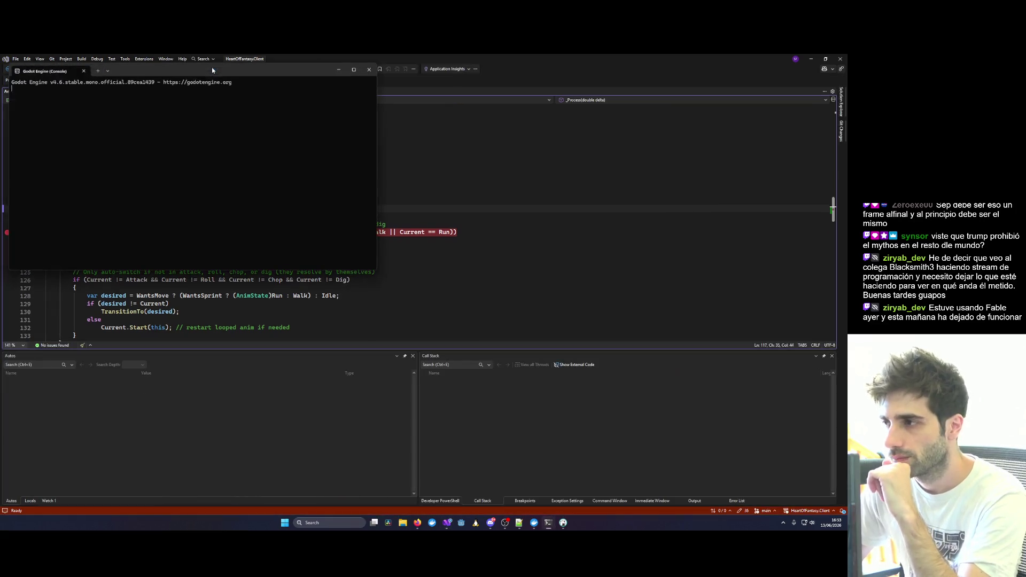
Inspect LiftedResource, Current and SetLiftingBlend on line 120, then show the running game.
key(alt+Tab)
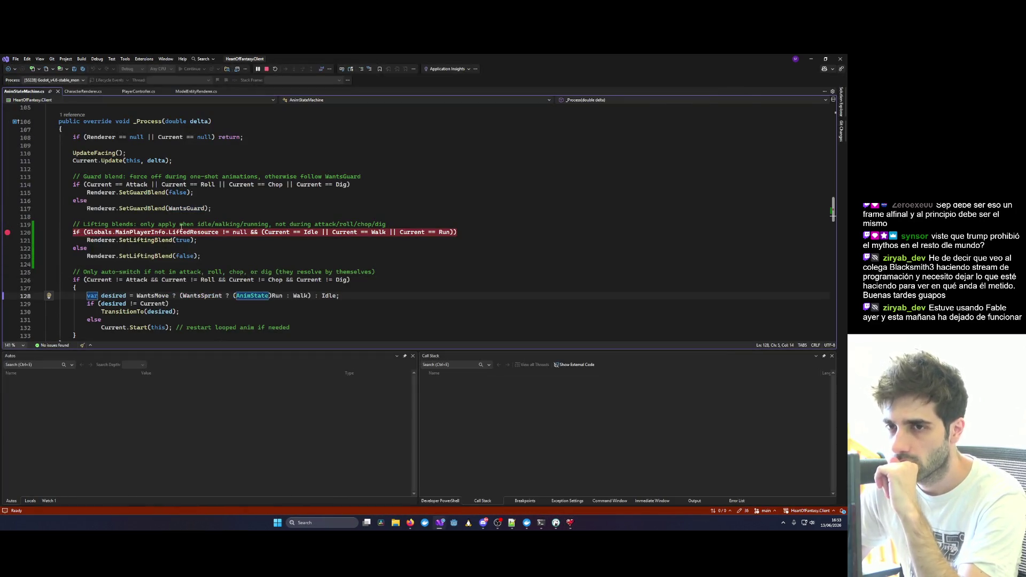
double_click(190, 232)
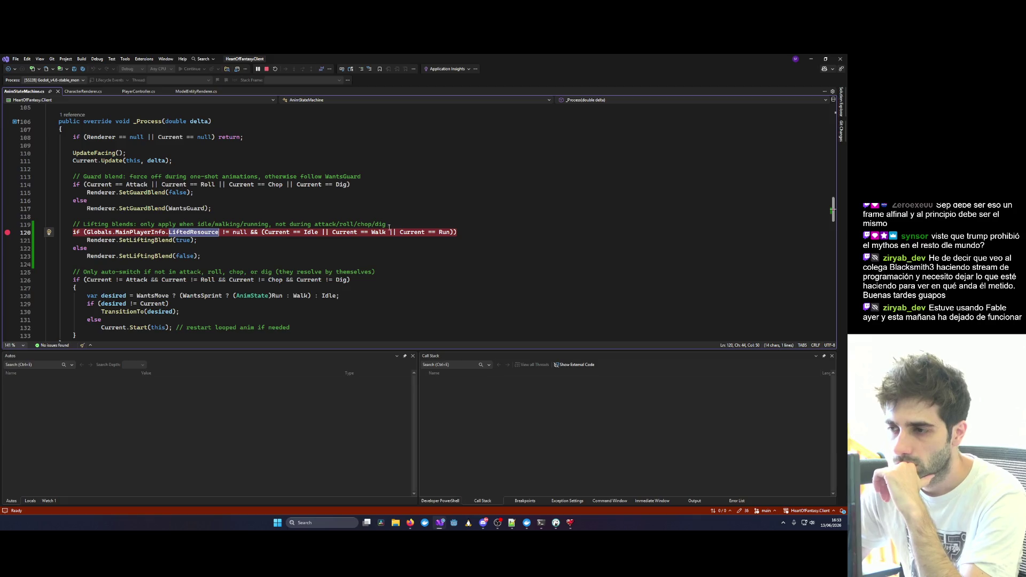
mouse_move(355, 231)
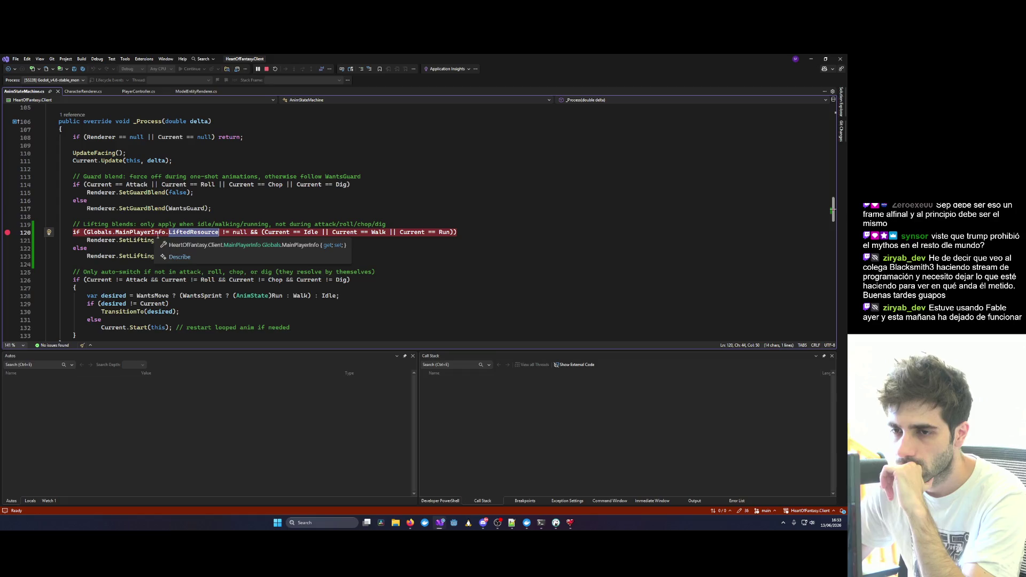
mouse_move(148, 242)
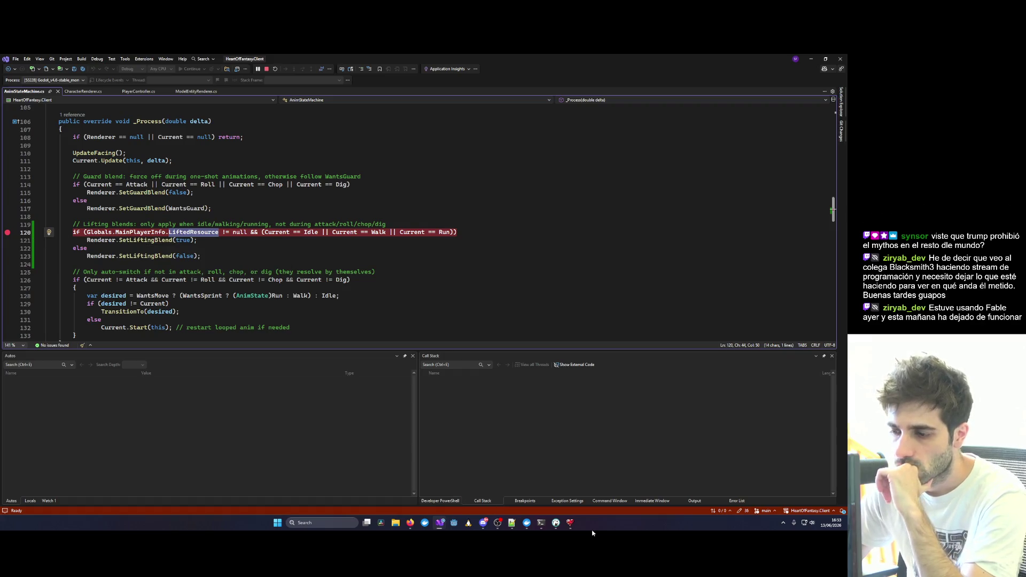
click(570, 523)
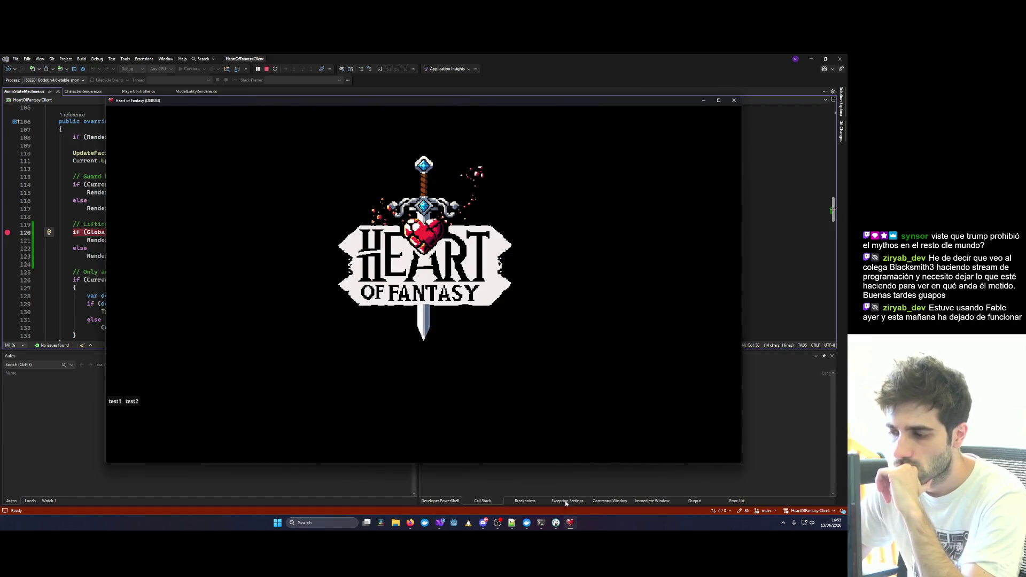
Quick-log in with the test account, pick the character, and move the breakpoint to line 121.
click(115, 402)
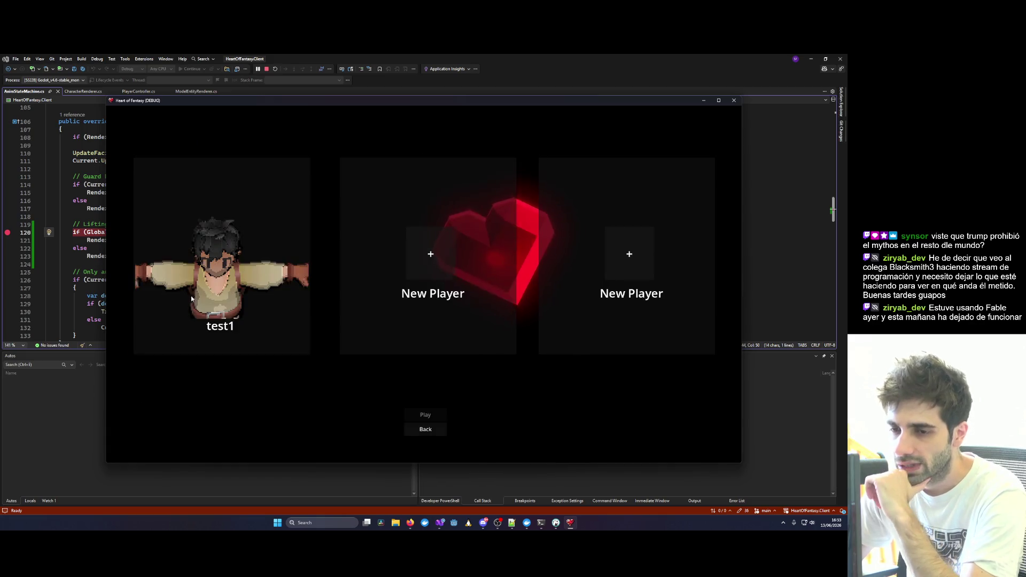
click(191, 298)
mouse_move(8, 235)
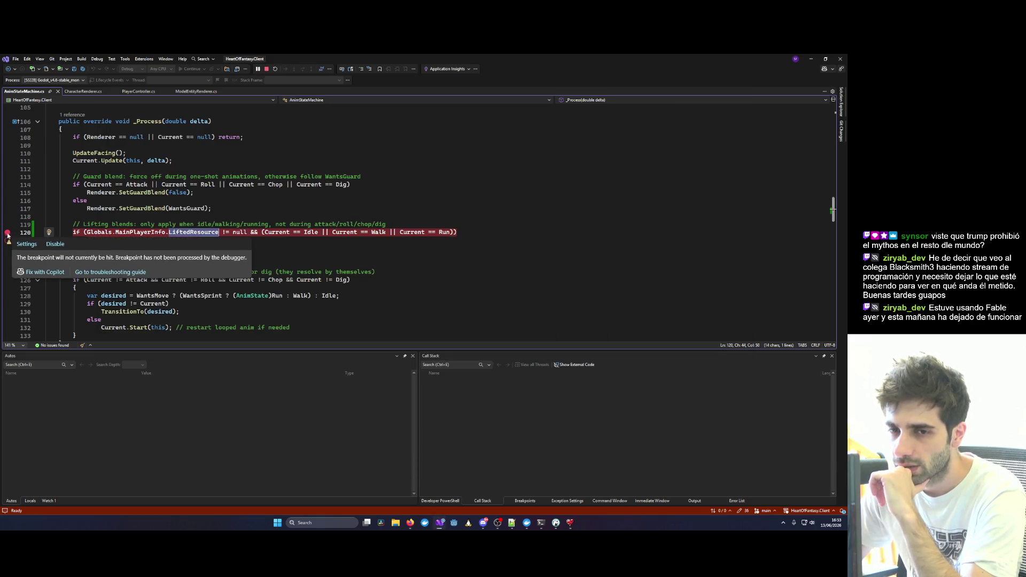
drag(8, 235, 7, 240)
Stop debugging and relaunch the game with the Godot debug profile.
click(266, 69)
click(236, 69)
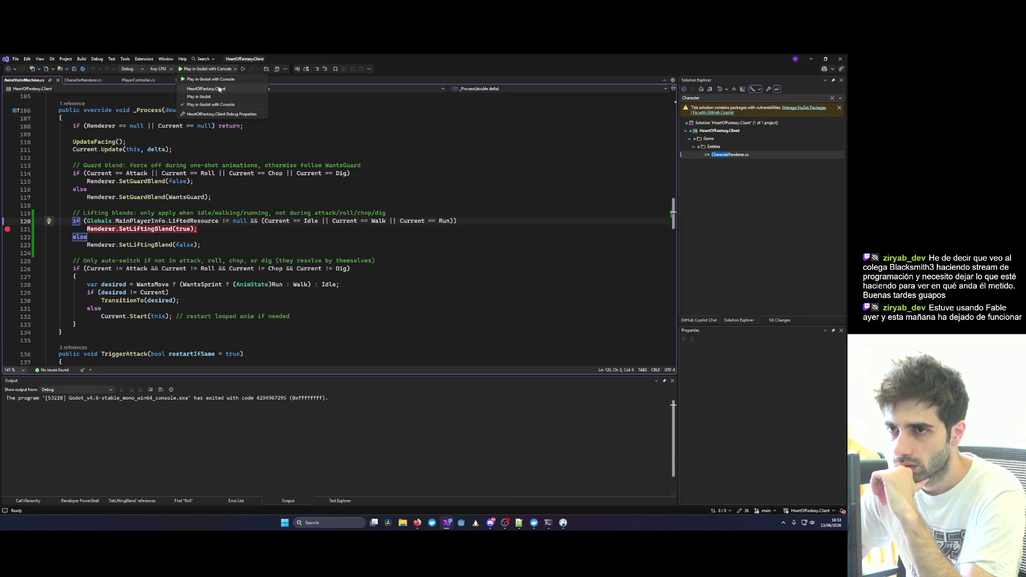
click(200, 97)
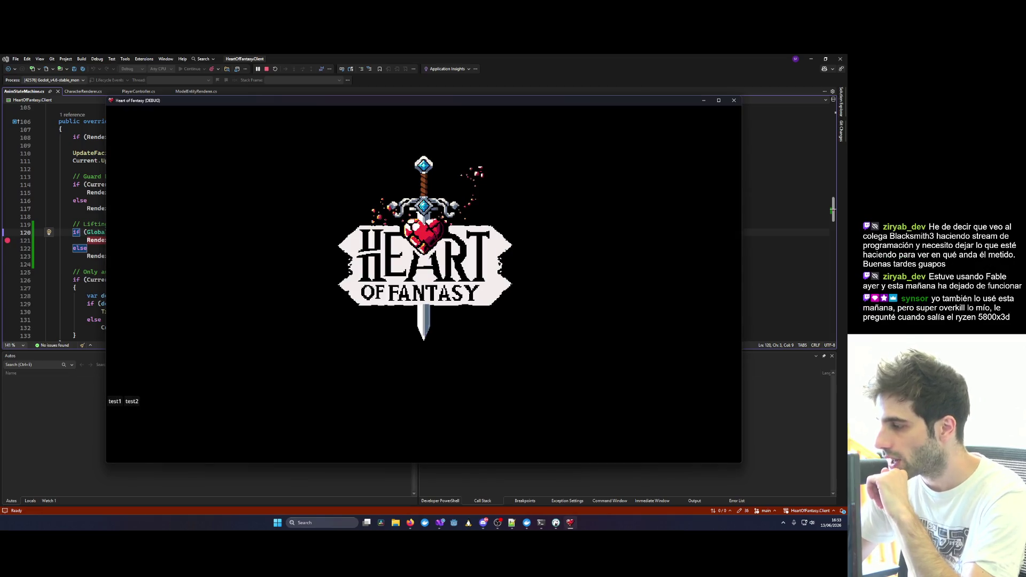
Log in with the test account, select the character, and enter the game.
click(114, 402)
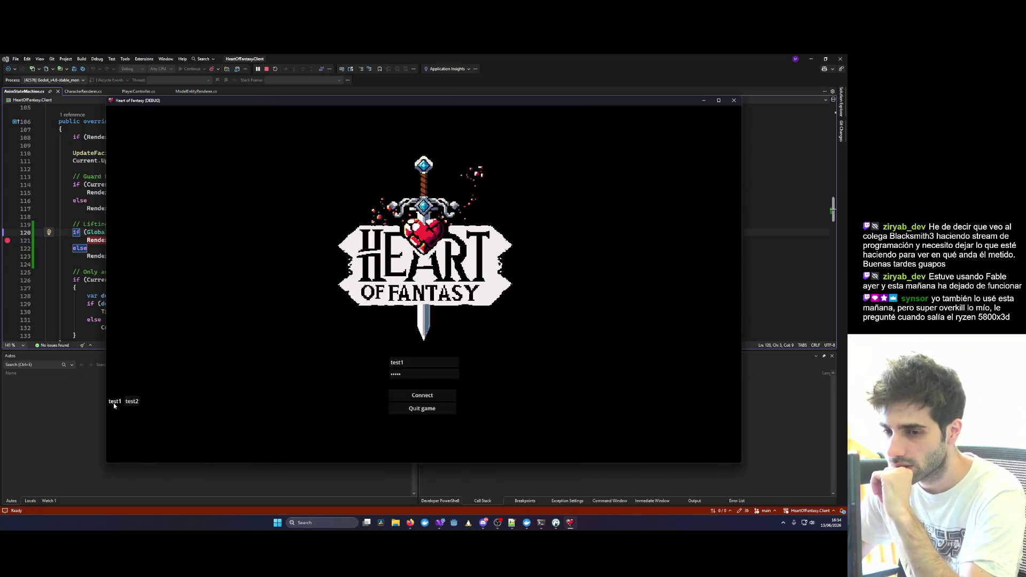
click(421, 396)
click(147, 346)
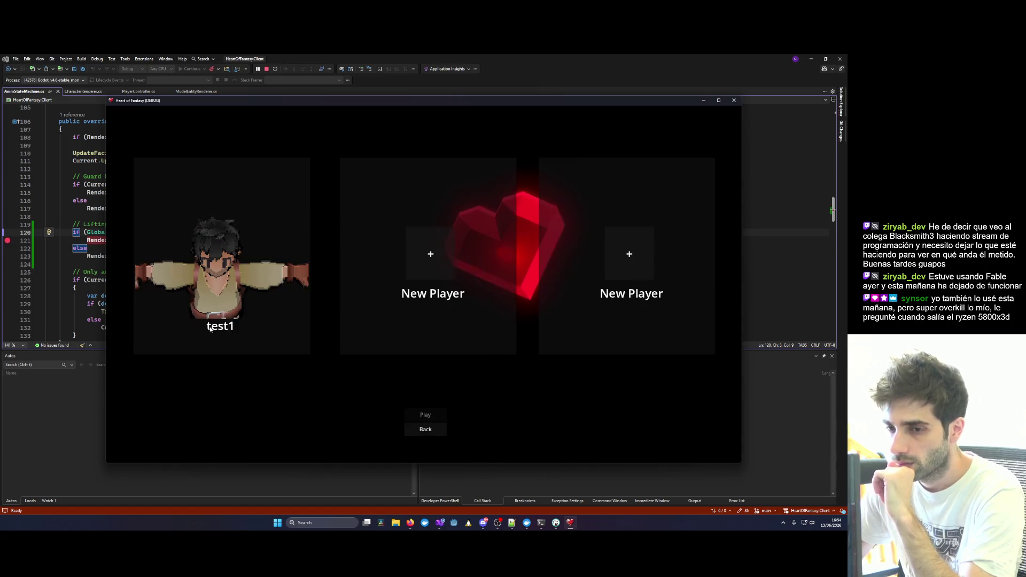
click(222, 267)
click(431, 415)
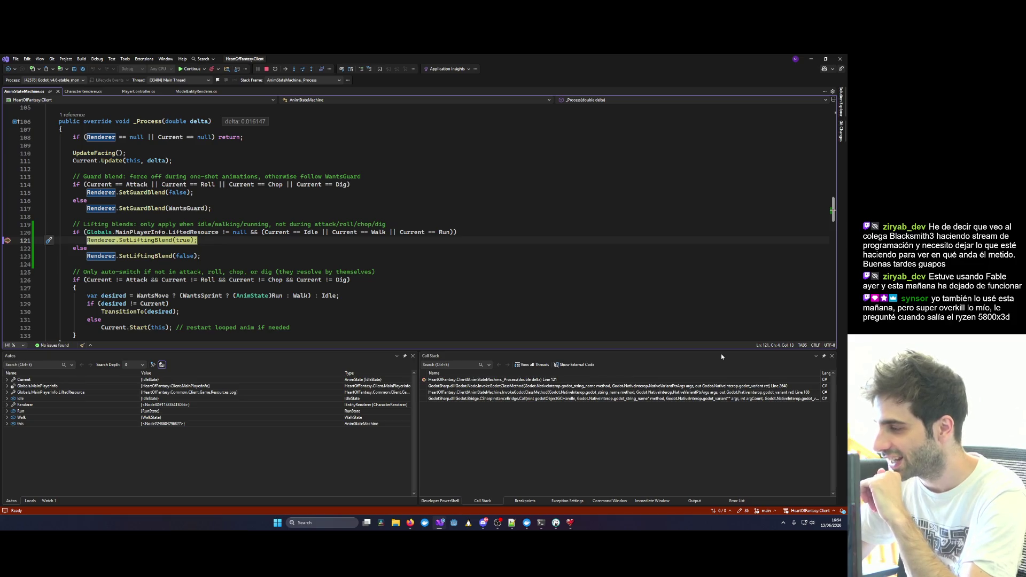
Inspect the lifting condition and SetLiftingBlend(true) call, then continue to the next breakpoint.
click(449, 288)
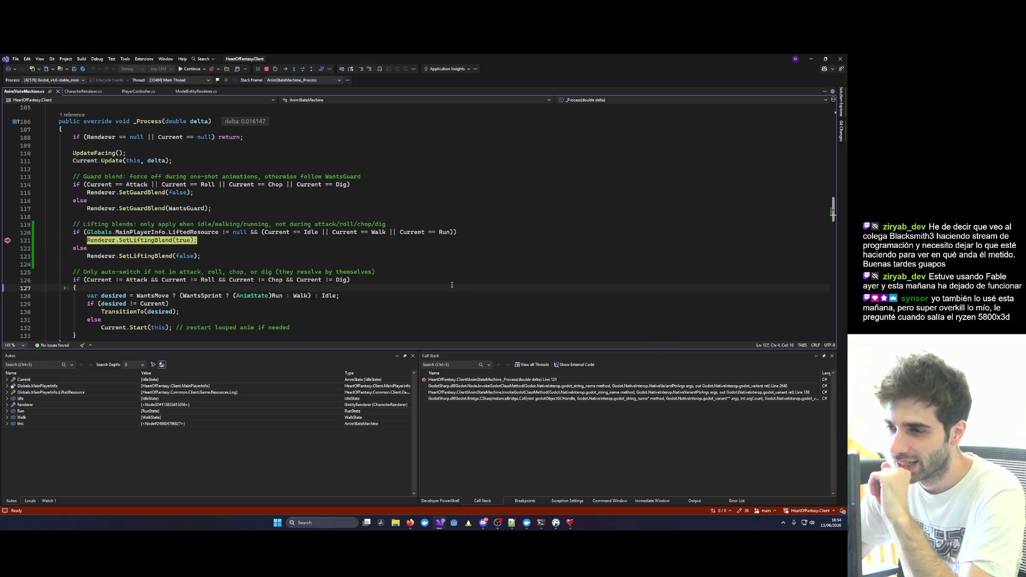
click(365, 232)
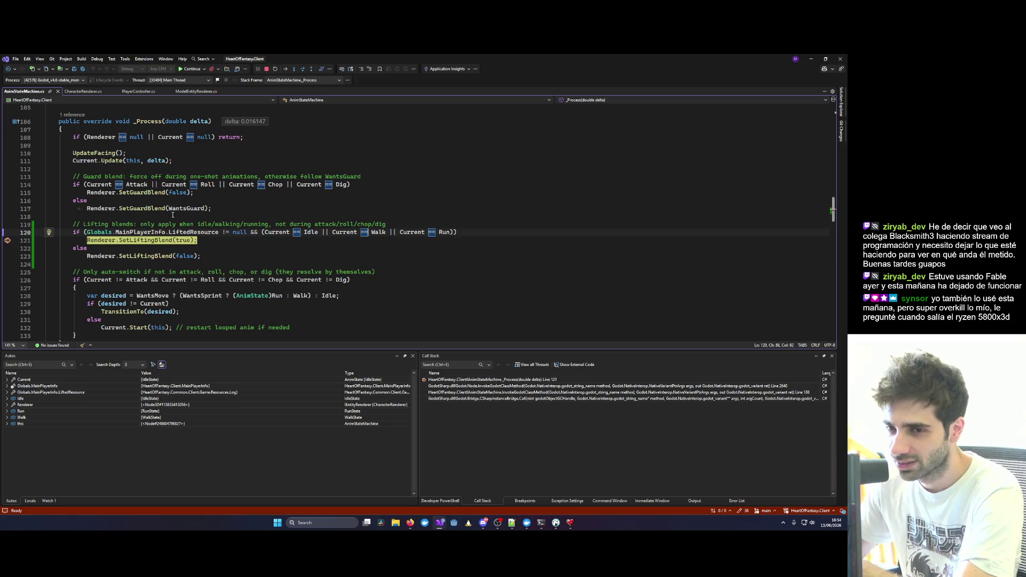
scroll(173, 215, down, 1)
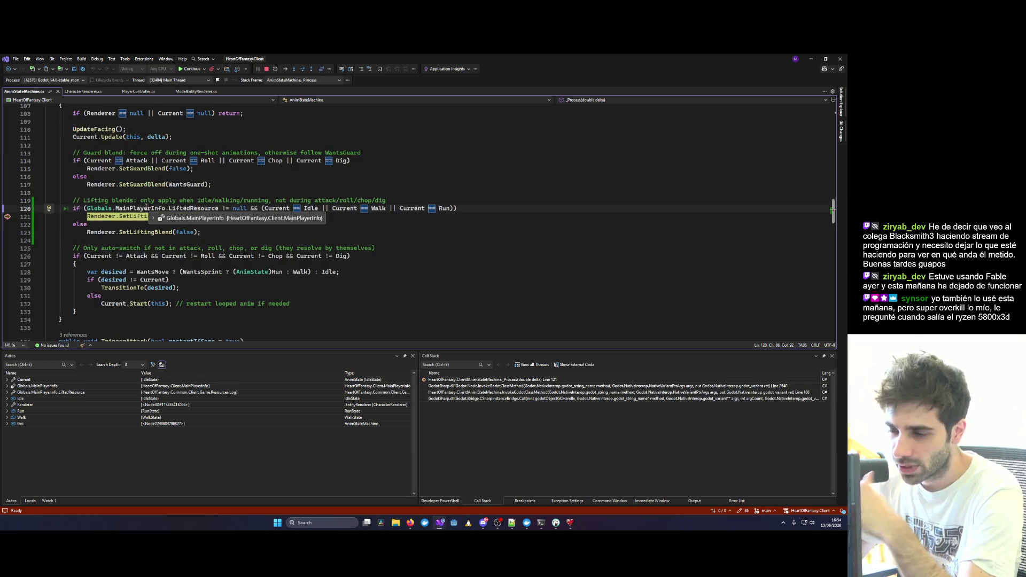
click(133, 216)
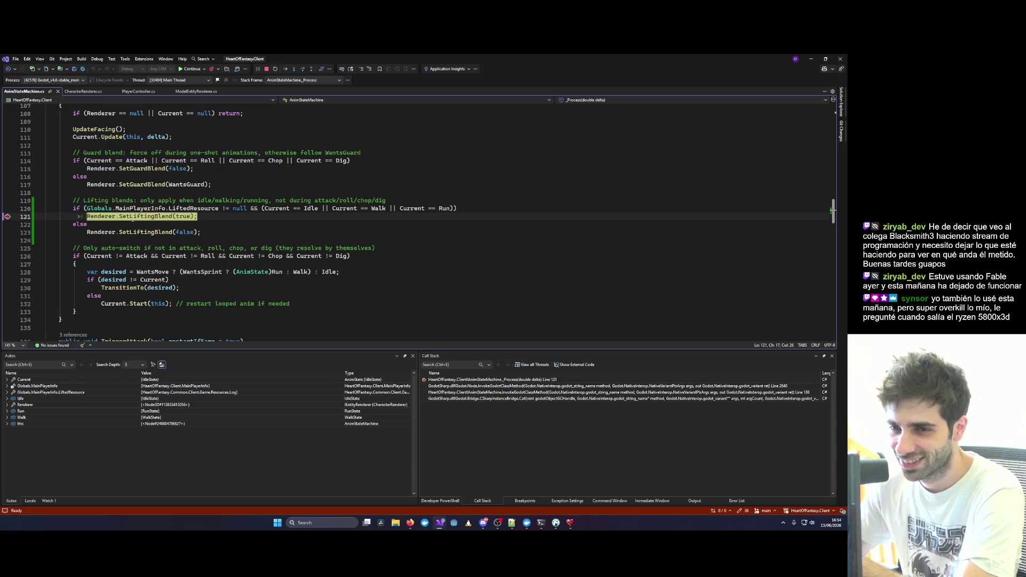
key(F5)
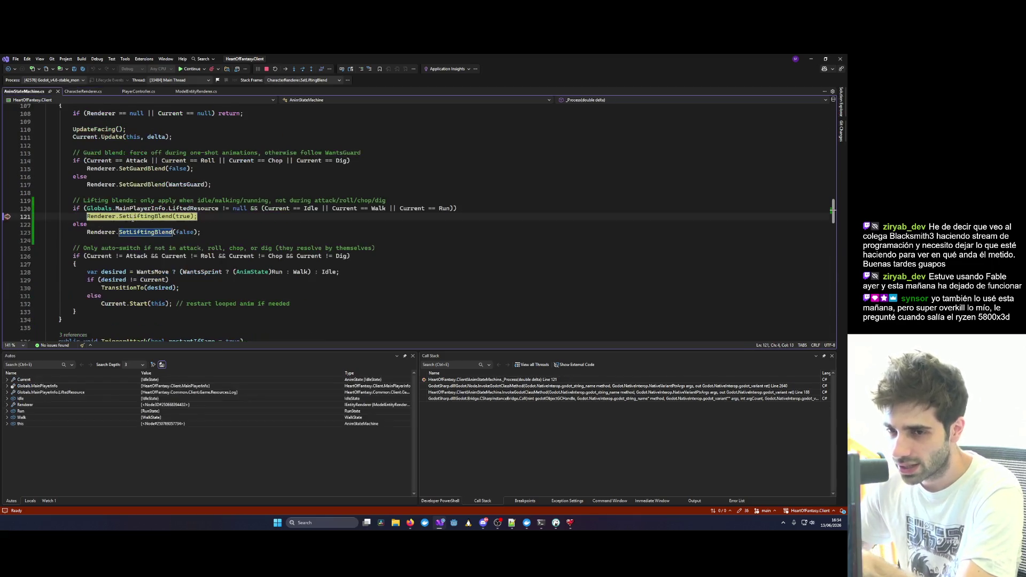
Remove the line-121 and SetLiftingBlend breakpoints and resume the game.
click(8, 216)
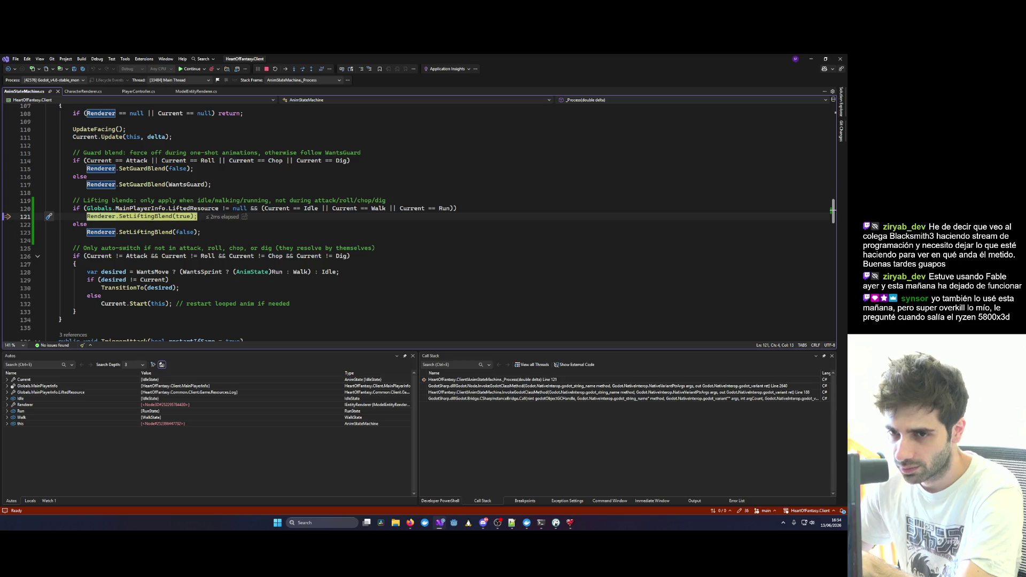
key(F5)
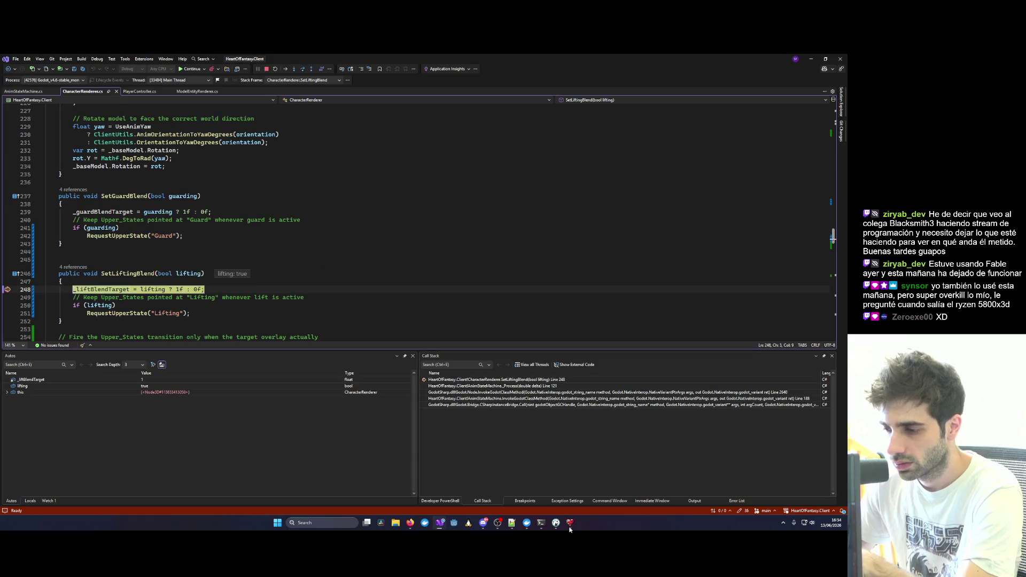
click(8, 290)
key(F5)
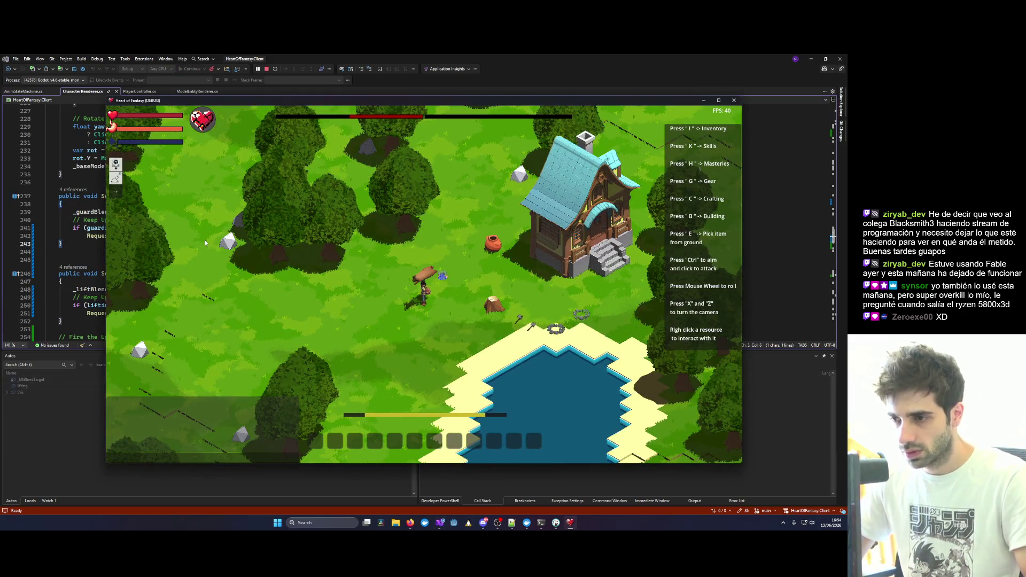
Check the animation state machine code, then drop the carried log in-game with Z.
click(85, 216)
key(ctrl+Tab)
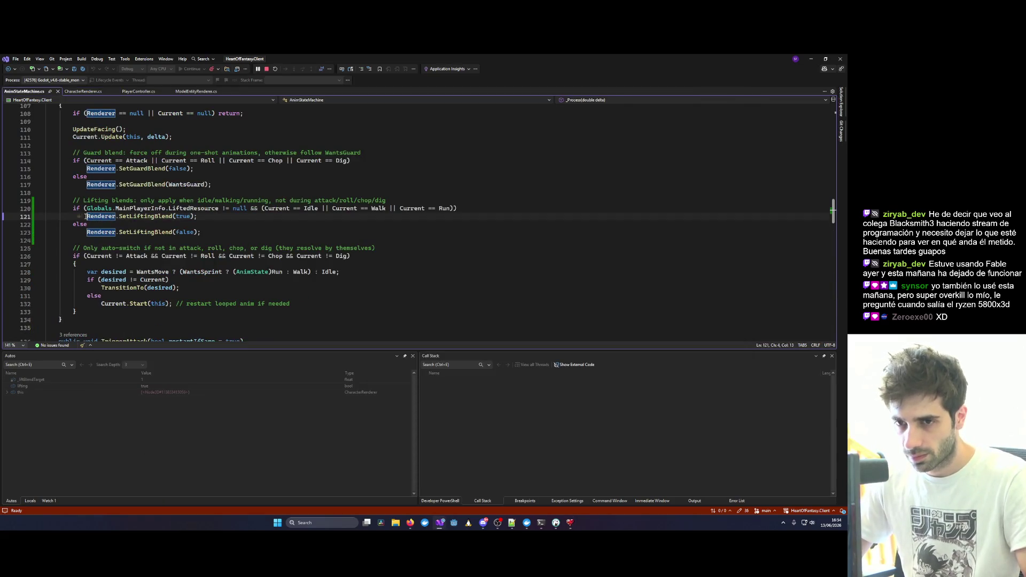
key(alt+Tab)
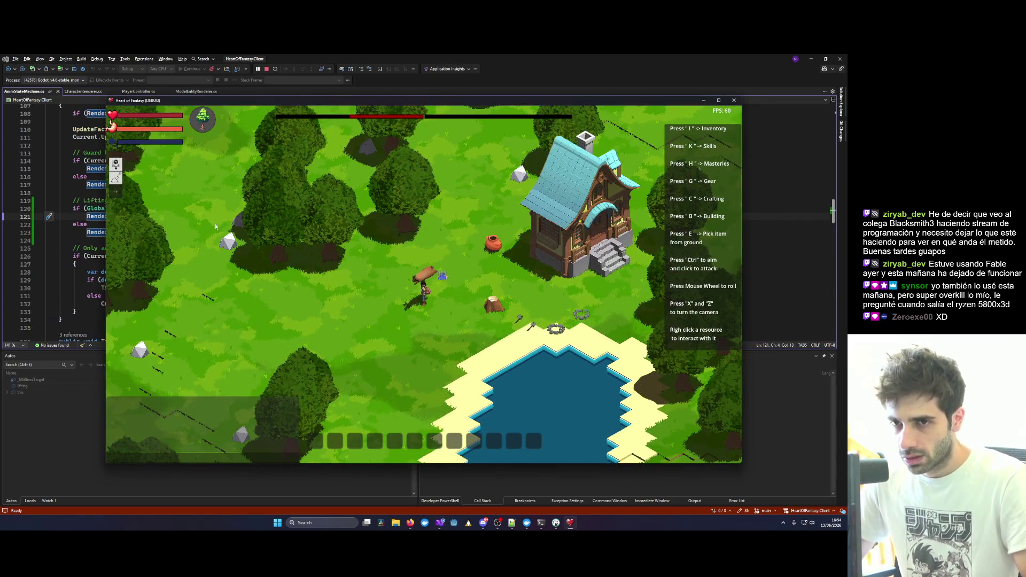
key(z)
click(368, 288)
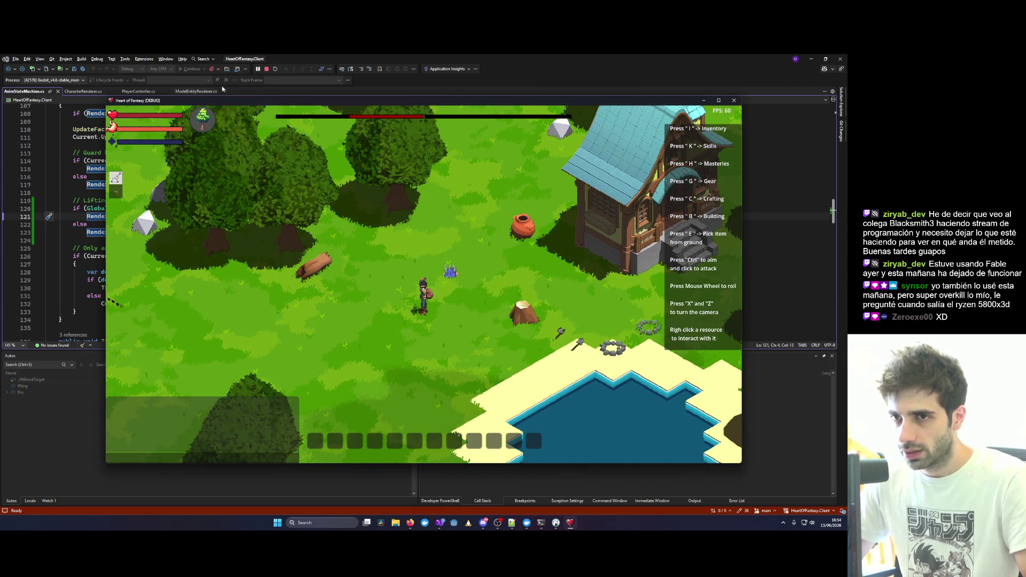
Restart the game under the debugger, log in, enter the world, and resume past line 121.
key(ctrl+shift+F5)
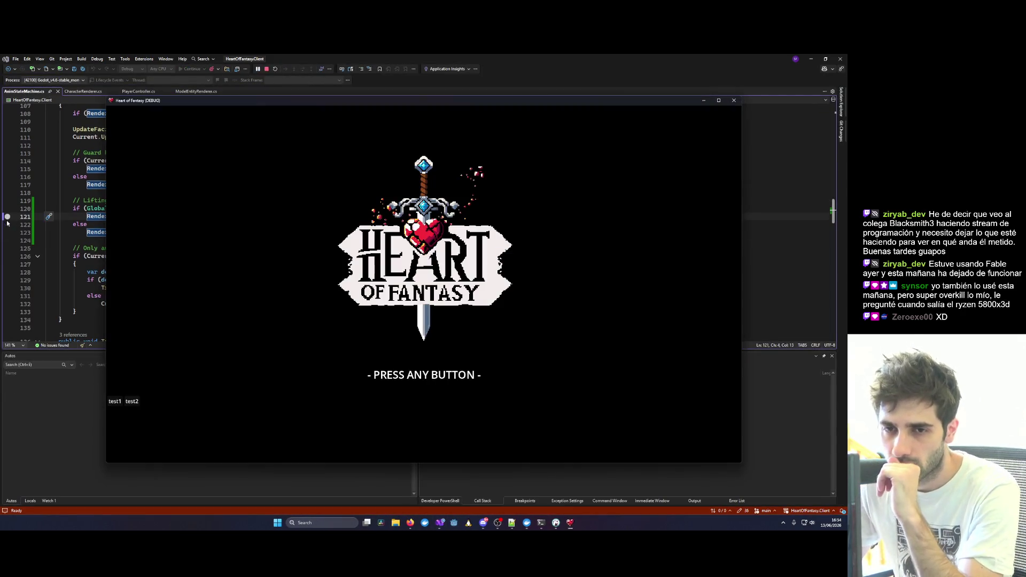
click(122, 398)
click(406, 396)
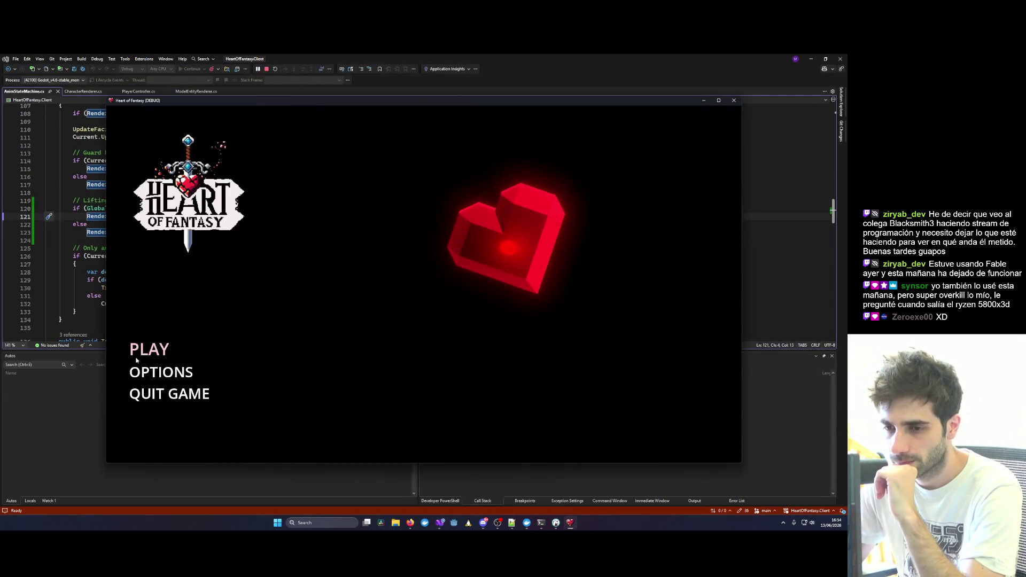
click(139, 352)
click(430, 417)
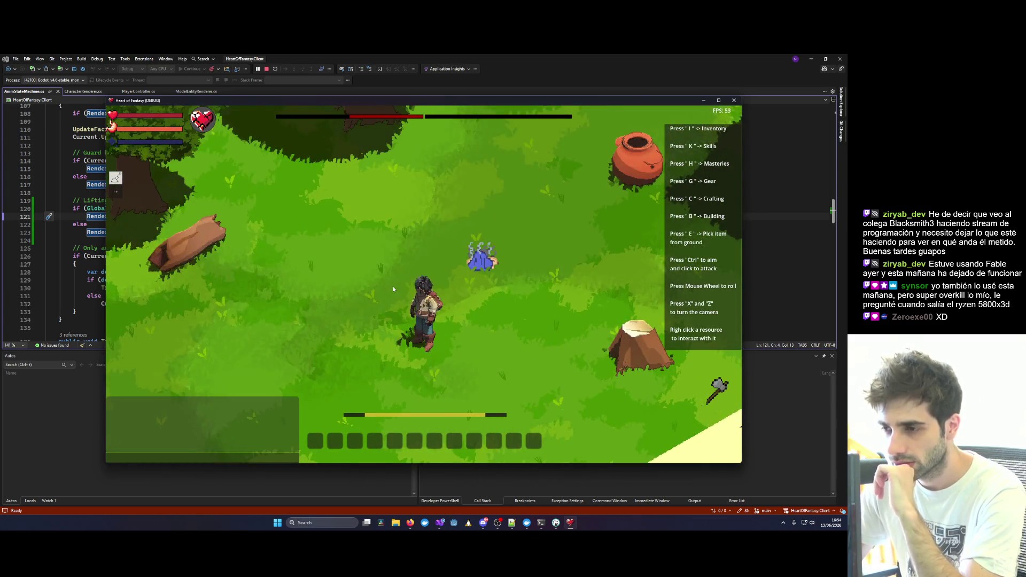
key(F5)
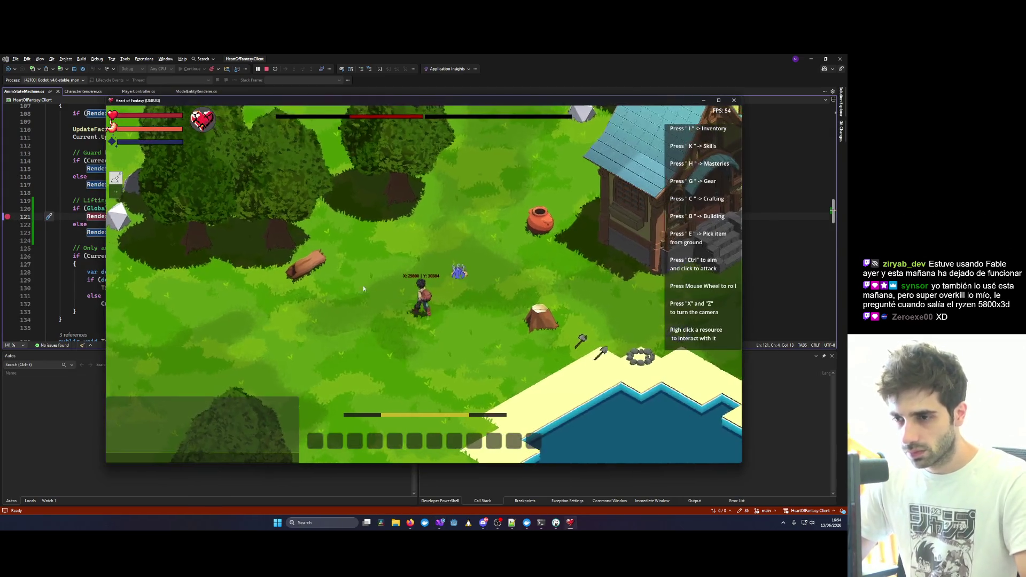
Lift the log over the character's head and add a breakpoint on line 120's lifting condition.
right_click(305, 264)
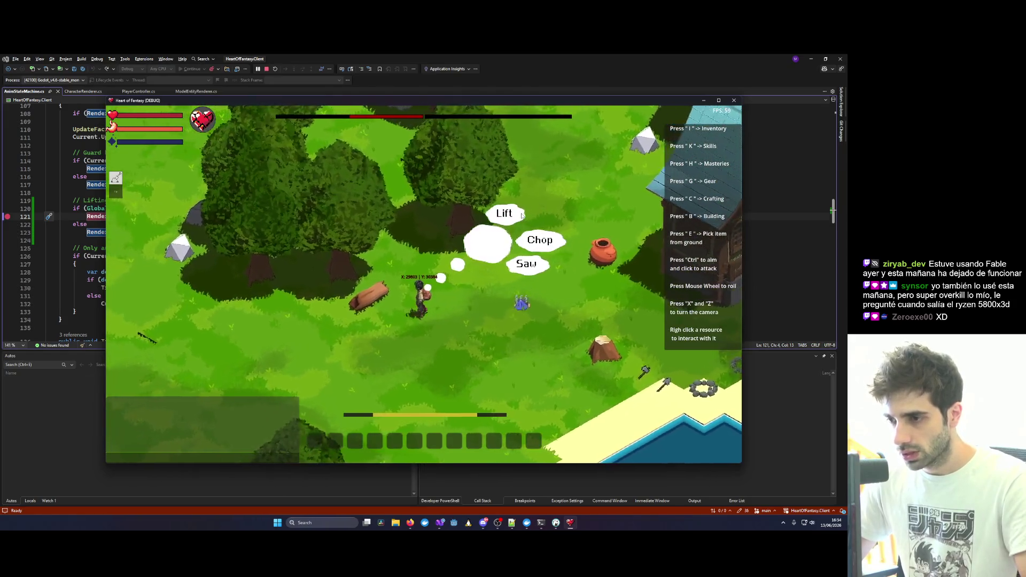
click(521, 215)
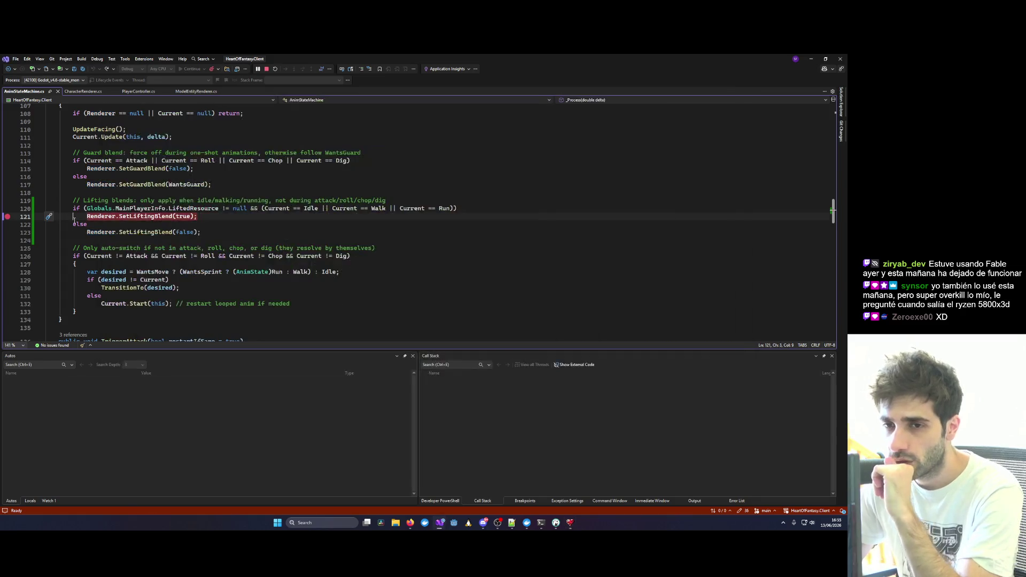
mouse_move(143, 216)
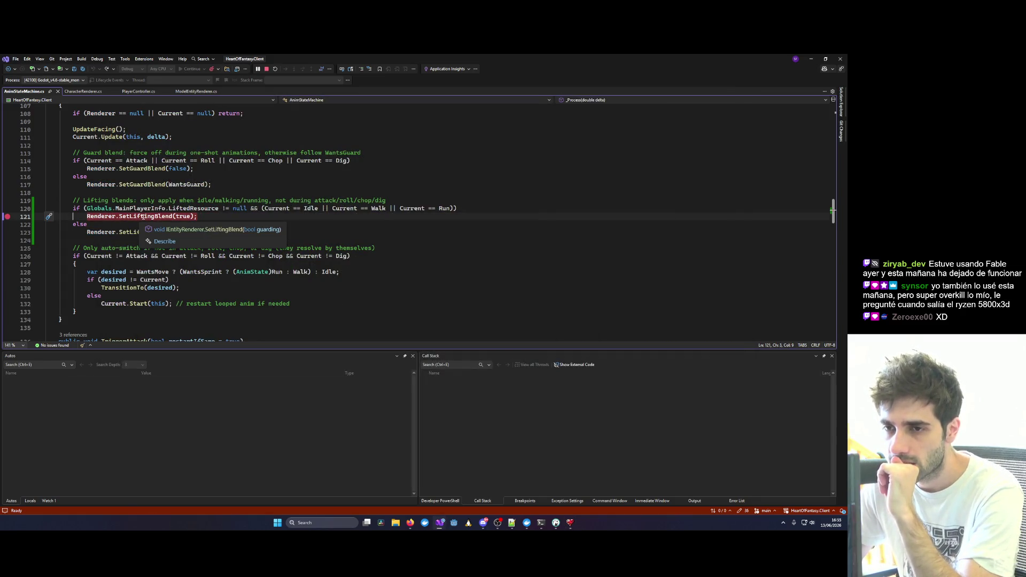
click(8, 209)
mouse_move(213, 210)
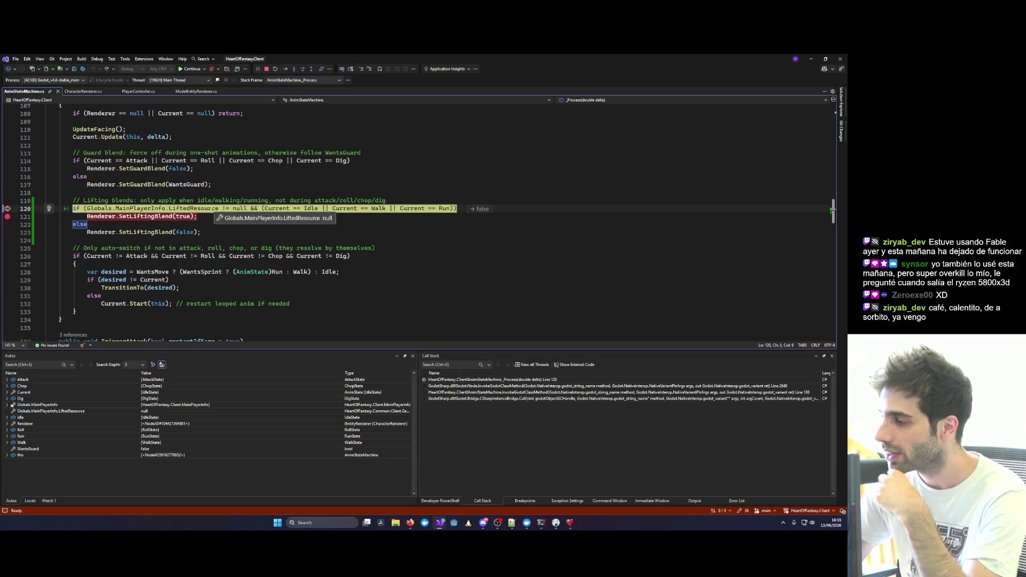
Check LiftedResource on line 120, stop debugging, and dismiss the package vulnerability warning.
click(211, 208)
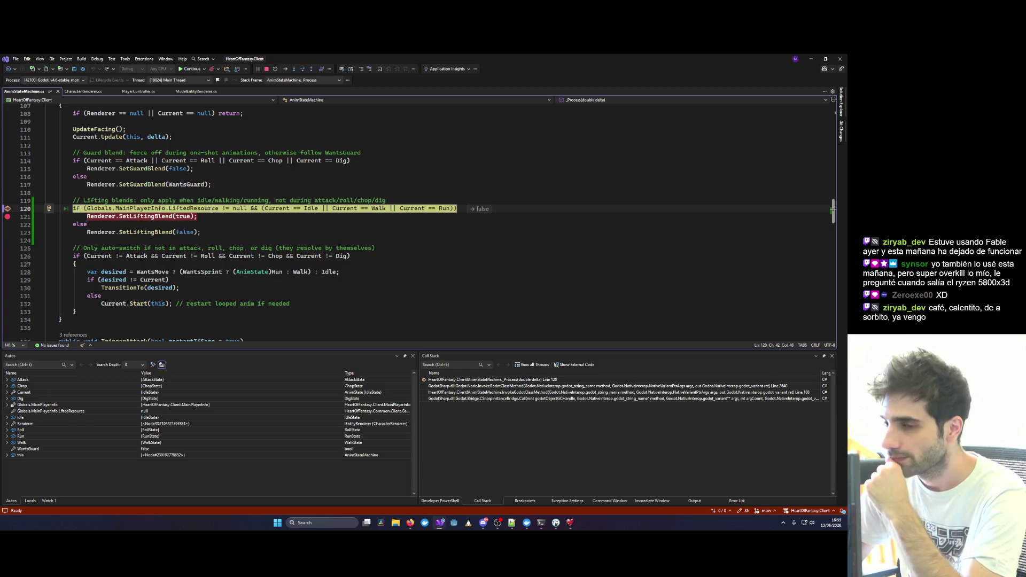
click(266, 69)
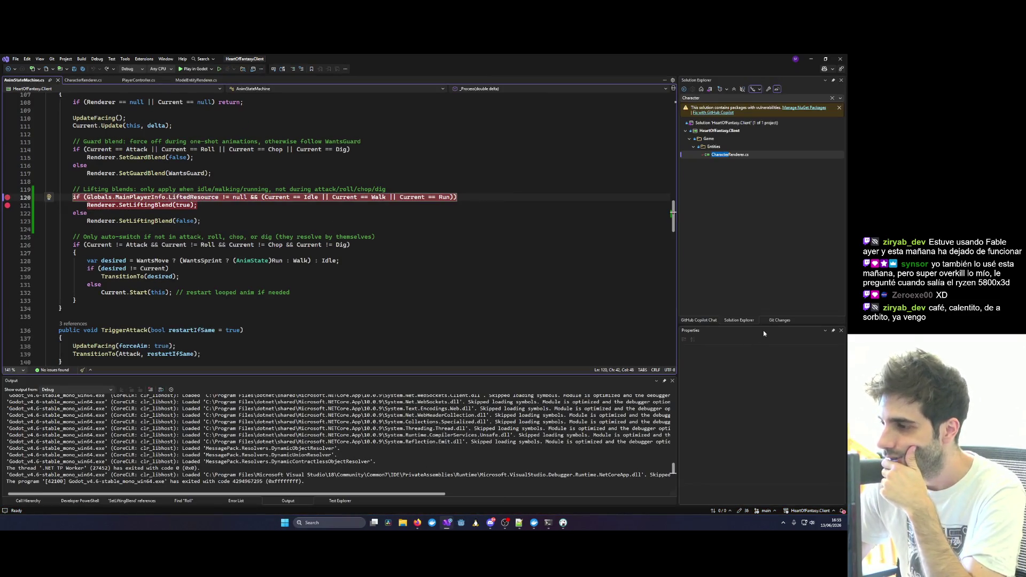
click(839, 108)
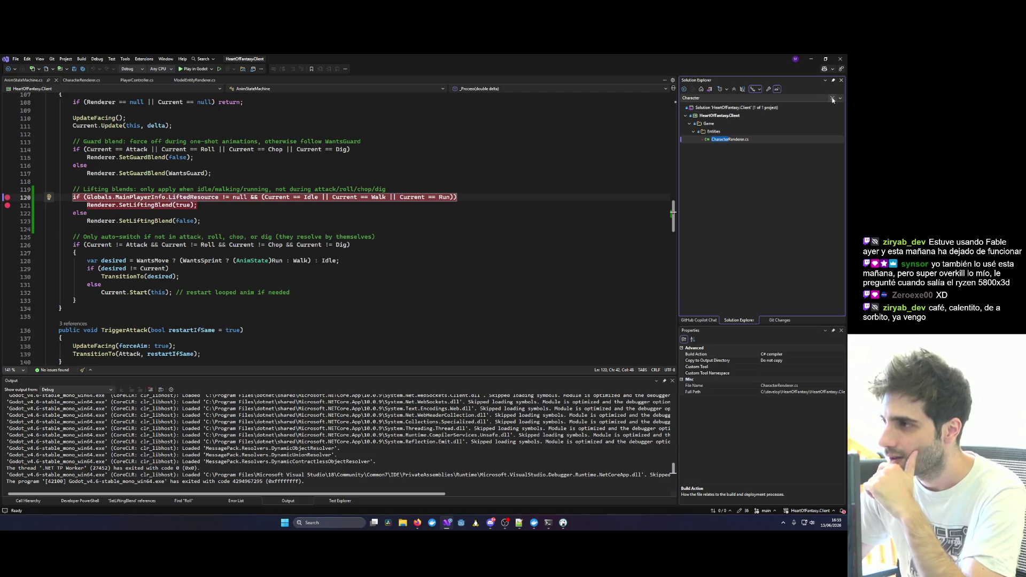
Clear the Solution Explorer search and open InstanceController.cs.
click(832, 100)
scroll(702, 289, down, 1)
scroll(701, 289, down, 10)
double_click(711, 266)
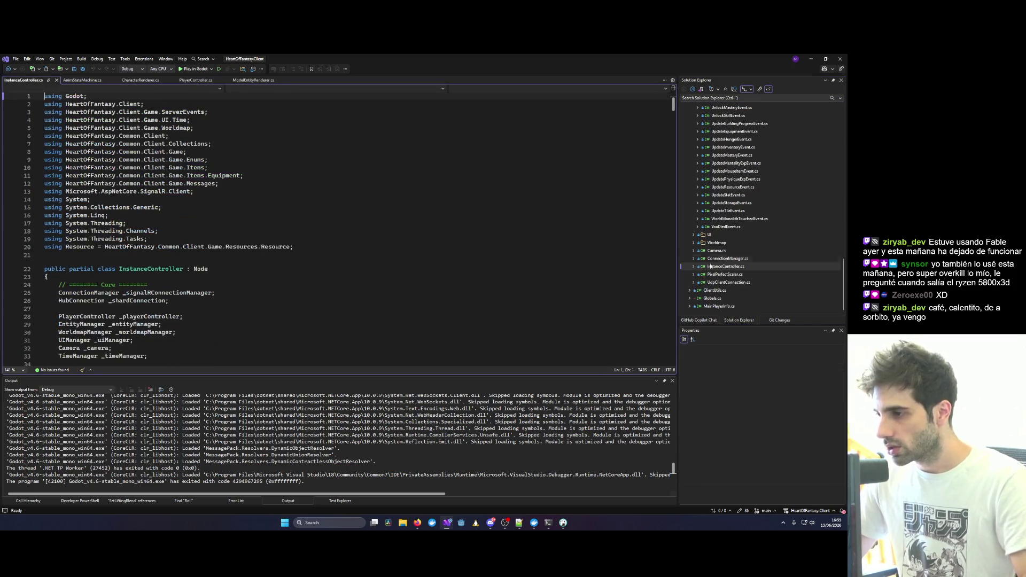
Search the file for 'Lift' and go to PlayerLiftedResourceEvent's definition.
key(ctrl+f)
text(Lift)
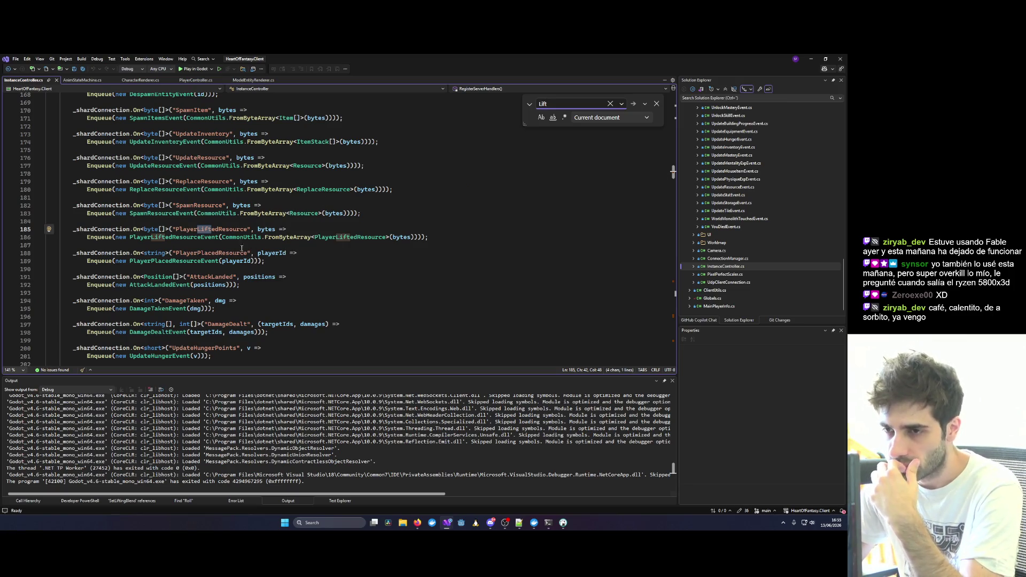
right_click(183, 237)
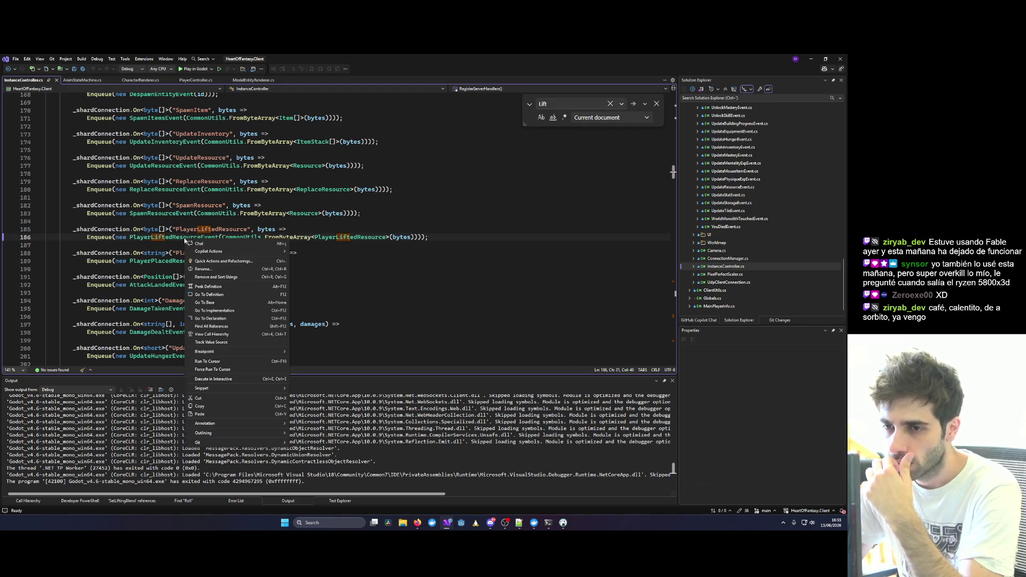
click(225, 311)
Inspect the local and other-player lifting branches, Globals, and the LiftResource call on line 14.
mouse_move(192, 252)
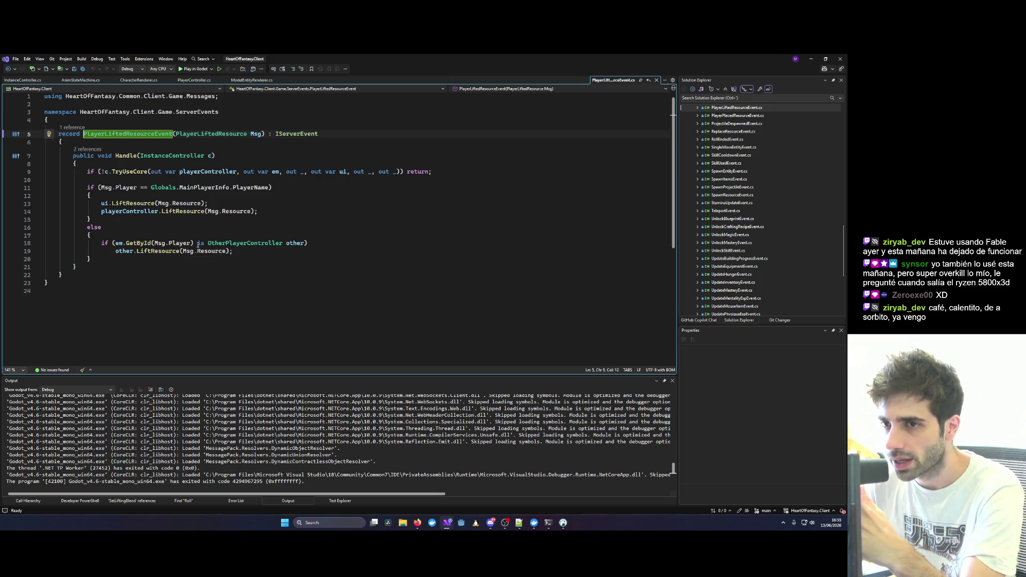
drag(87, 187, 209, 251)
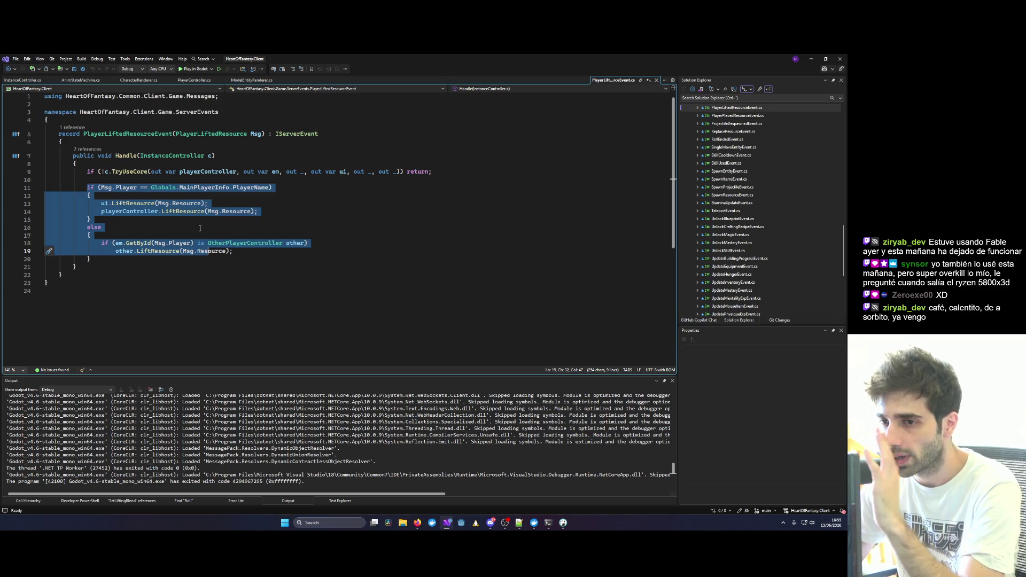
click(94, 227)
double_click(245, 243)
double_click(152, 187)
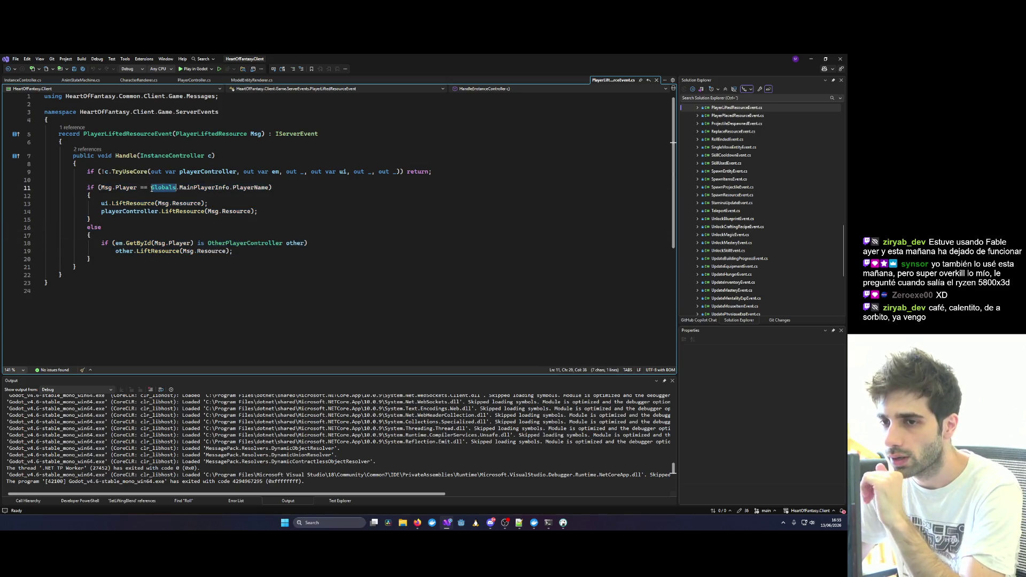
click(128, 212)
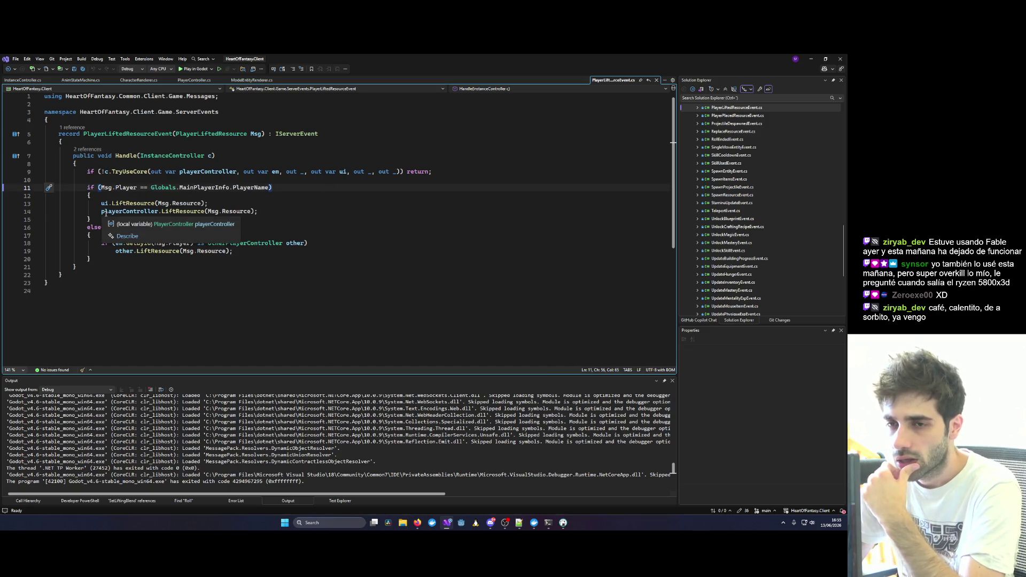
click(190, 212)
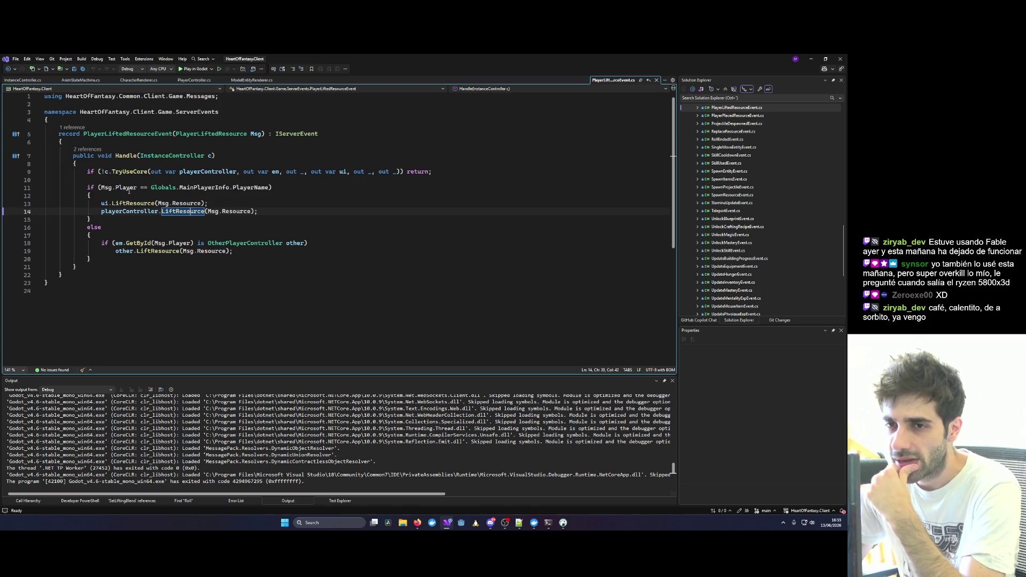
Add a breakpoint on the line-11 player-name check and start debugging the game.
mouse_move(250, 190)
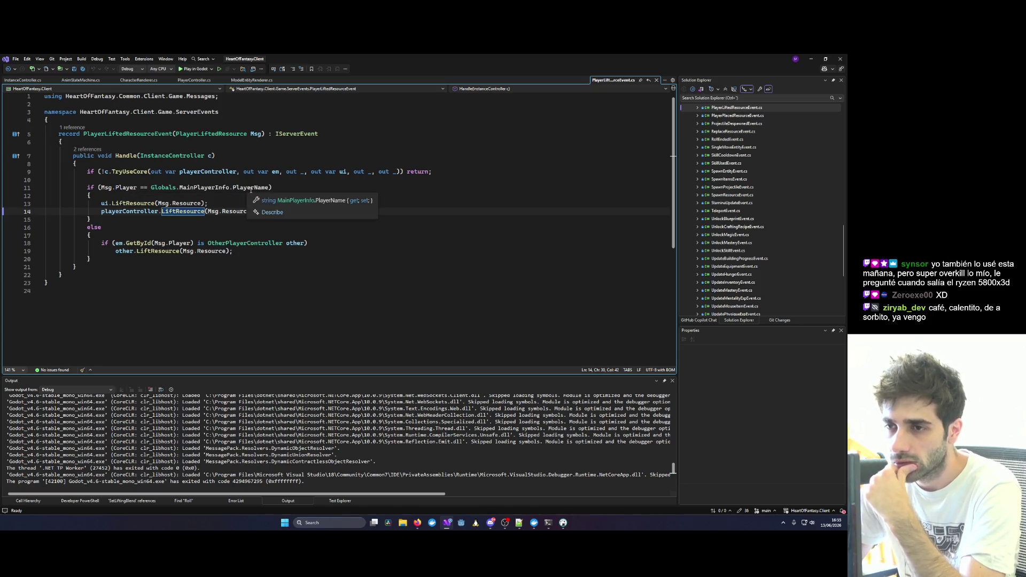
click(9, 189)
click(160, 235)
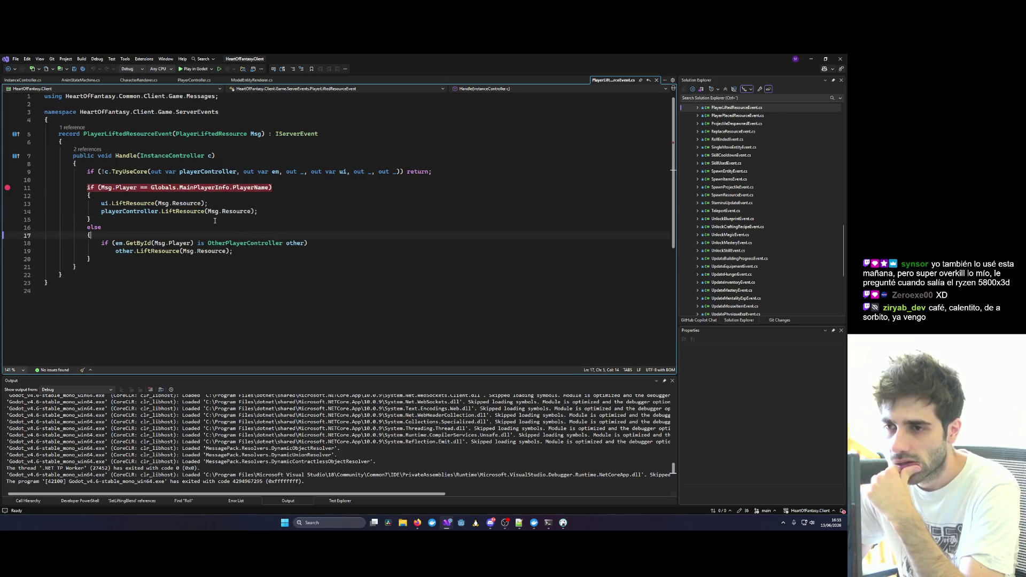
mouse_move(176, 214)
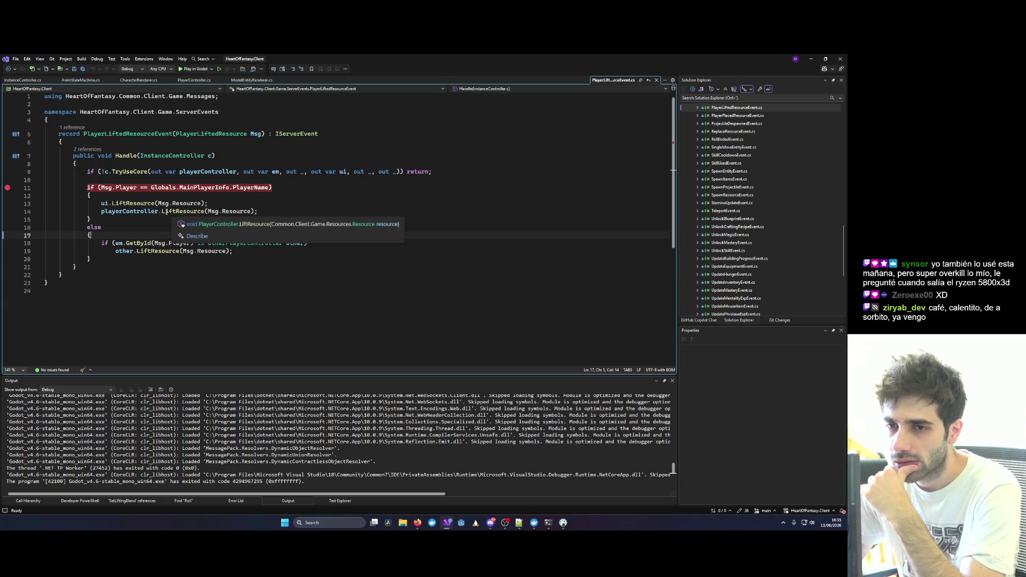
mouse_move(145, 207)
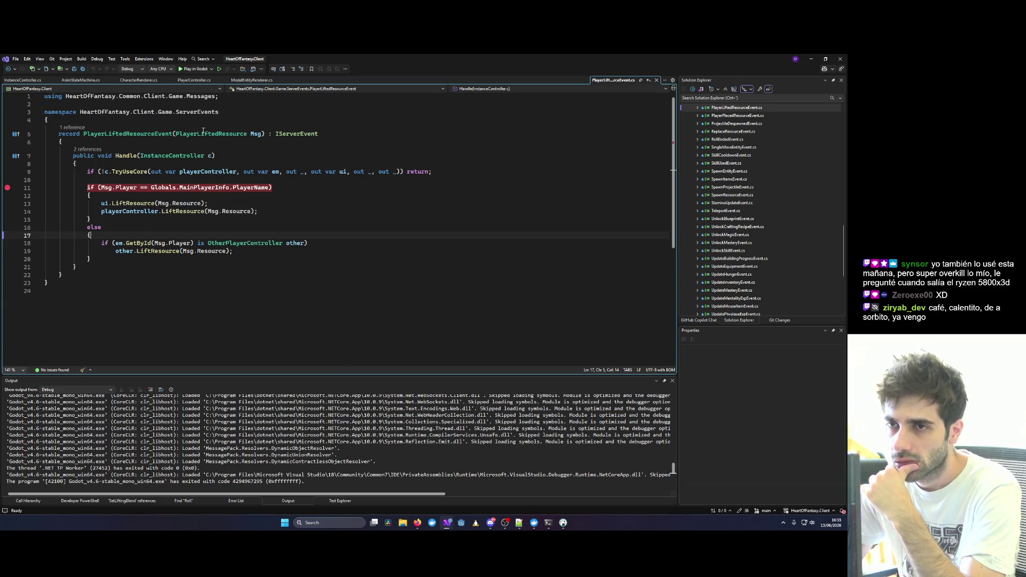
click(187, 69)
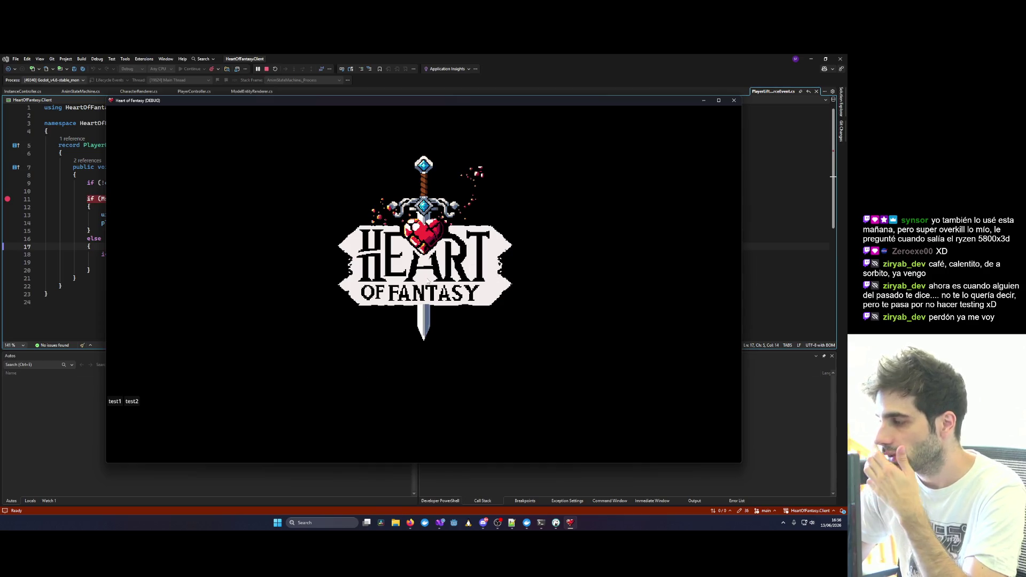
Log in with the test account and enter the world with the existing character.
click(284, 307)
click(116, 401)
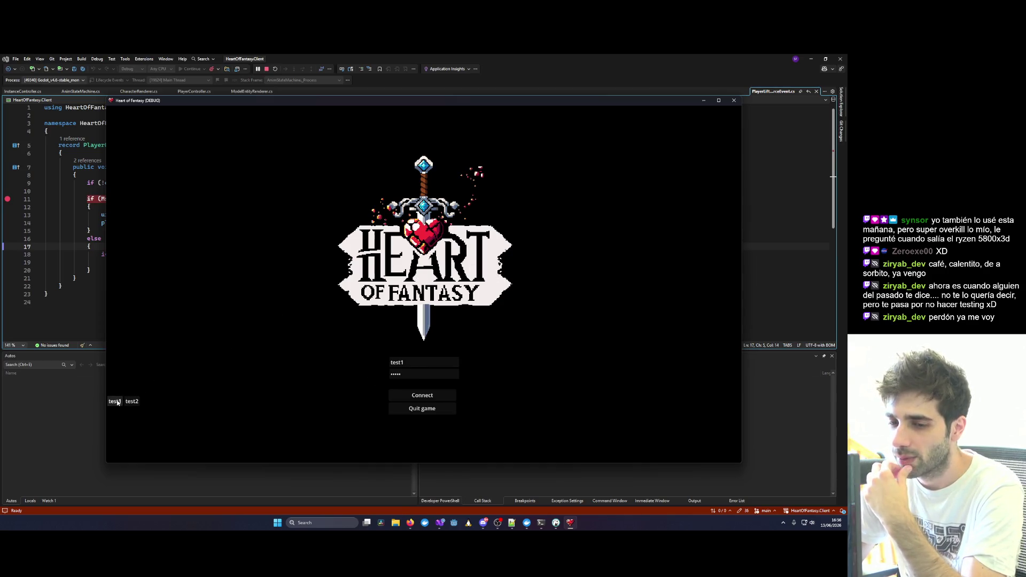
click(408, 394)
click(140, 349)
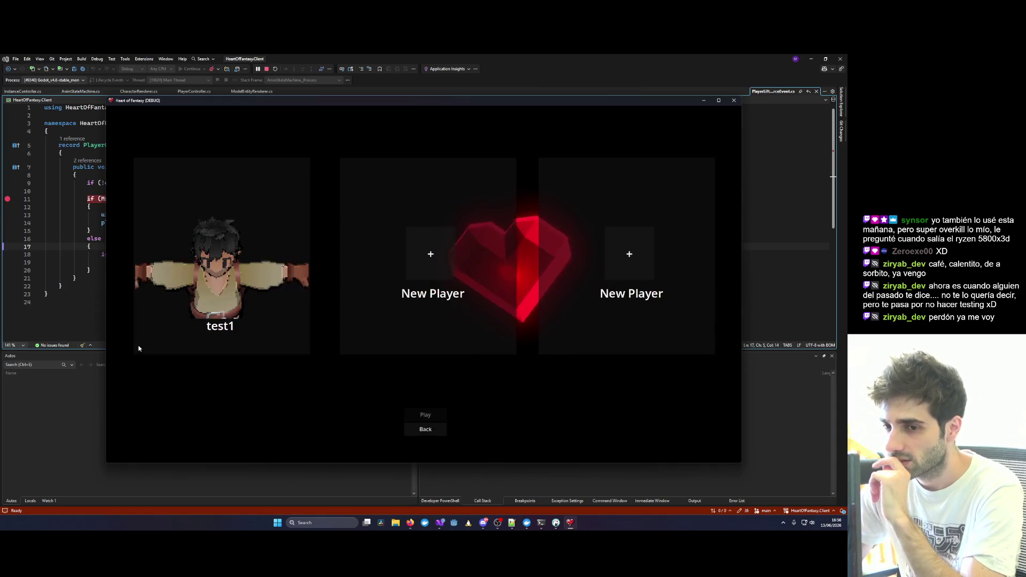
click(233, 344)
click(425, 415)
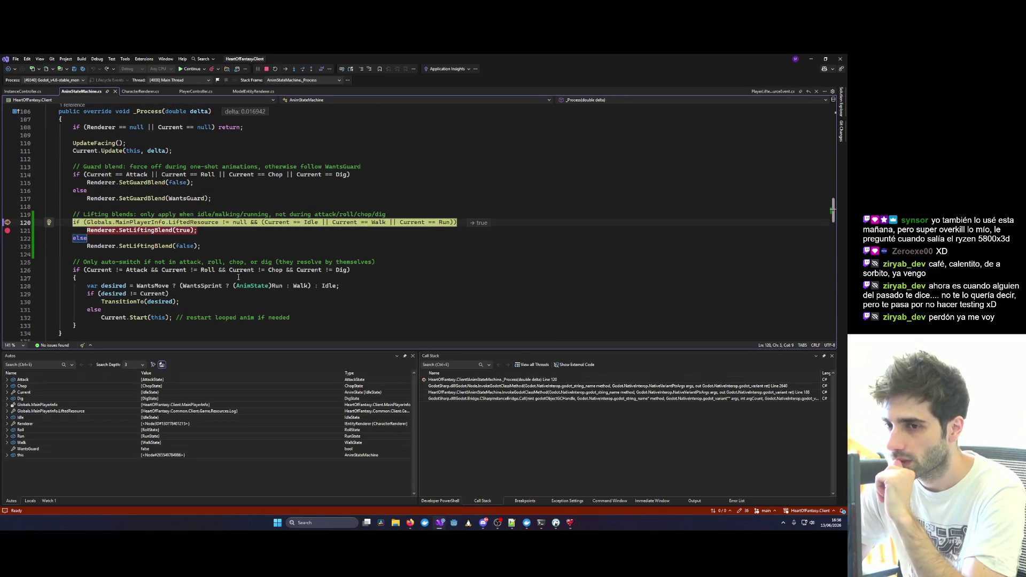
Step to the line 121 SetLiftingBlend call, resume, then lift the log beside the character.
mouse_move(205, 220)
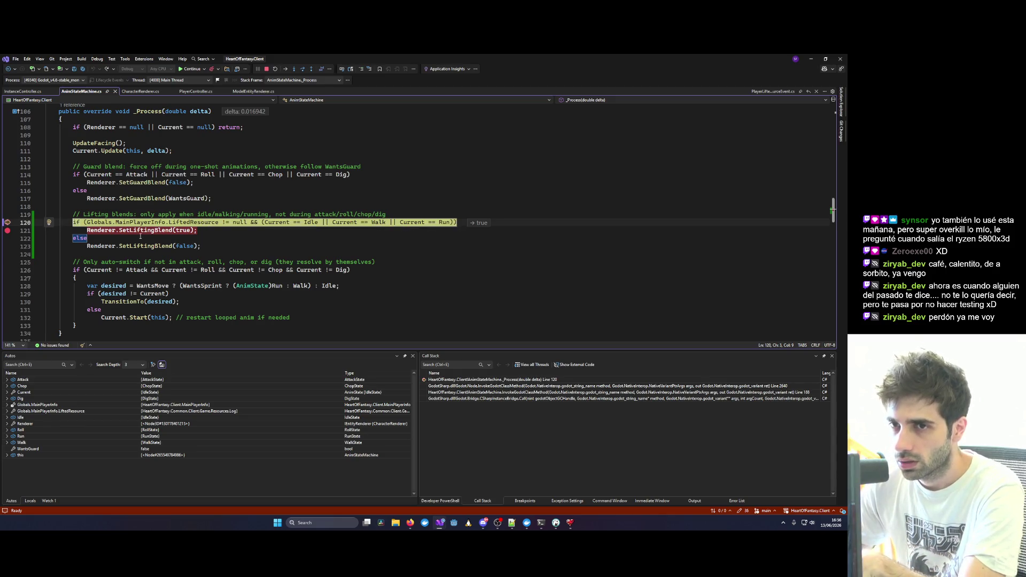
key(F10)
key(F5)
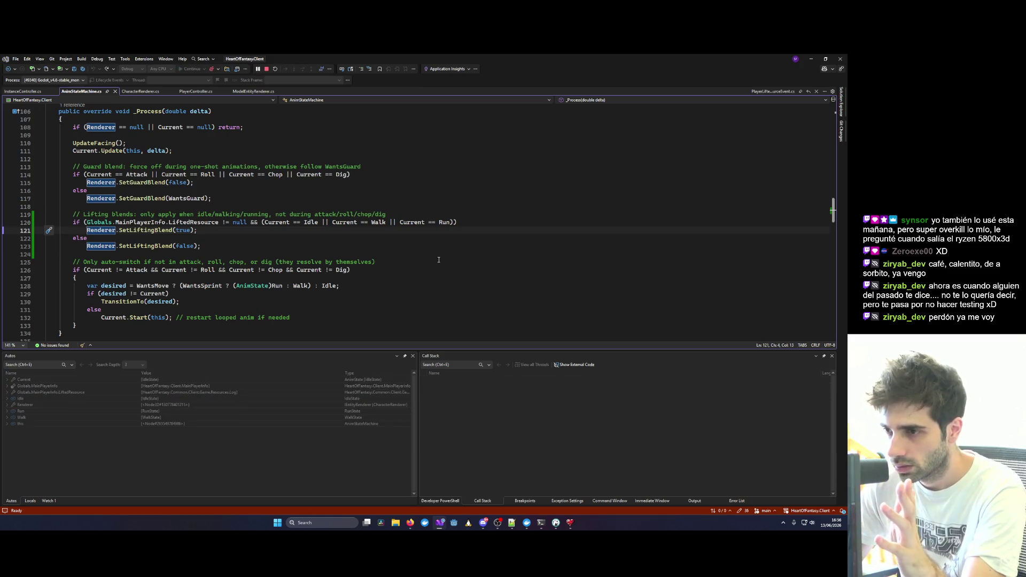
click(572, 524)
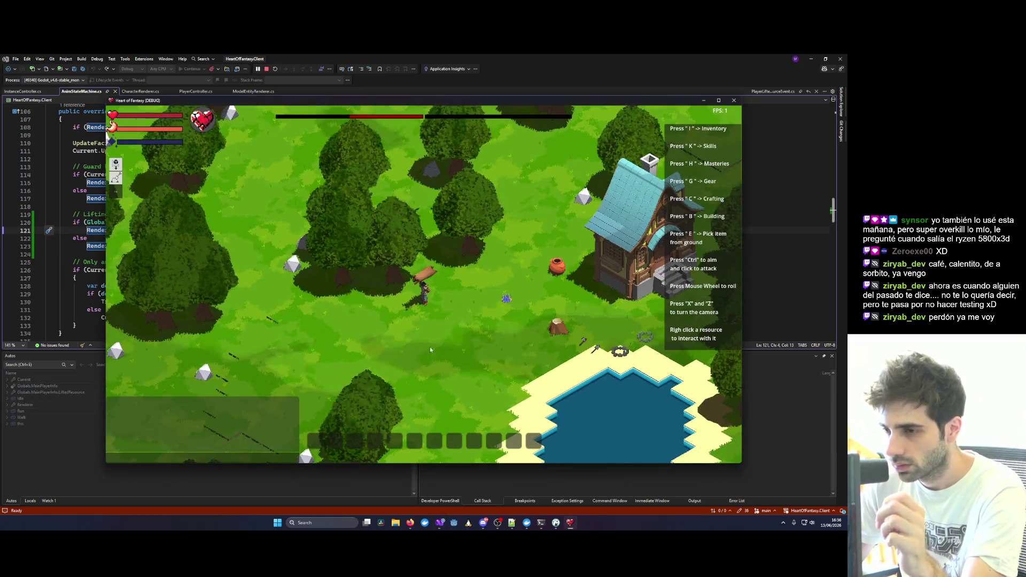
right_click(438, 326)
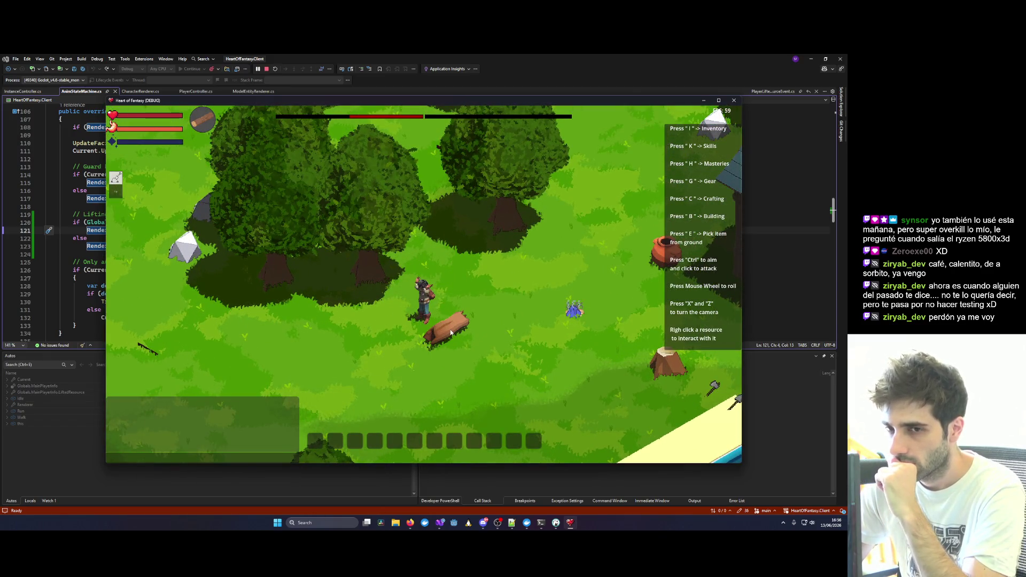
right_click(451, 333)
click(538, 236)
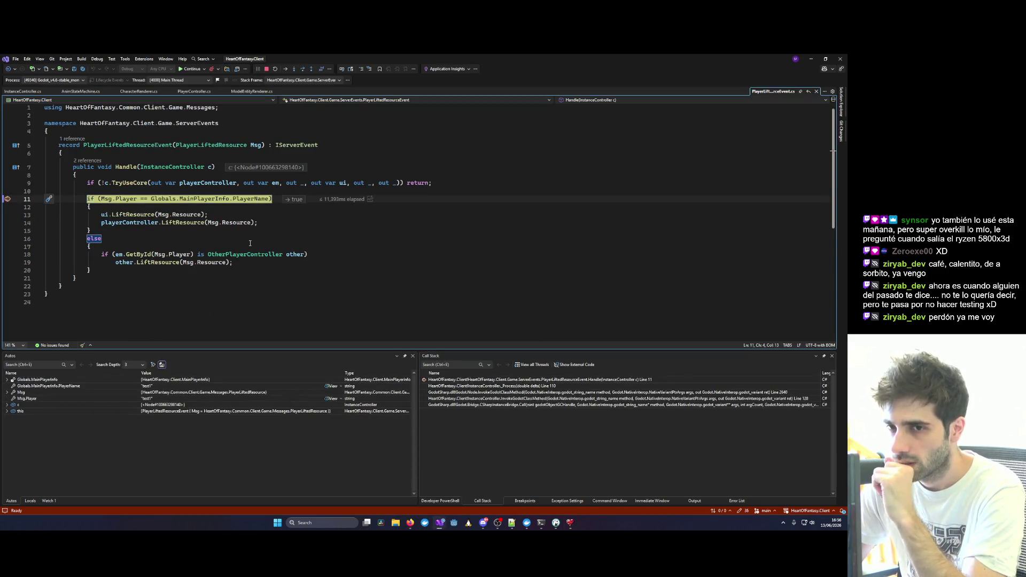
Step through the lift handler's UI call and into PlayerController's LiftResource.
mouse_move(251, 199)
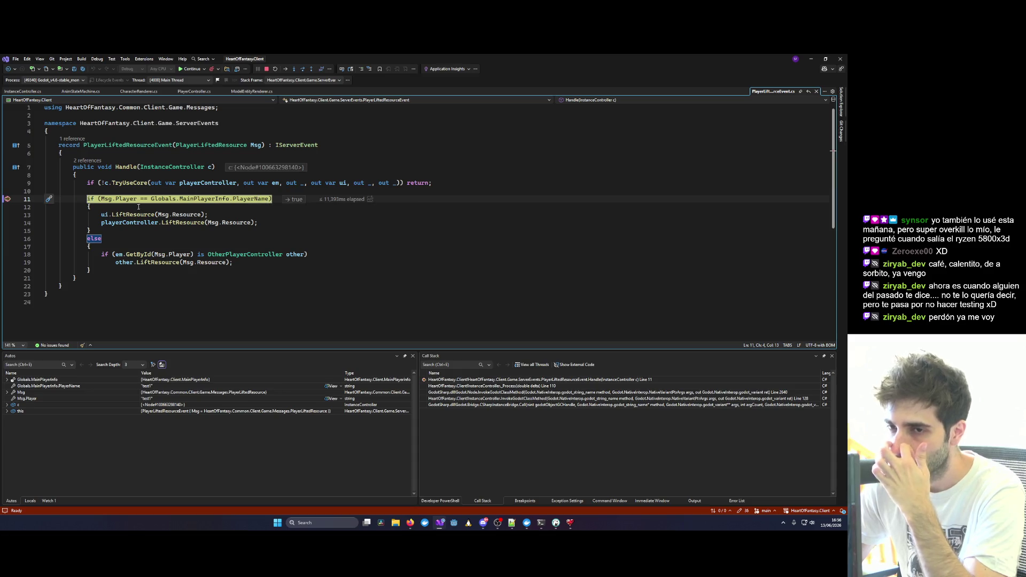
mouse_move(127, 200)
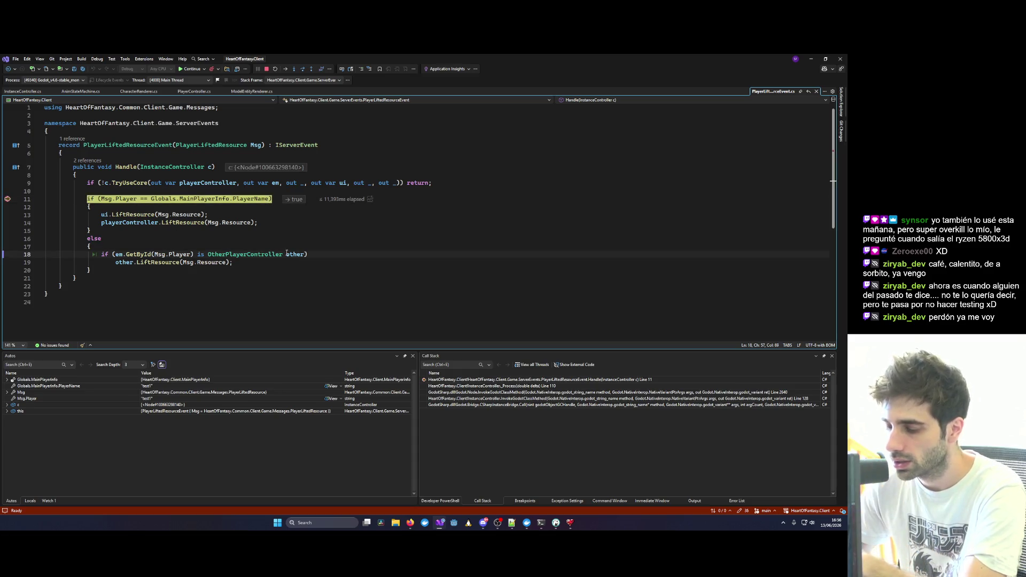
key(F10)
key(F10)
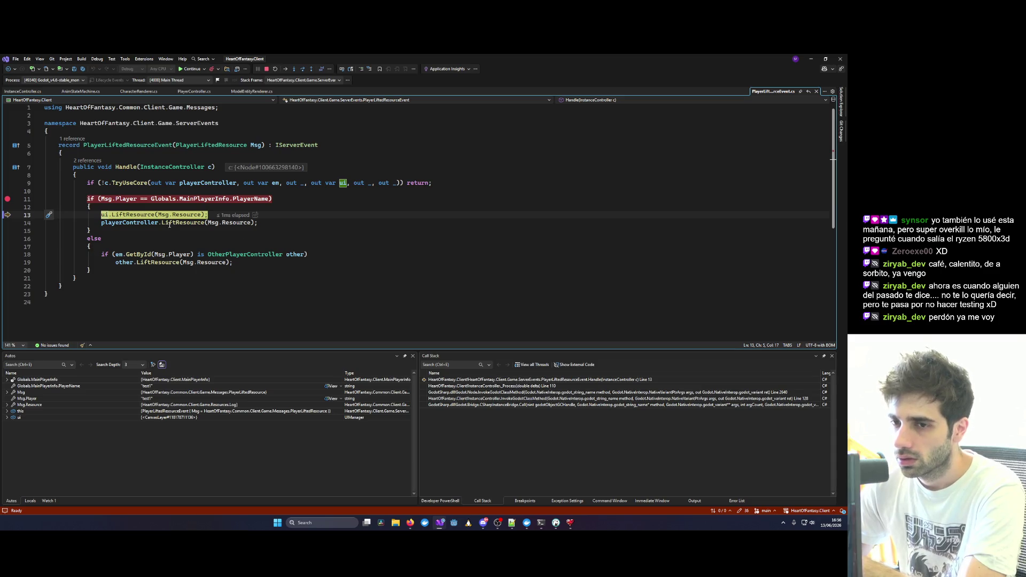
key(F10)
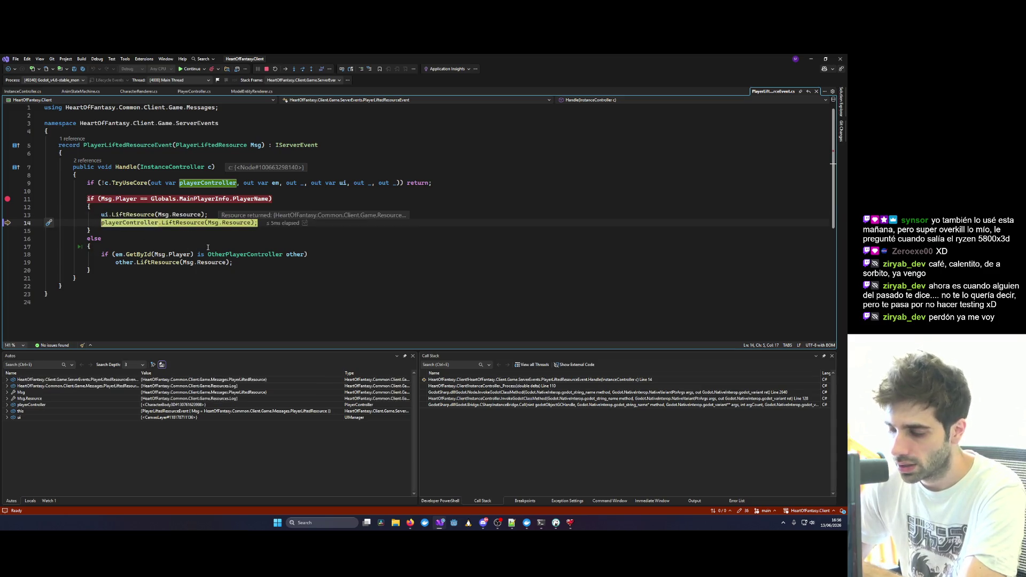
mouse_move(239, 223)
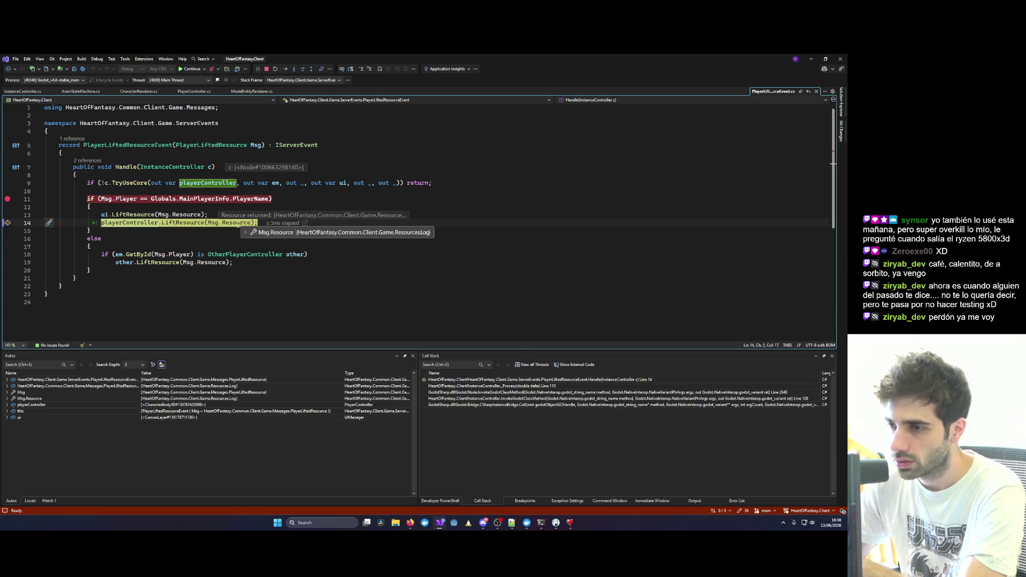
key(F11)
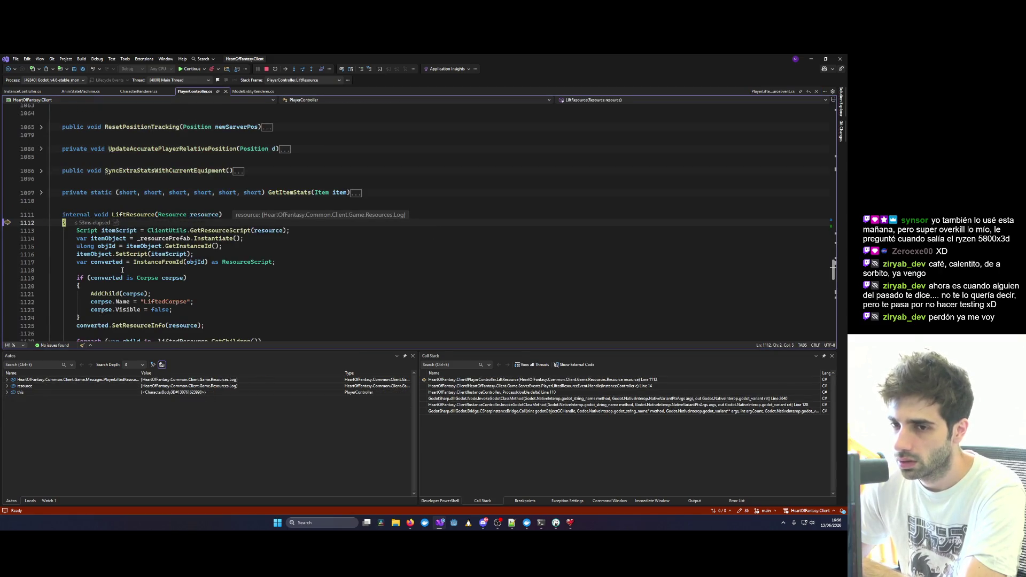
Step past LiftResource's resource script lookup and prefab instantiation.
scroll(122, 270, down, 15)
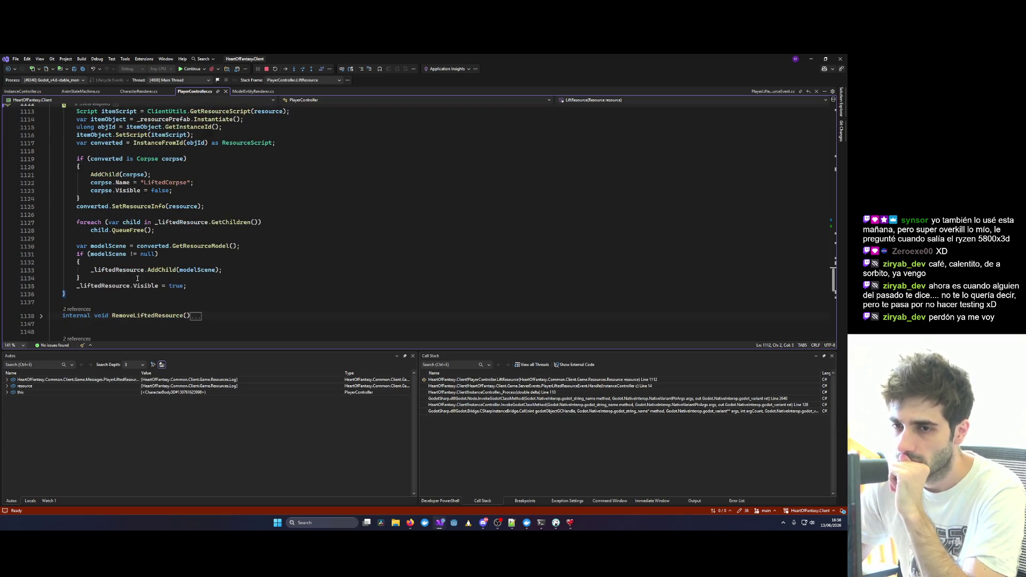
scroll(137, 279, up, 3)
mouse_move(138, 278)
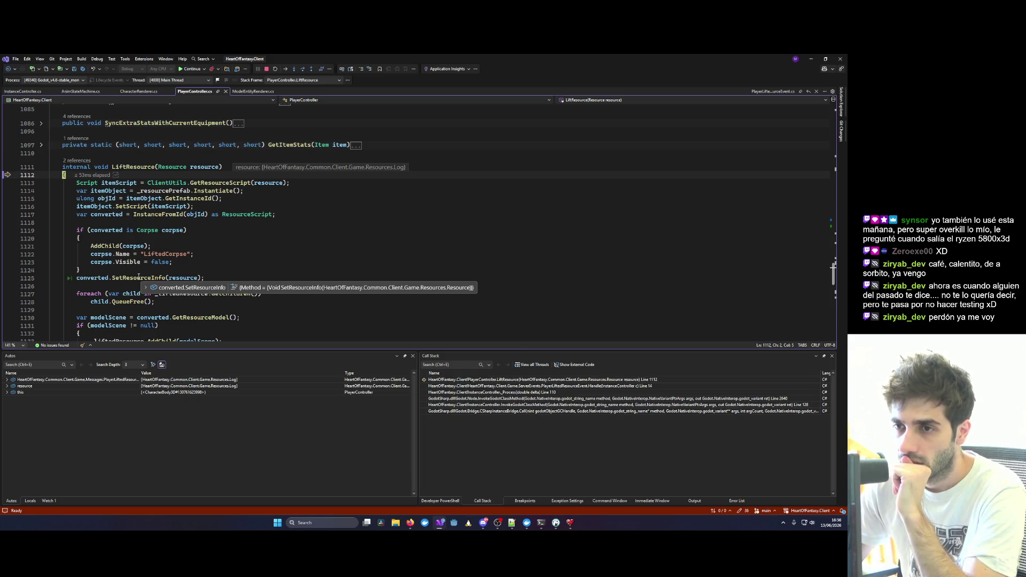
key(F10)
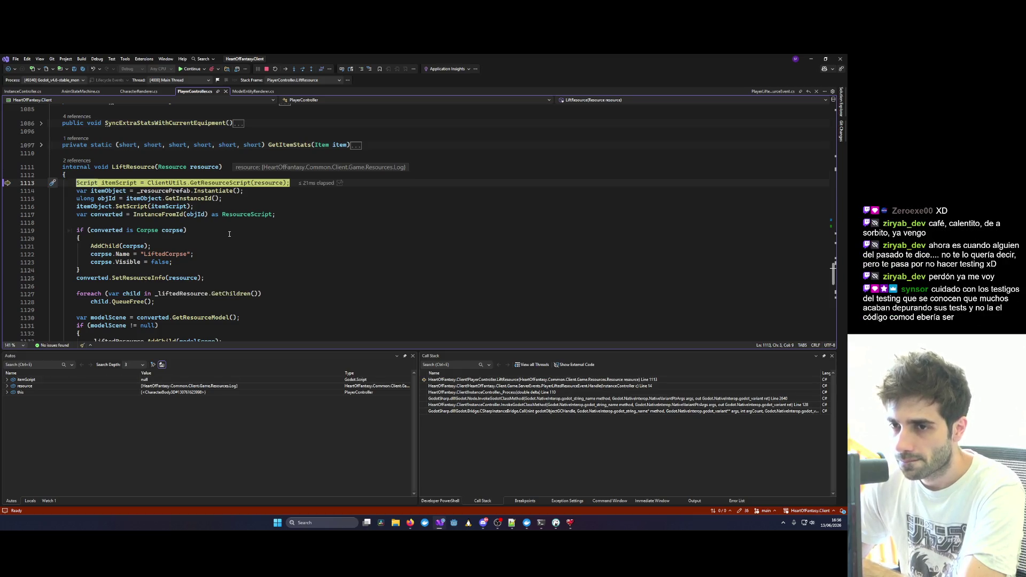
key(F10)
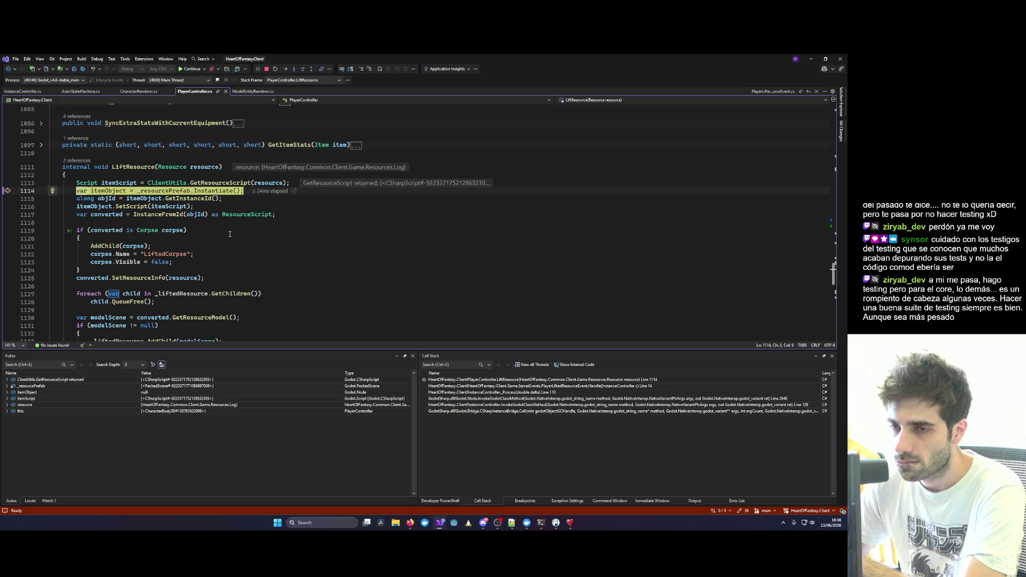
key(F10)
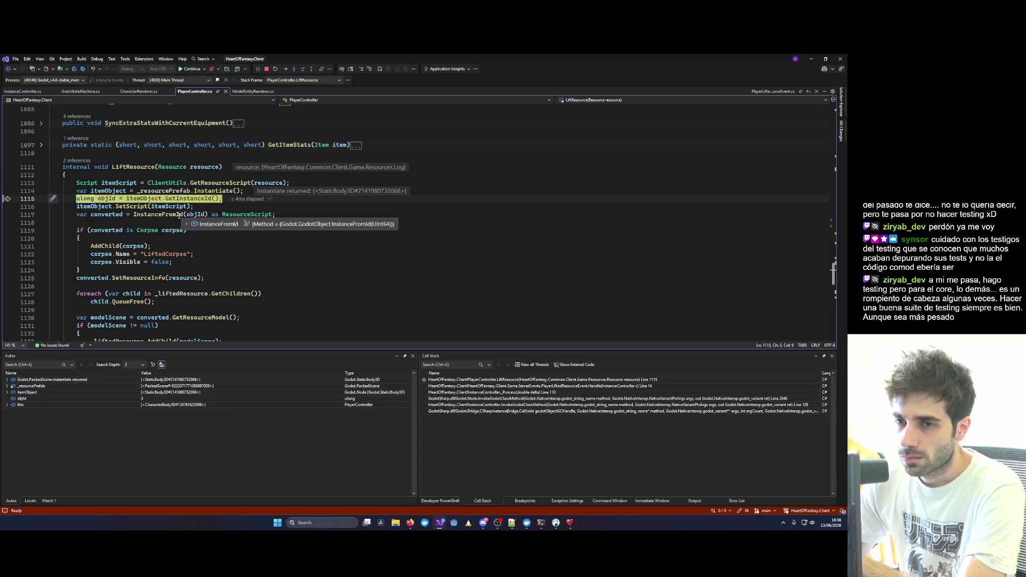
scroll(179, 216, down, 1)
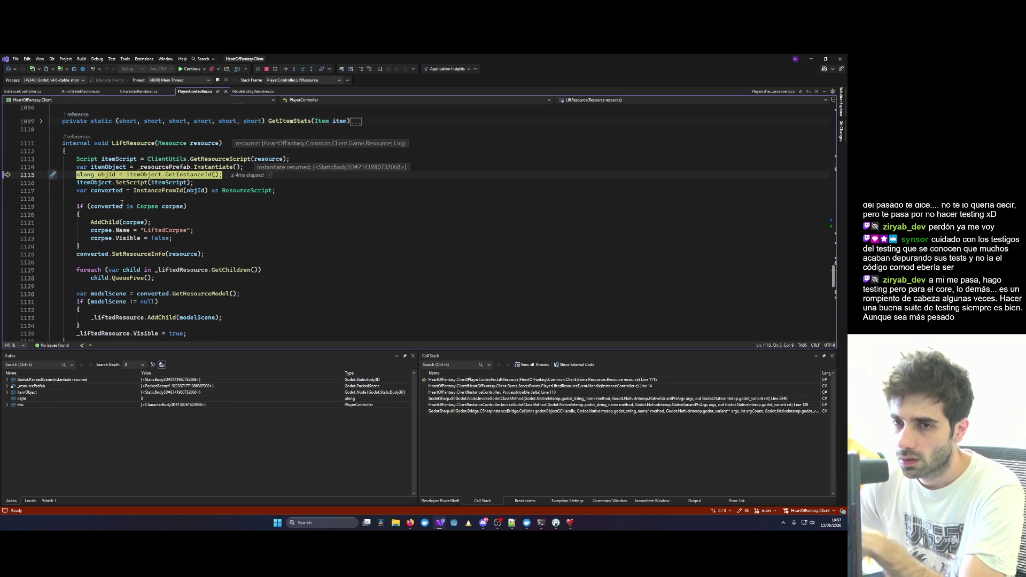
mouse_move(103, 159)
scroll(179, 263, down, 3)
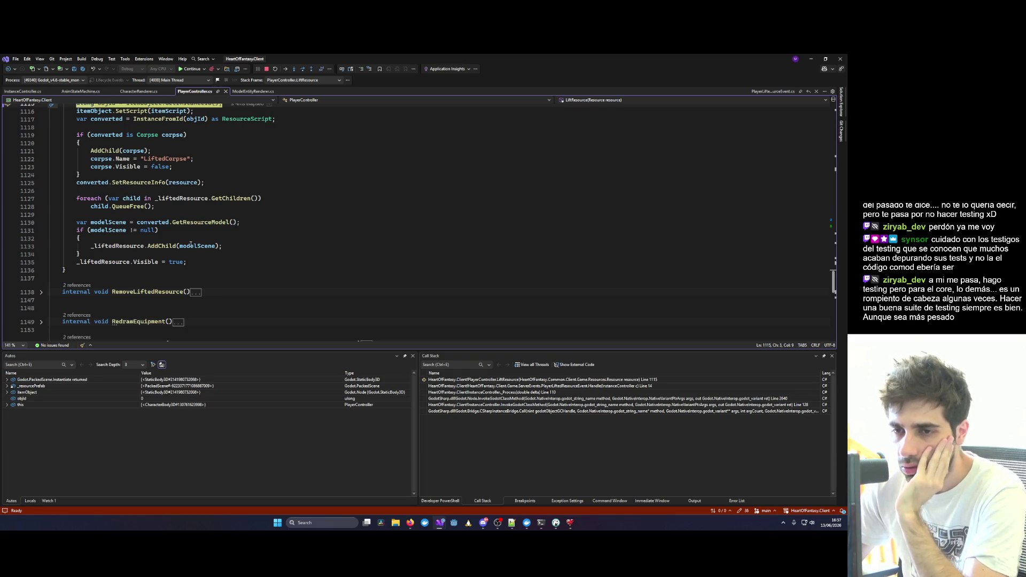
mouse_move(111, 262)
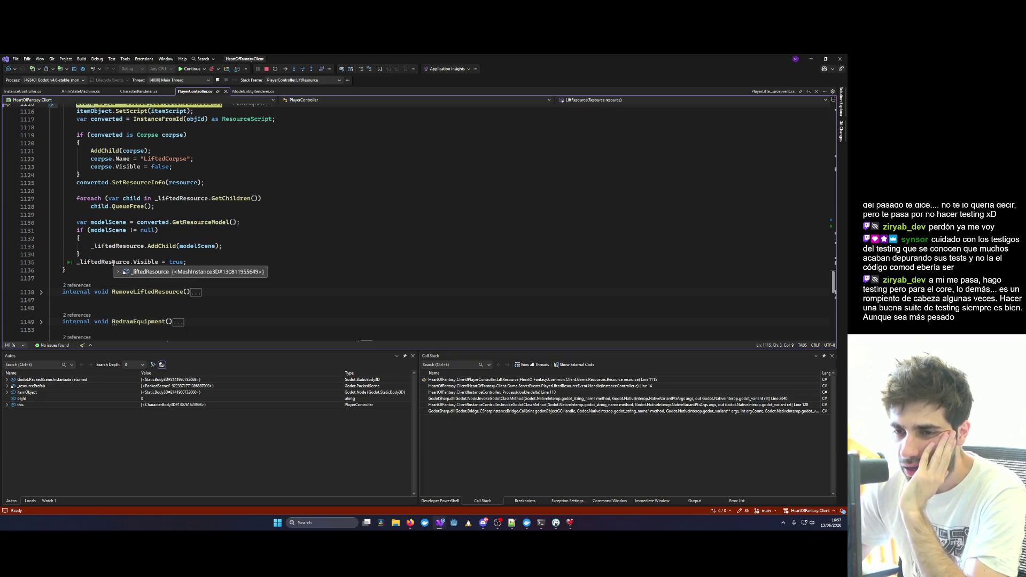
scroll(113, 264, up, 3)
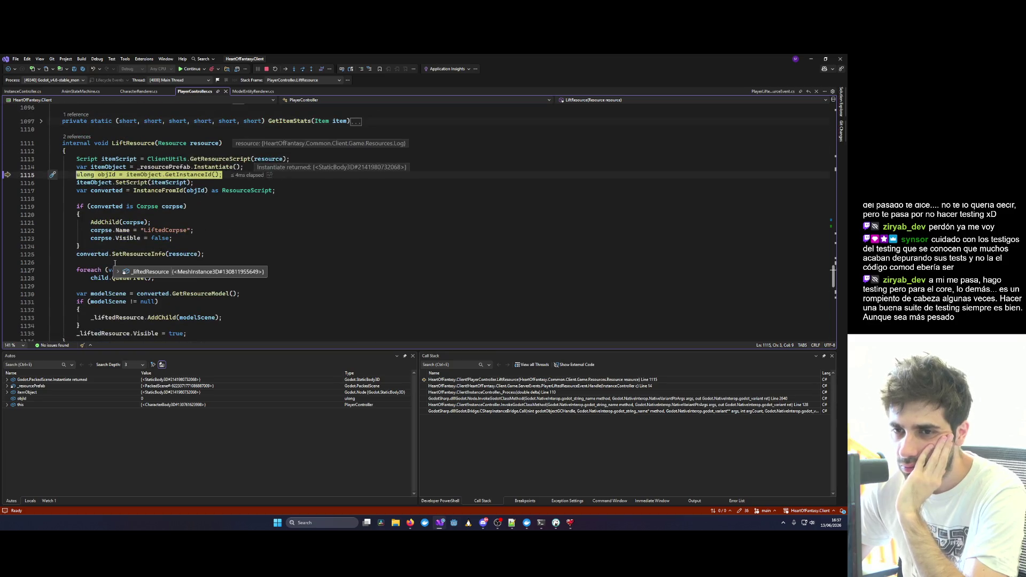
Start a new line after line 1135 reading Globals.MainPlayerInfo via IntelliSense.
click(149, 152)
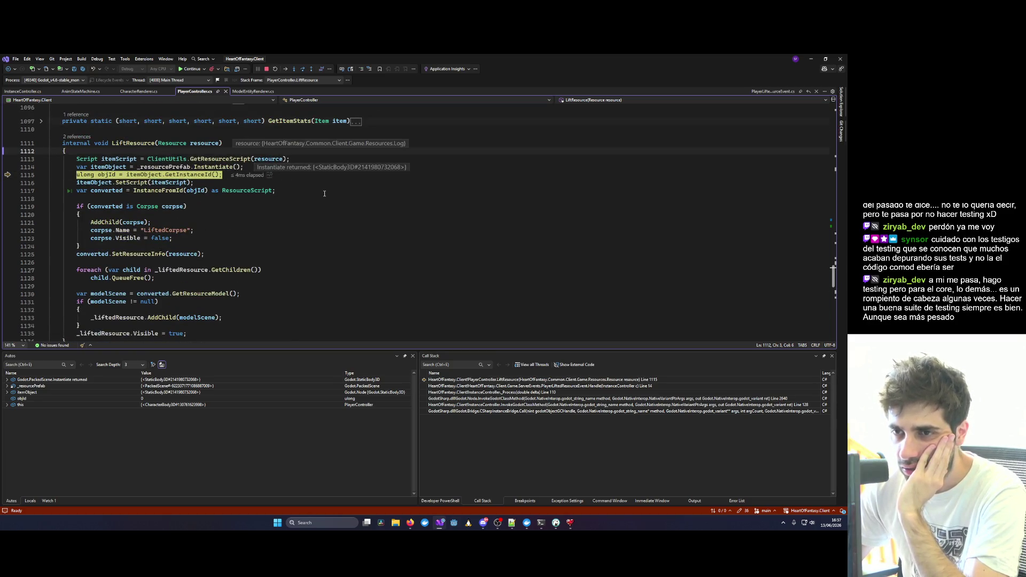
scroll(317, 193, down, 4)
click(221, 238)
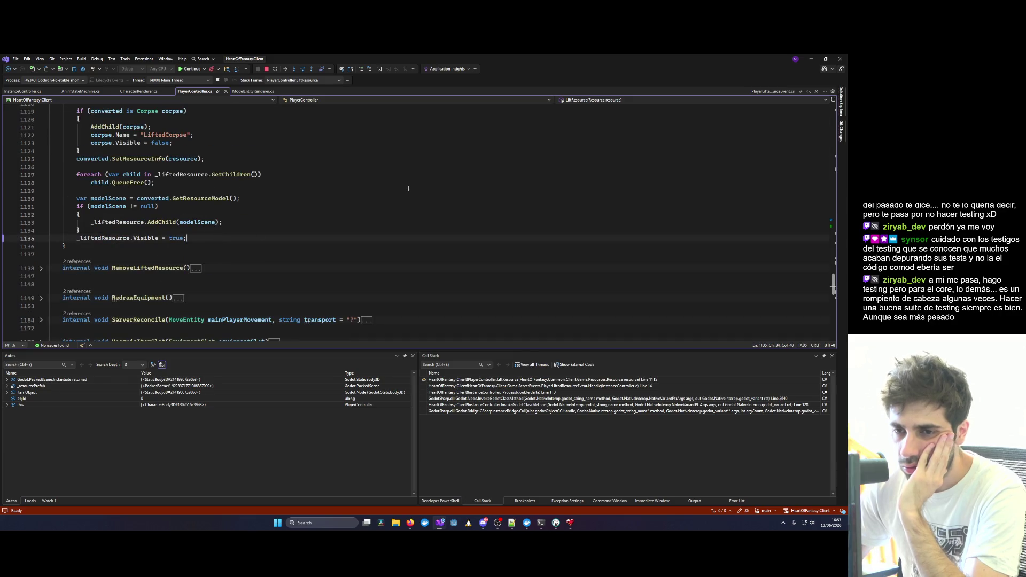
key(Return)
text(Globals.Main)
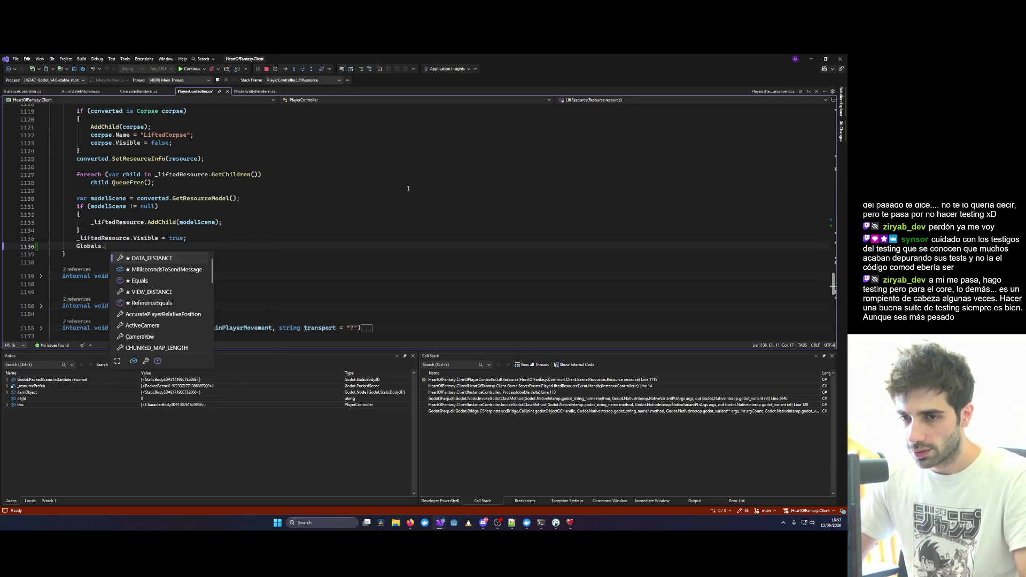
key(Tab)
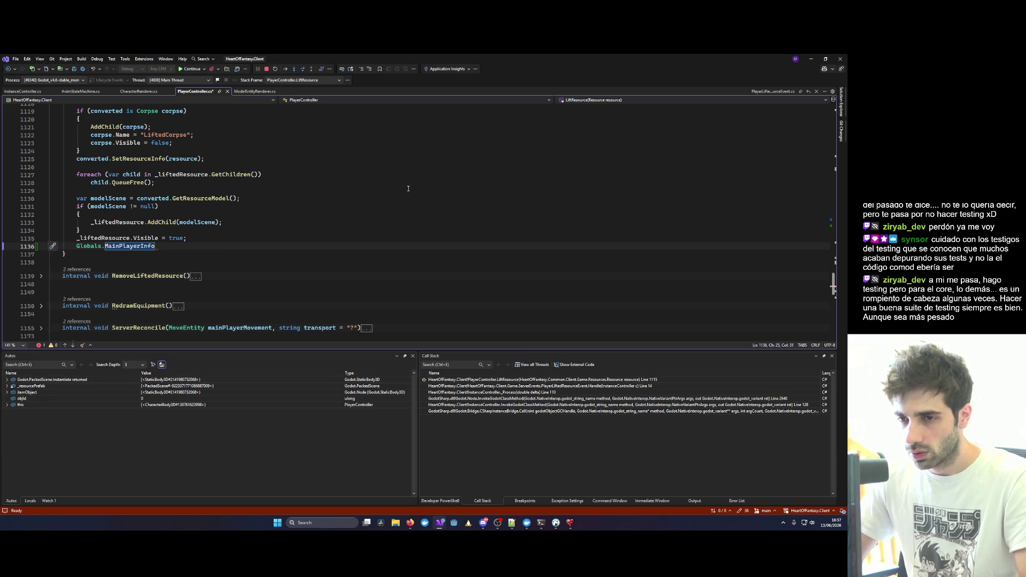
Complete line 1136 as 'Globals.MainPlayerInfo.LiftedResource = resource;' and save PlayerController.cs.
text(.Res)
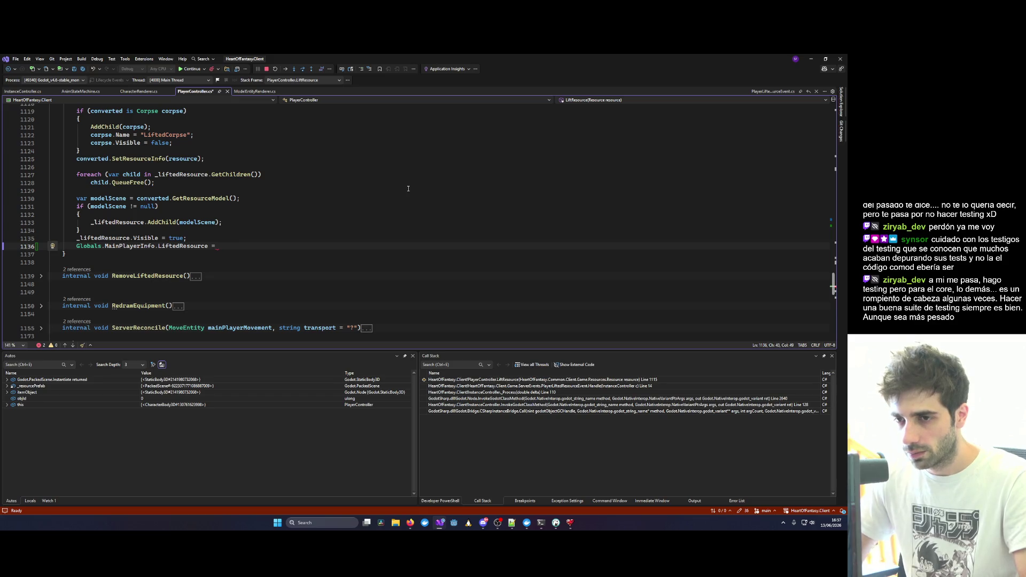
text( res)
key(Tab)
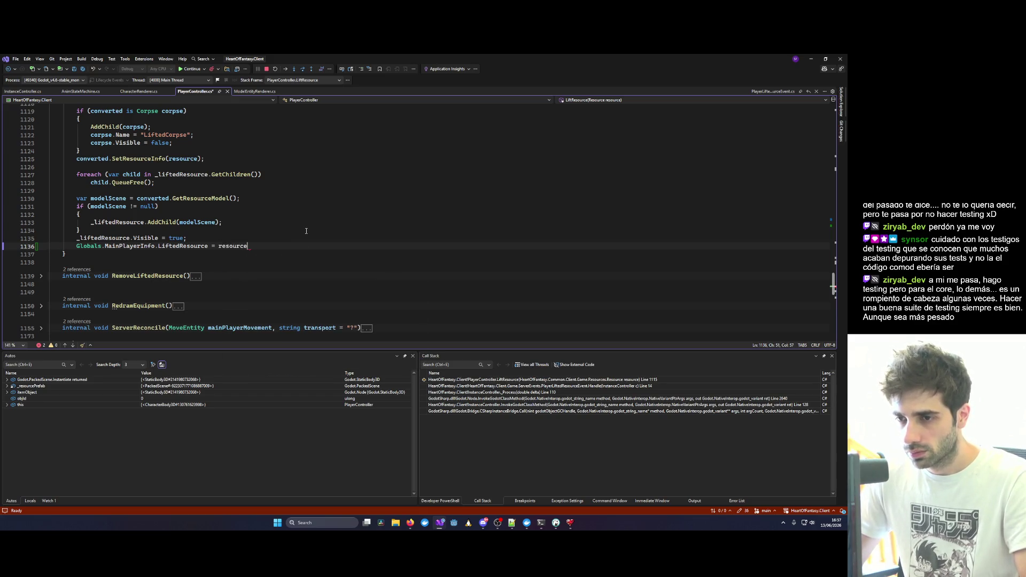
text(;)
key(ctrl+s)
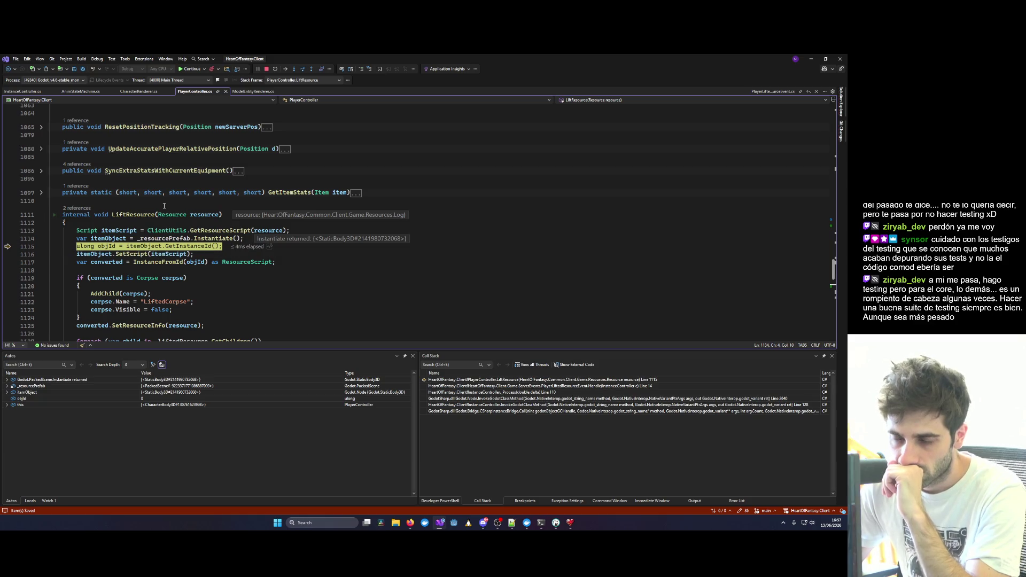
Stop the game's debugging session.
scroll(80, 213, down, 5)
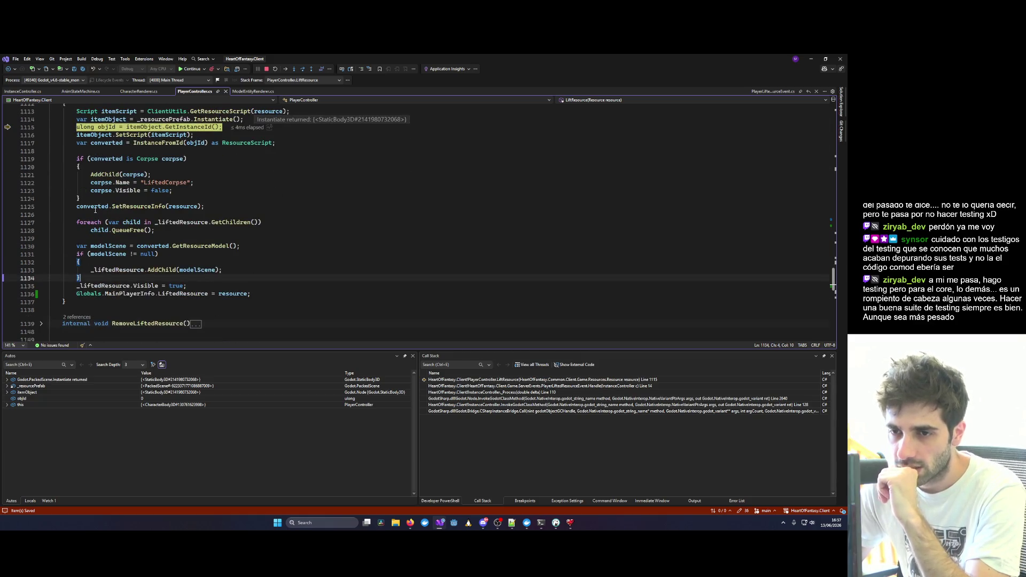
scroll(95, 210, down, 2)
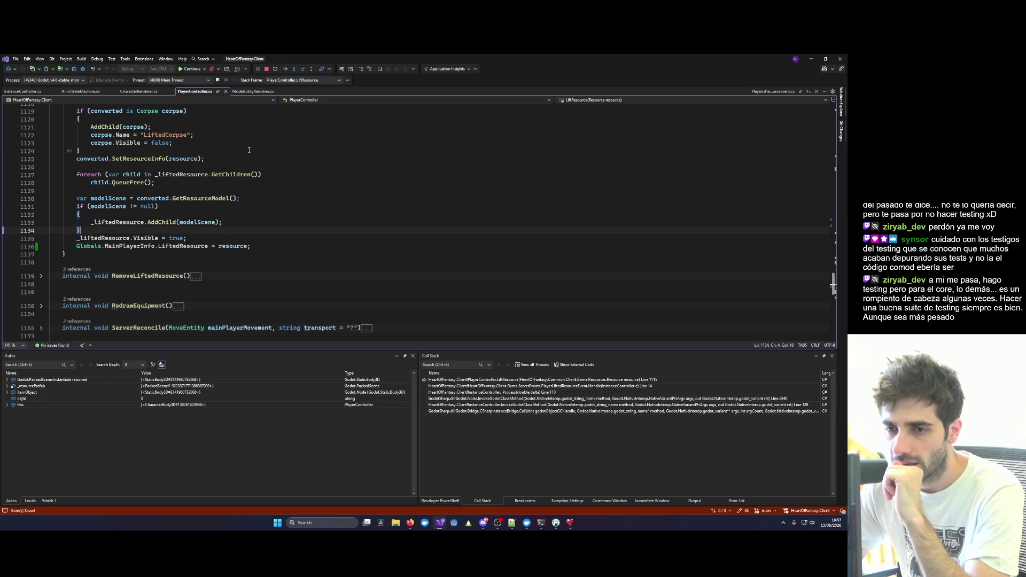
click(266, 69)
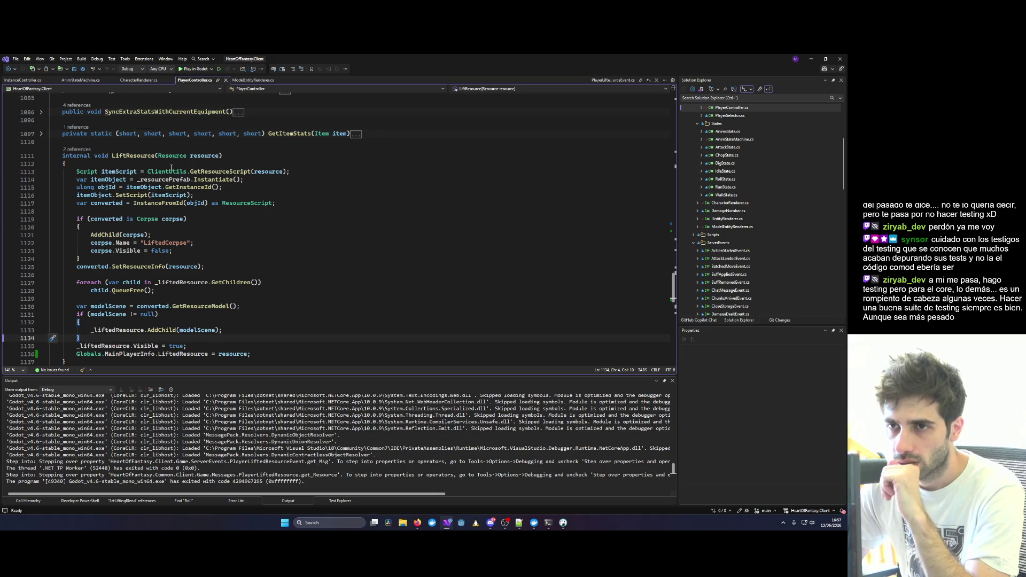
Go from InstanceController.cs through PlayerPlacedResourceEvent to the RemoveLiftedResource definition.
click(22, 80)
click(267, 206)
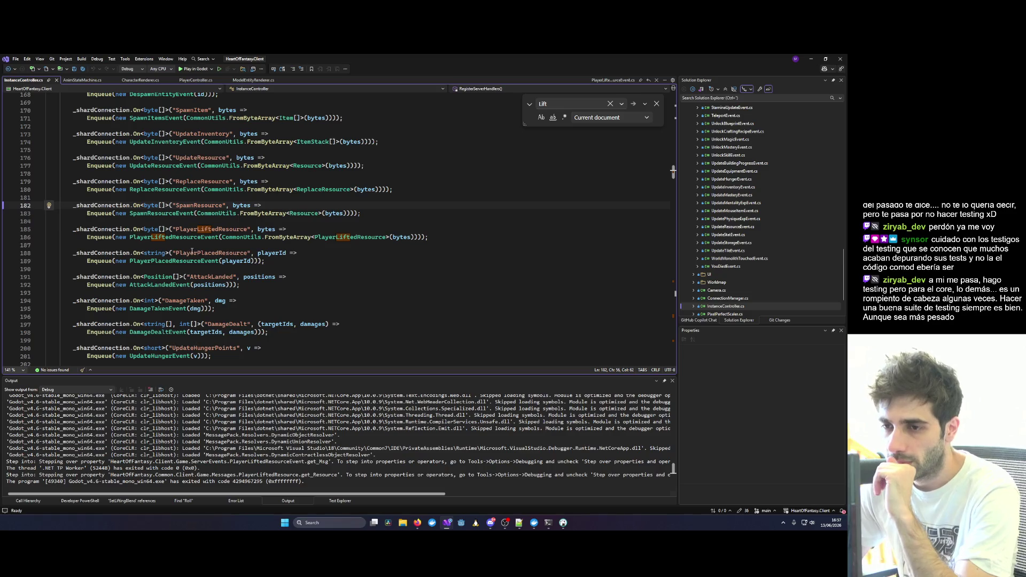
right_click(159, 261)
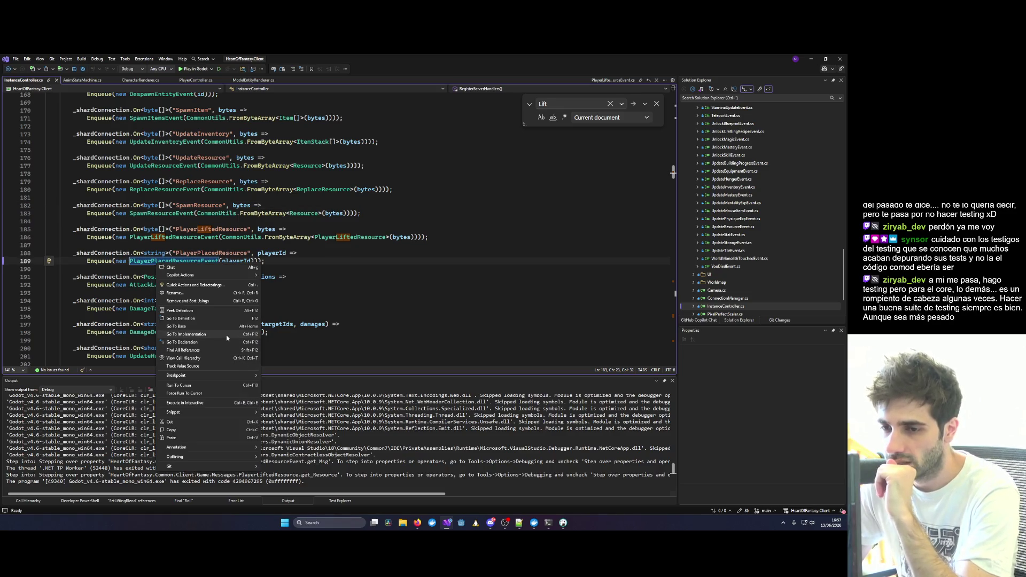
click(226, 335)
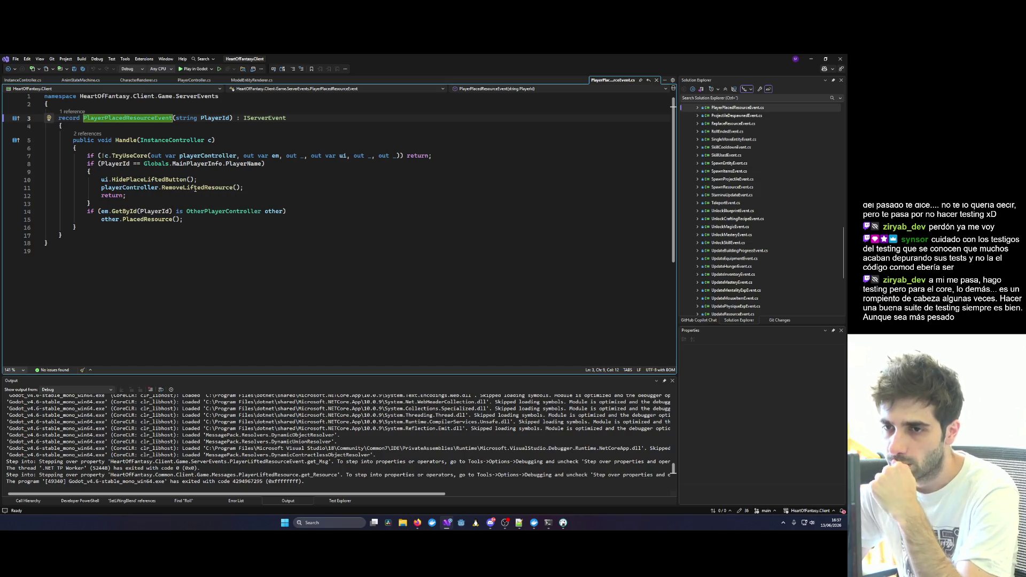
right_click(195, 188)
click(269, 261)
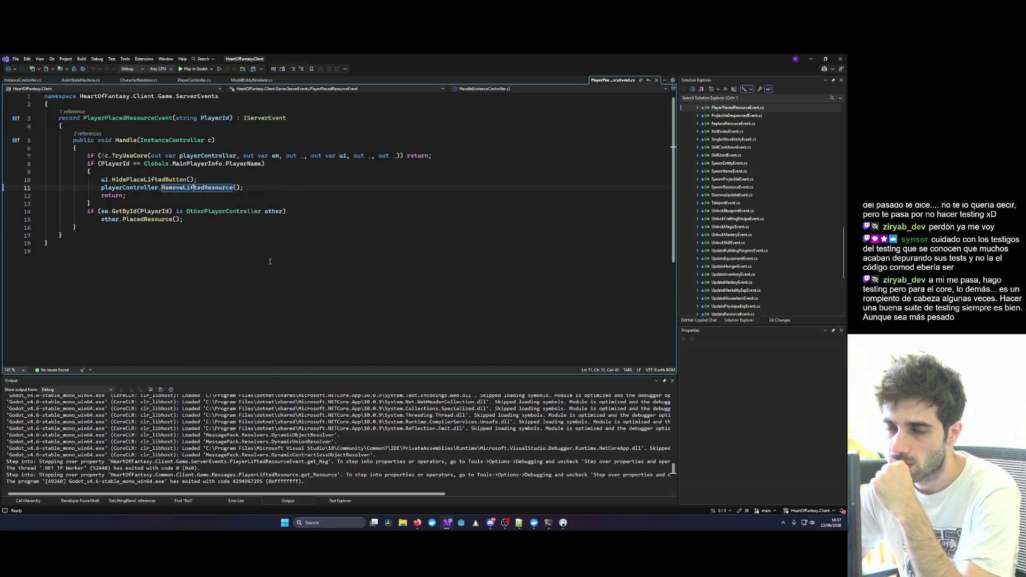
Add 'Globals.MainPlayerInfo.LiftedResource = null;' to RemoveLiftedResource, save, and start debugging.
key(shift+alt+equal)
key(shift+alt+equal)
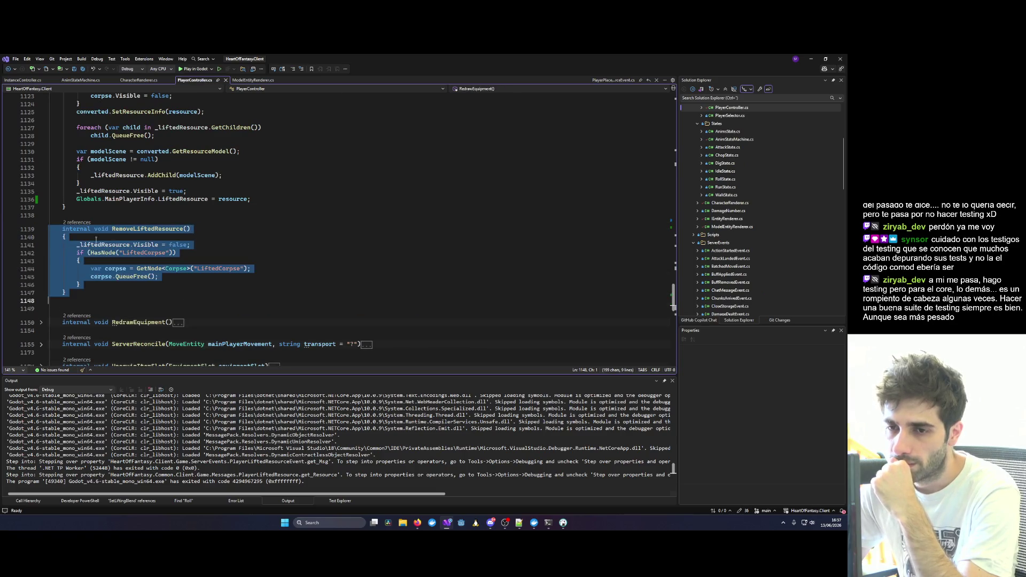
click(96, 239)
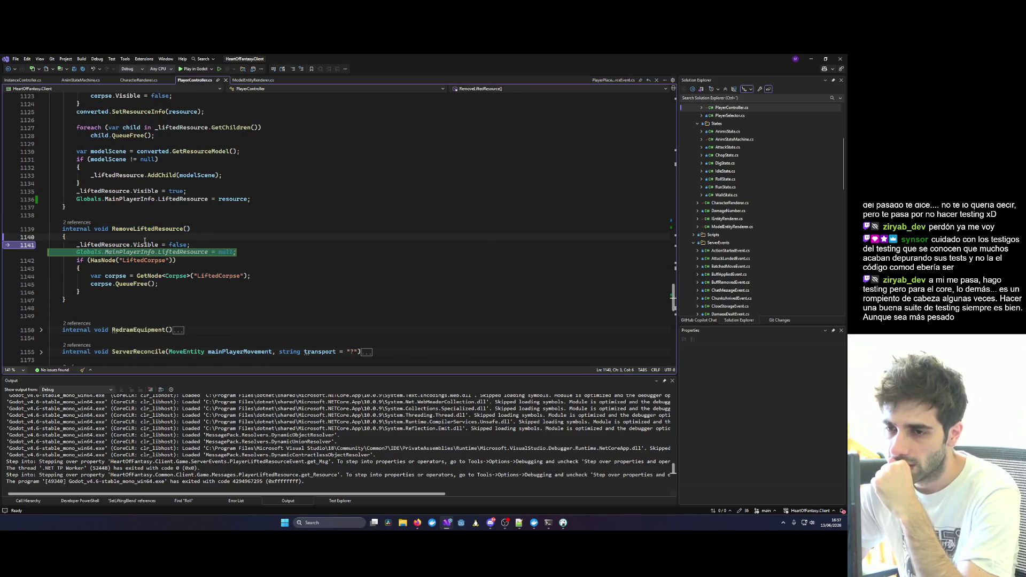
key(Tab)
click(312, 228)
key(ctrl+s)
click(285, 183)
key(F5)
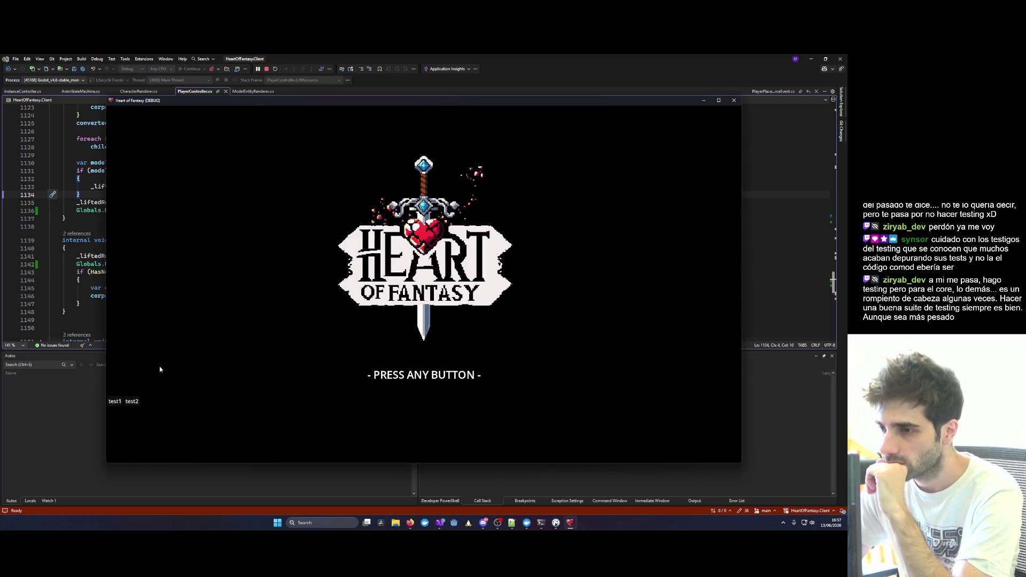
Log in with the first test account and enter the world with the character.
click(116, 401)
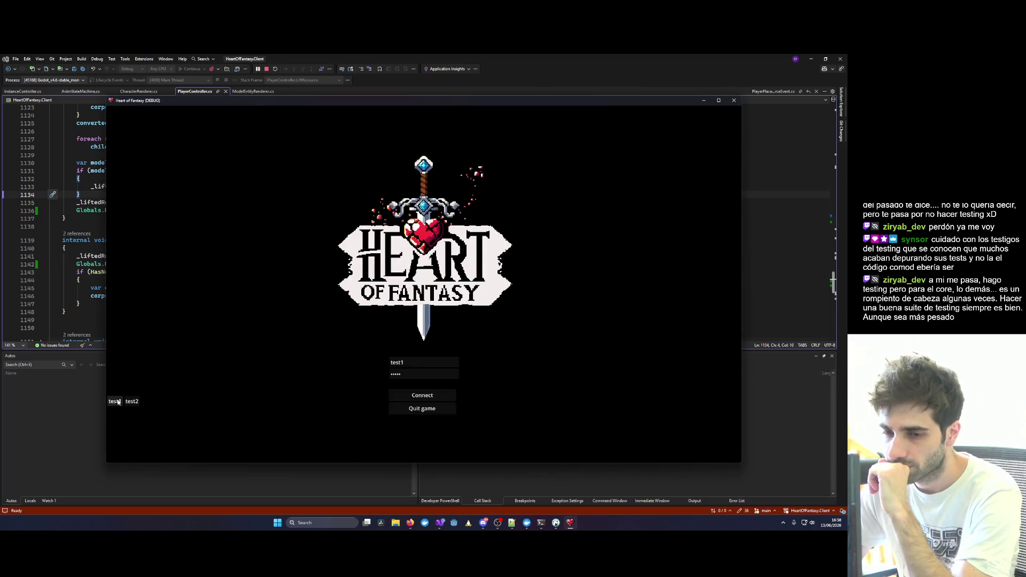
click(422, 395)
click(147, 351)
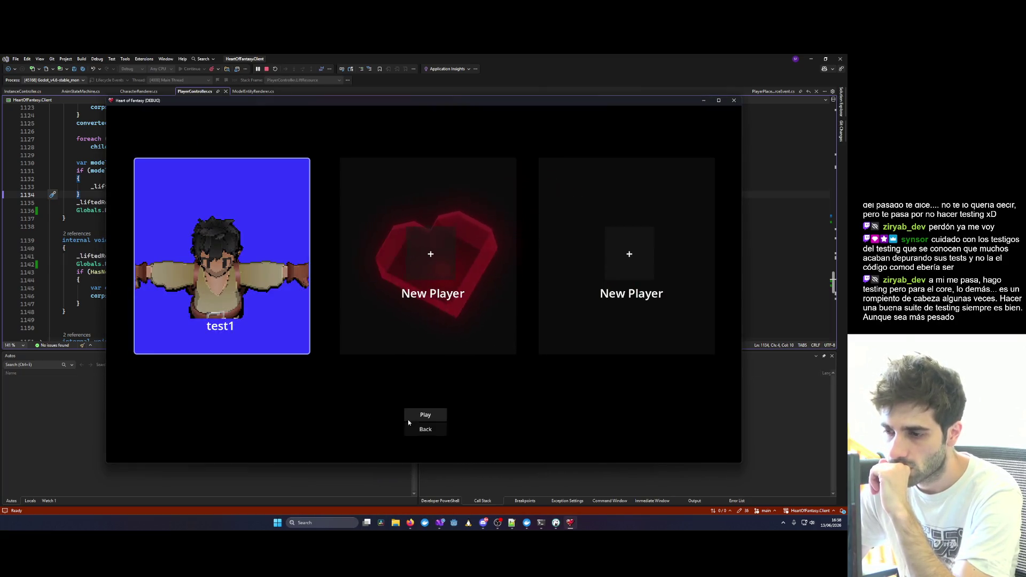
click(409, 419)
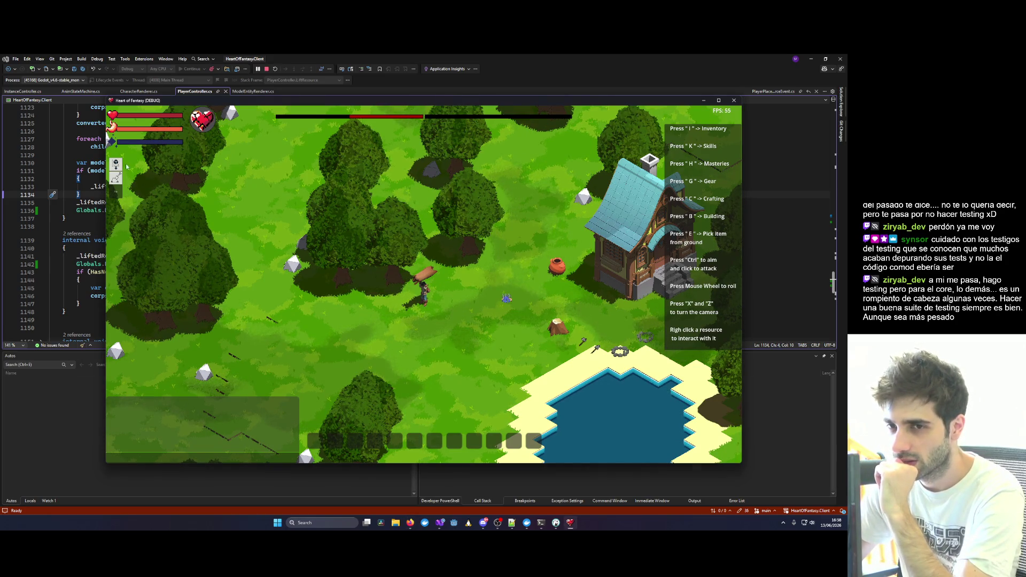
Choose Lift on the log from its interaction menu.
scroll(451, 307, up, 1)
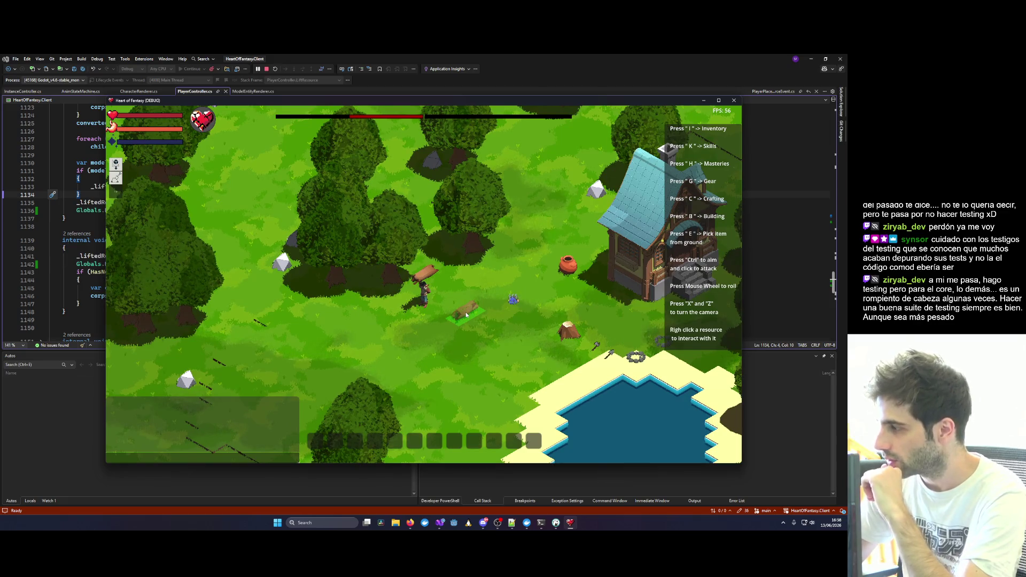
scroll(466, 315, up, 2)
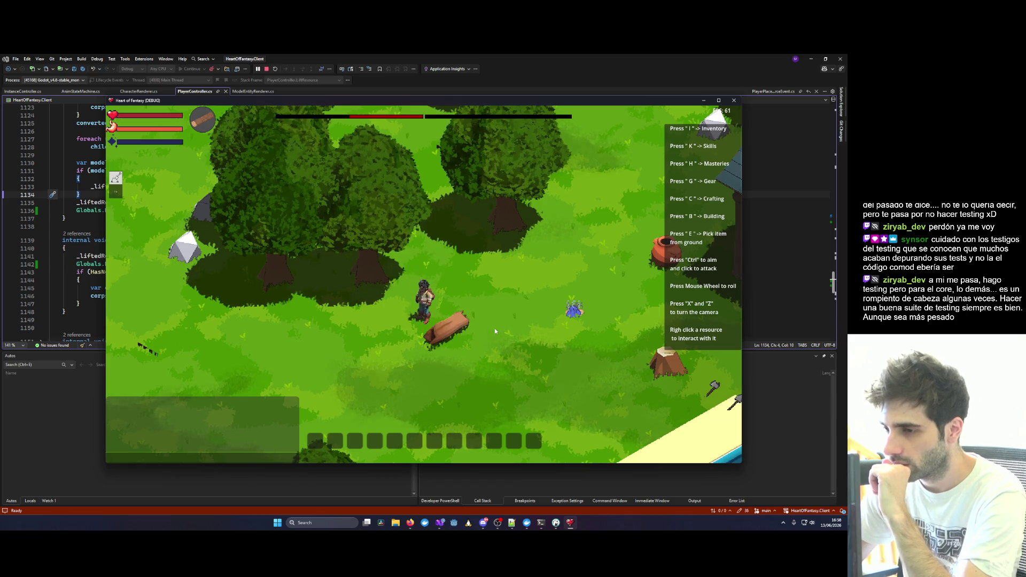
scroll(491, 326, up, 3)
scroll(491, 326, down, 4)
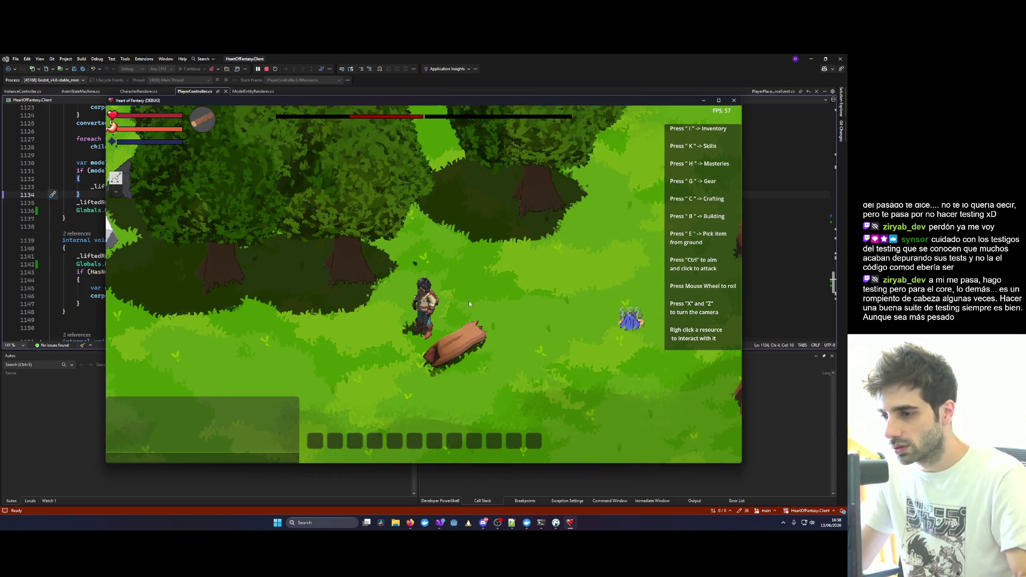
scroll(470, 300, up, 2)
scroll(443, 345, up, 1)
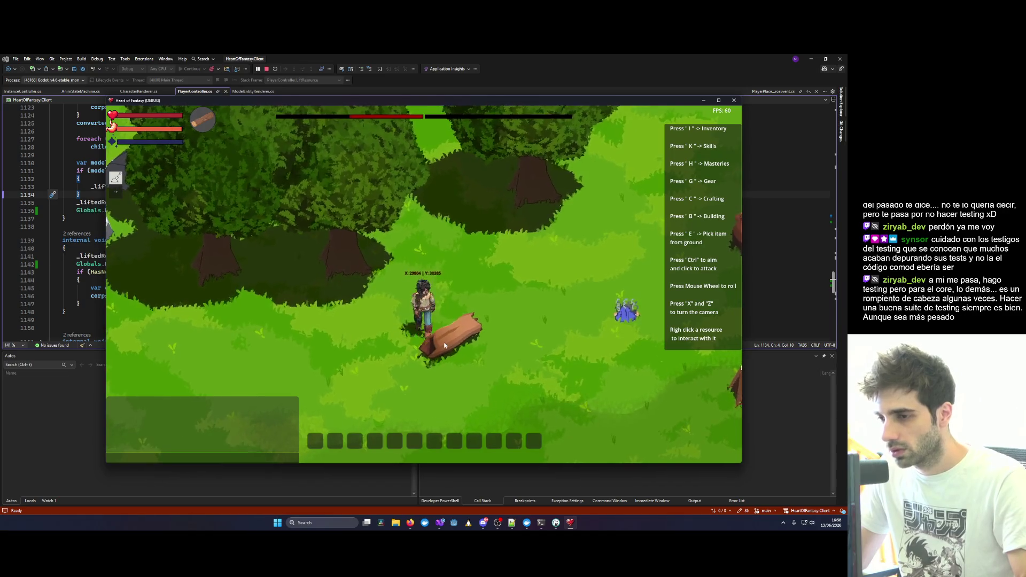
right_click(444, 345)
click(506, 214)
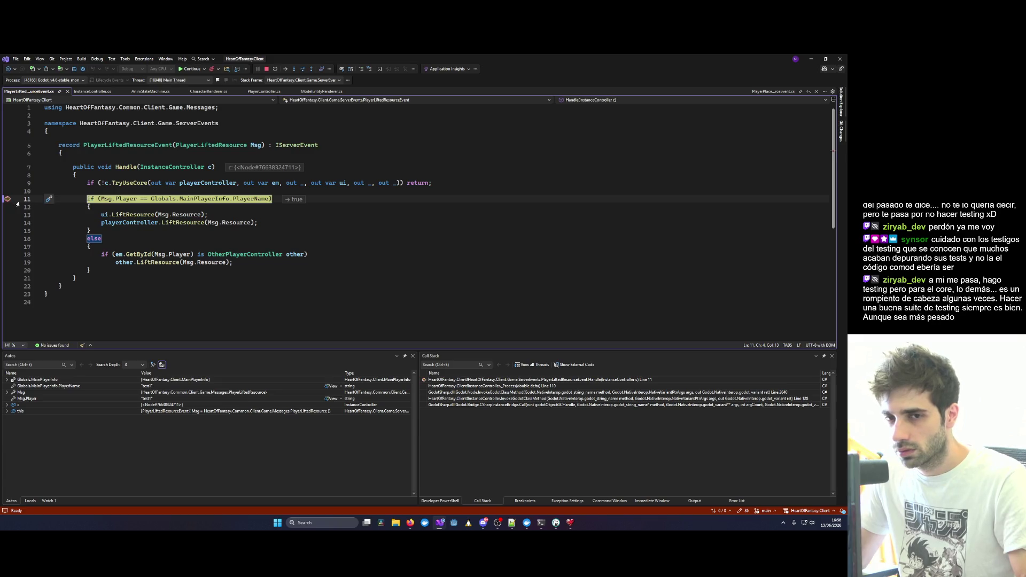
Step past the breakpoint, resume, lift the log overhead with E, and close the game.
key(F10)
key(F5)
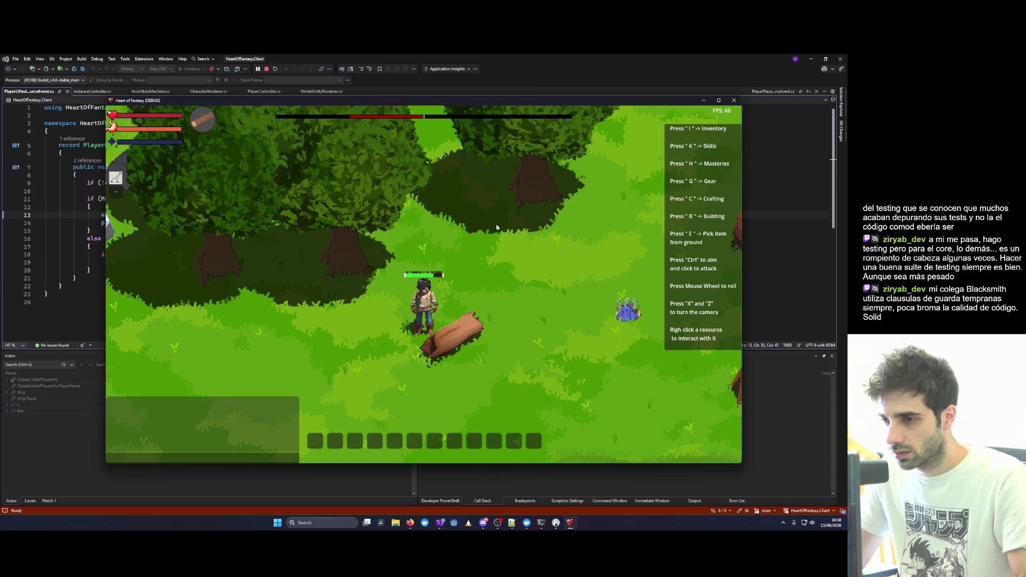
key(e)
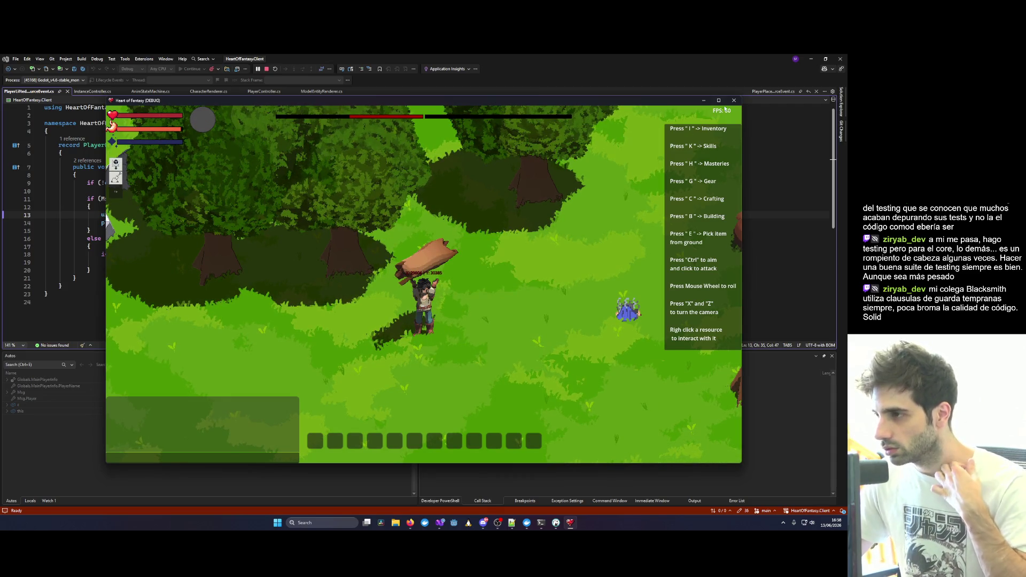
key(alt+F4)
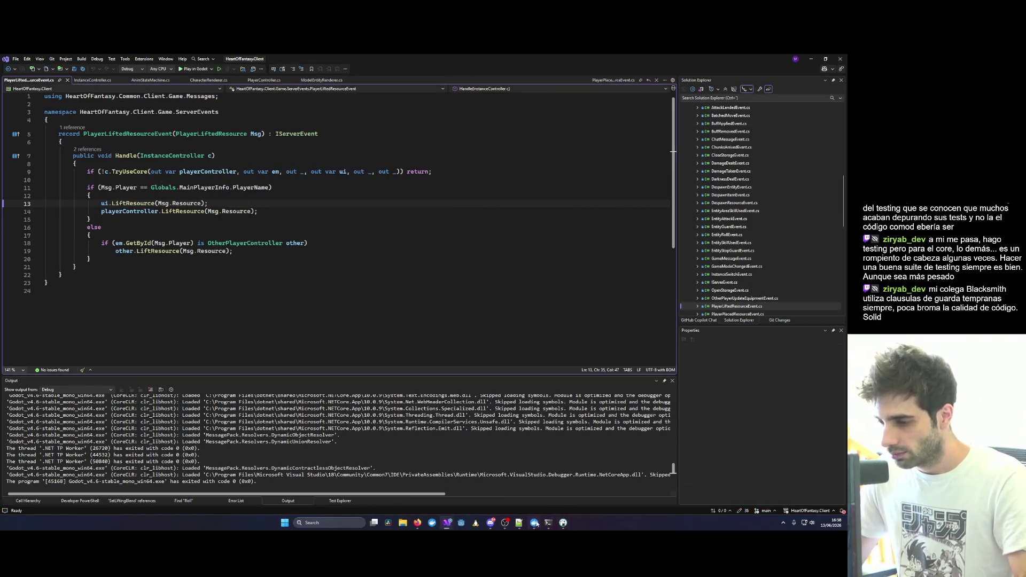
Open the Heart of Fantasy project from the Godot Project Manager.
mouse_move(504, 524)
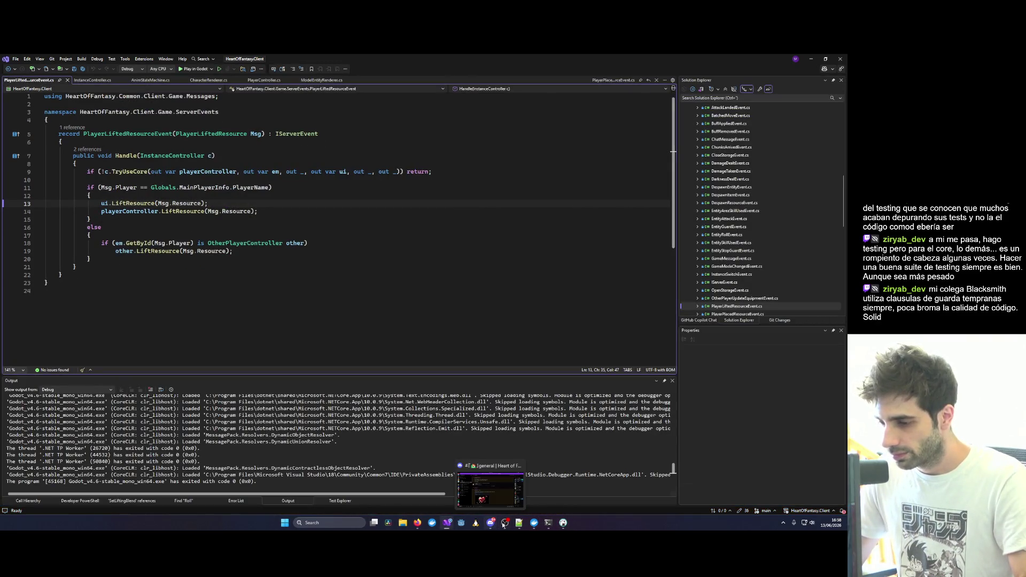
click(463, 525)
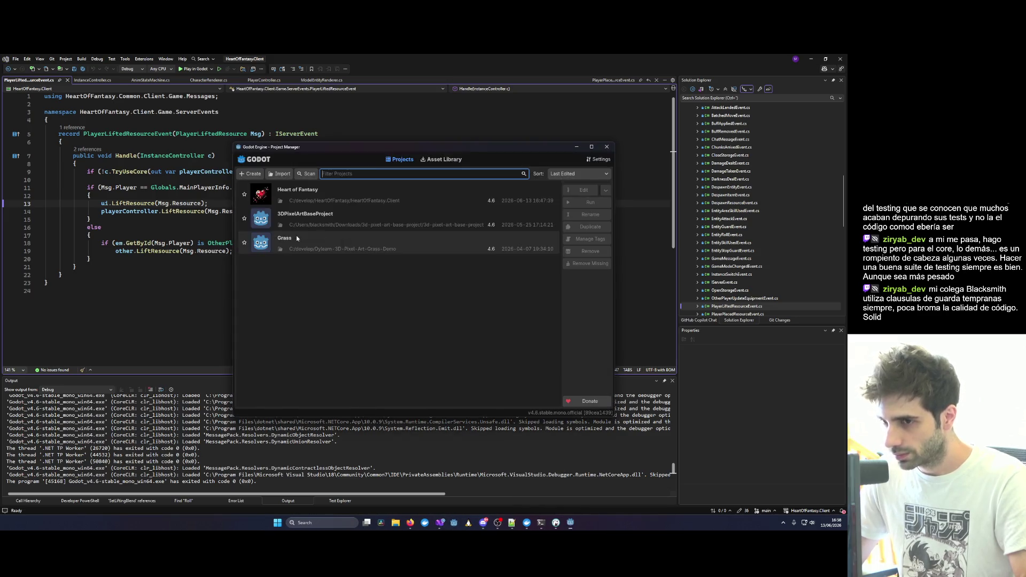
double_click(316, 191)
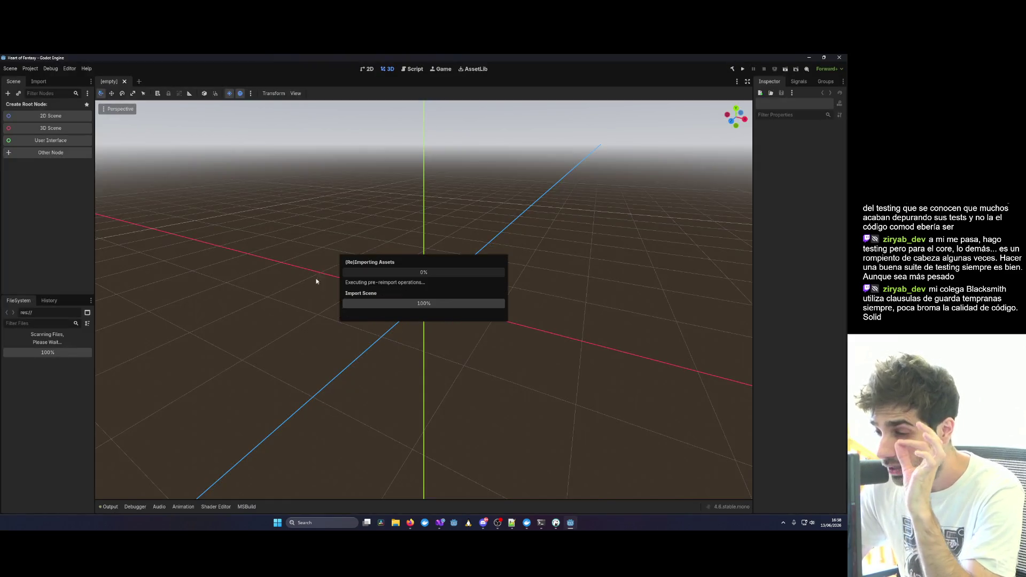
Launch the game from Visual Studio, close it, then run the project from Godot.
mouse_move(439, 525)
click(619, 497)
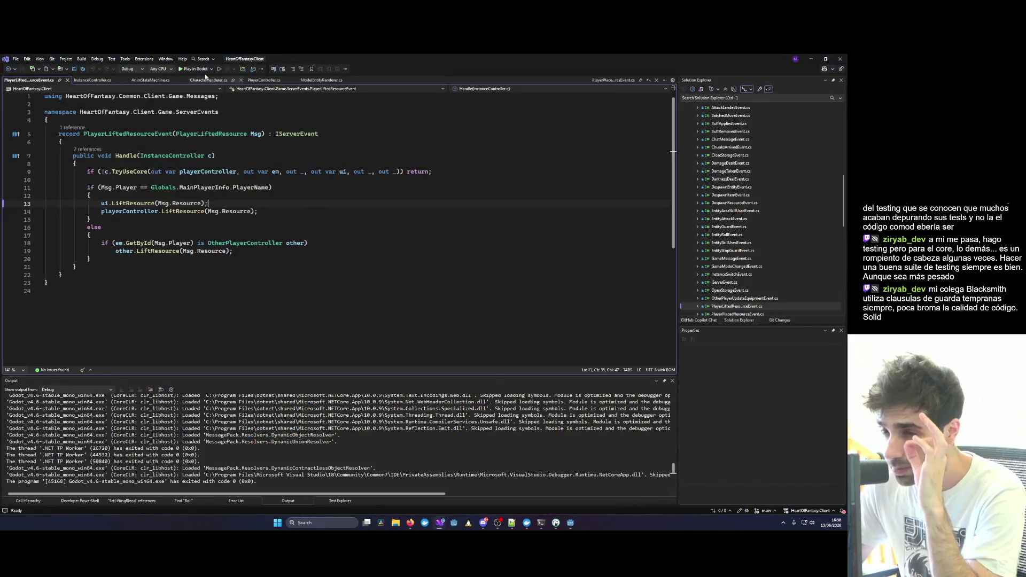
click(191, 67)
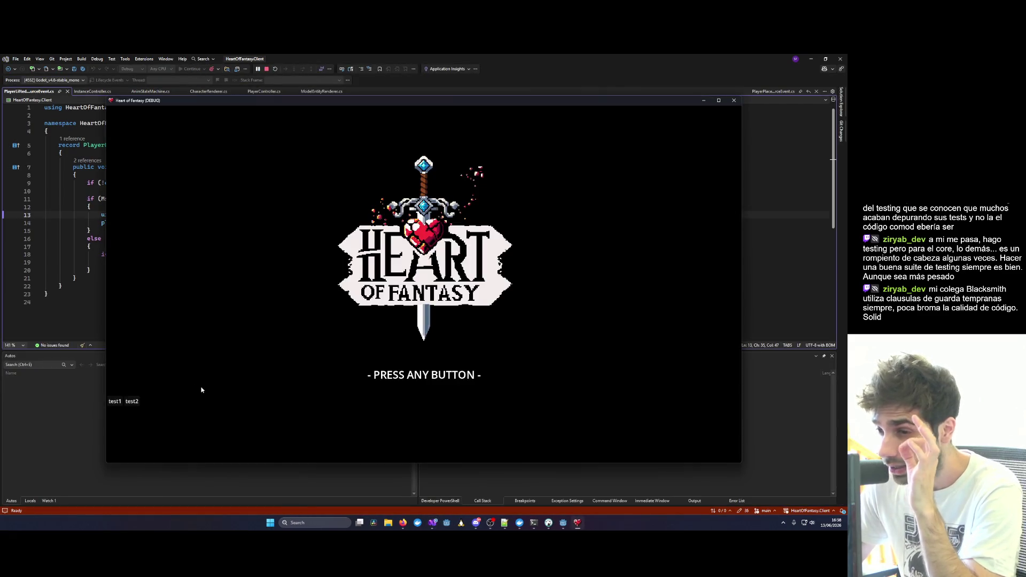
click(408, 398)
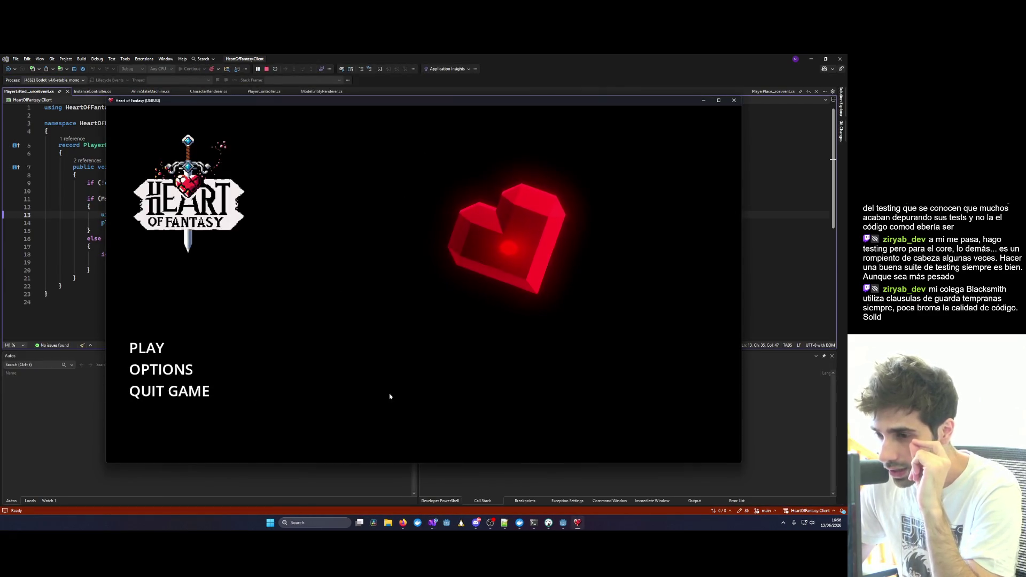
click(734, 100)
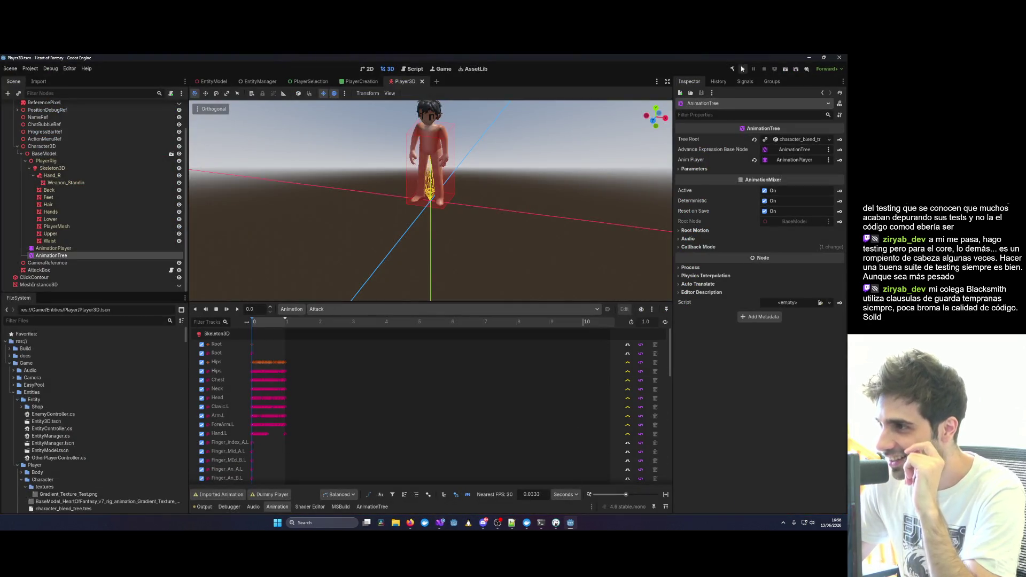
click(742, 69)
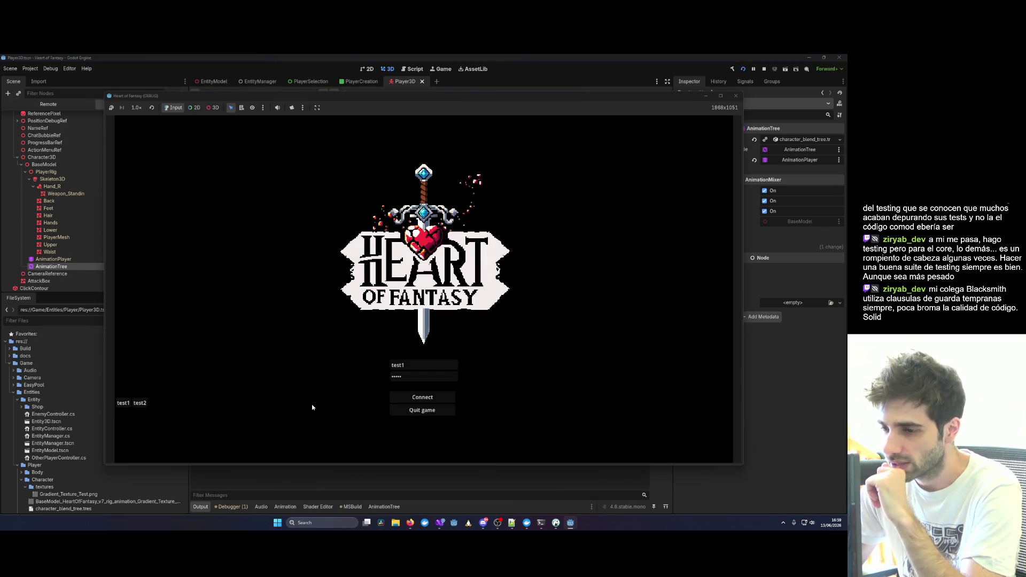
Log in, press Play, walk north-east carrying the log, and snap the window right.
click(422, 397)
click(153, 358)
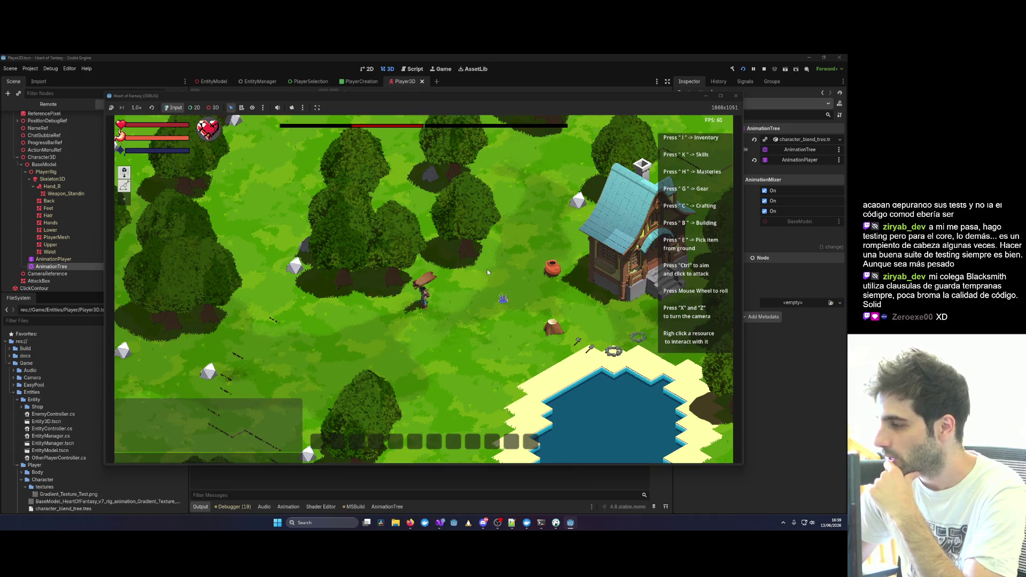
scroll(432, 309, up, 3)
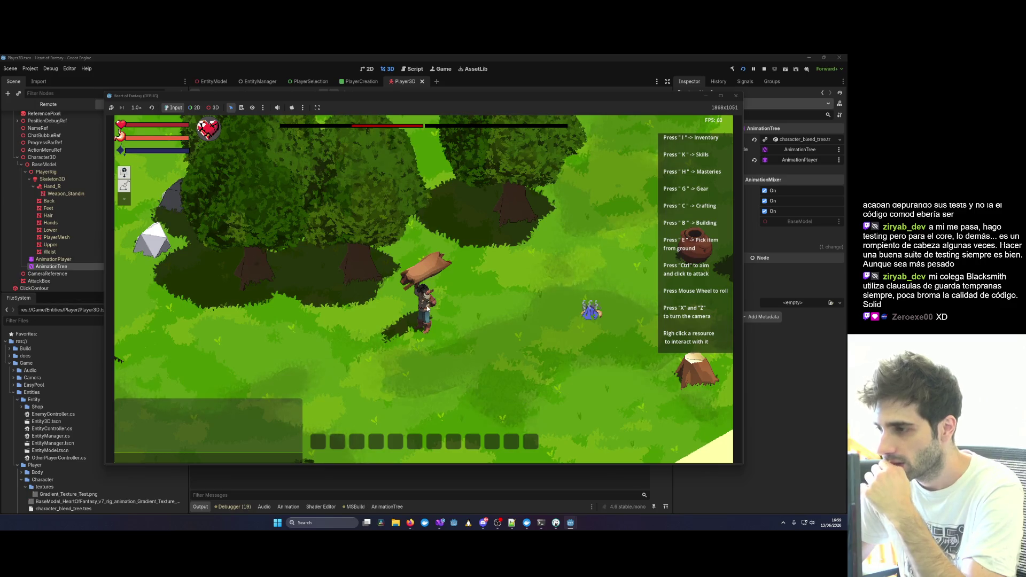
click(437, 309)
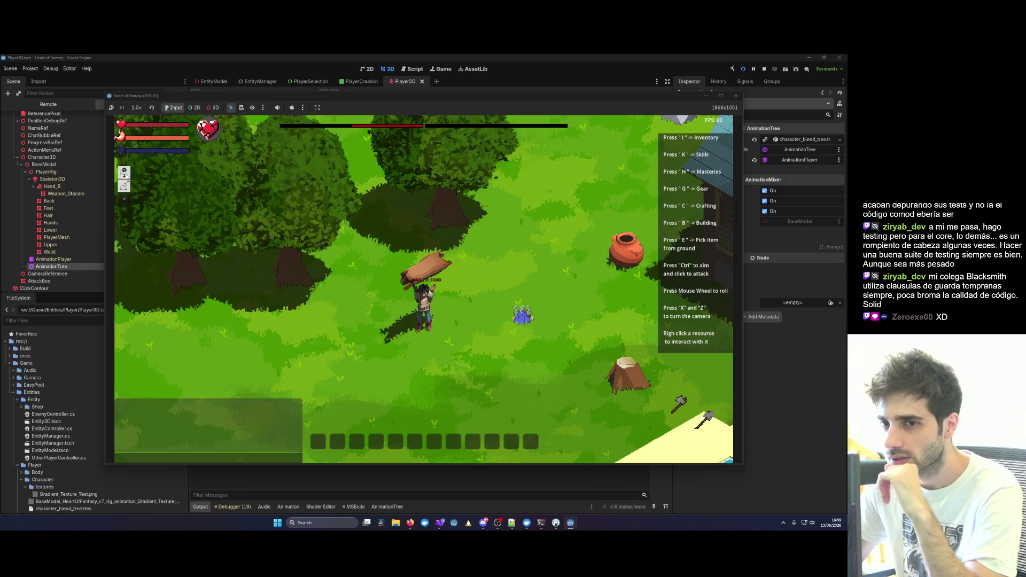
mouse_move(662, 97)
mouse_down()
mouse_move(775, 125)
mouse_move(847, 119)
mouse_up()
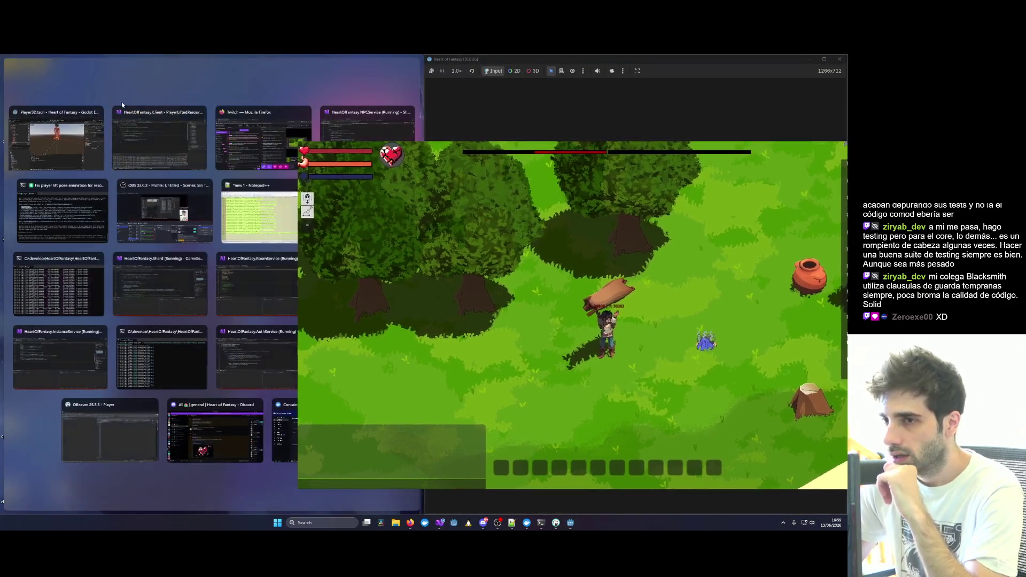
Select LiftedResource, frame it in front view, and drag its Y from 1.6 to 1.4.
click(61, 142)
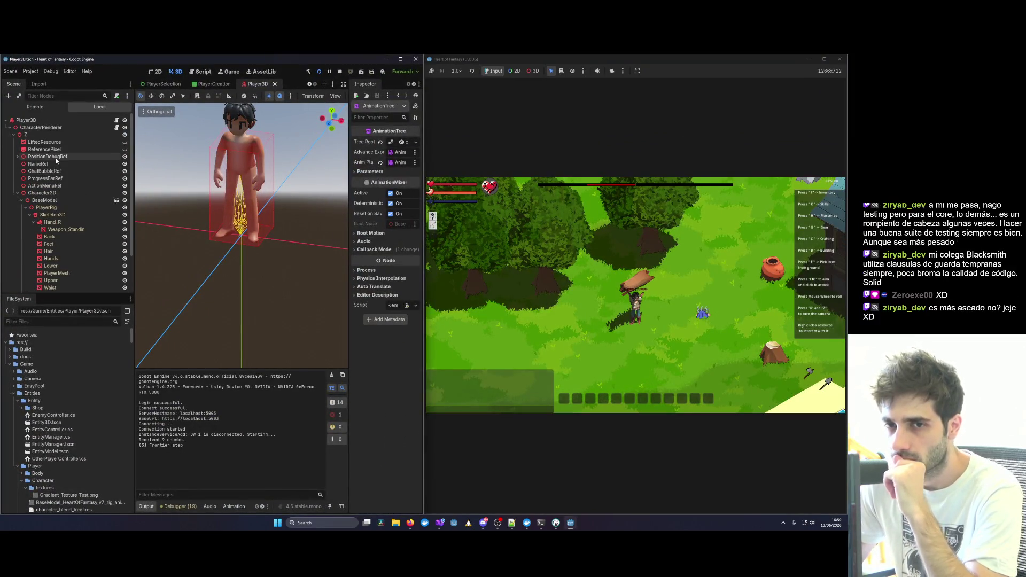
click(53, 157)
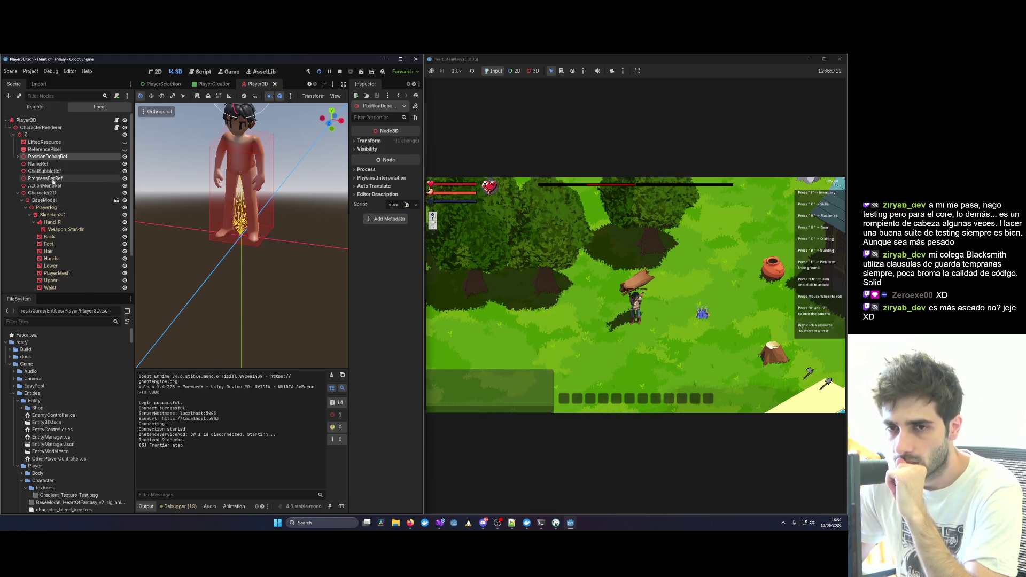
click(56, 142)
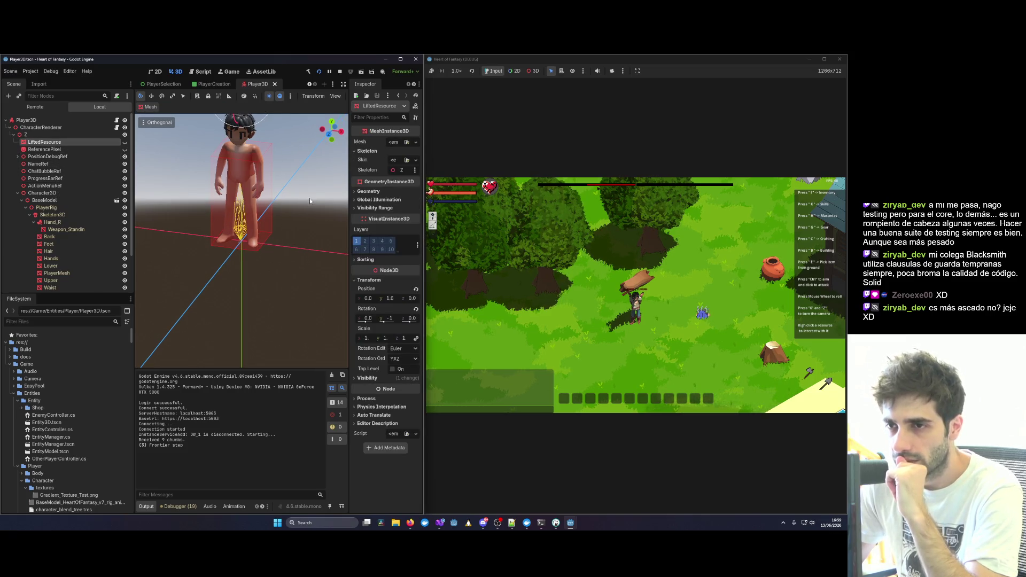
key(x)
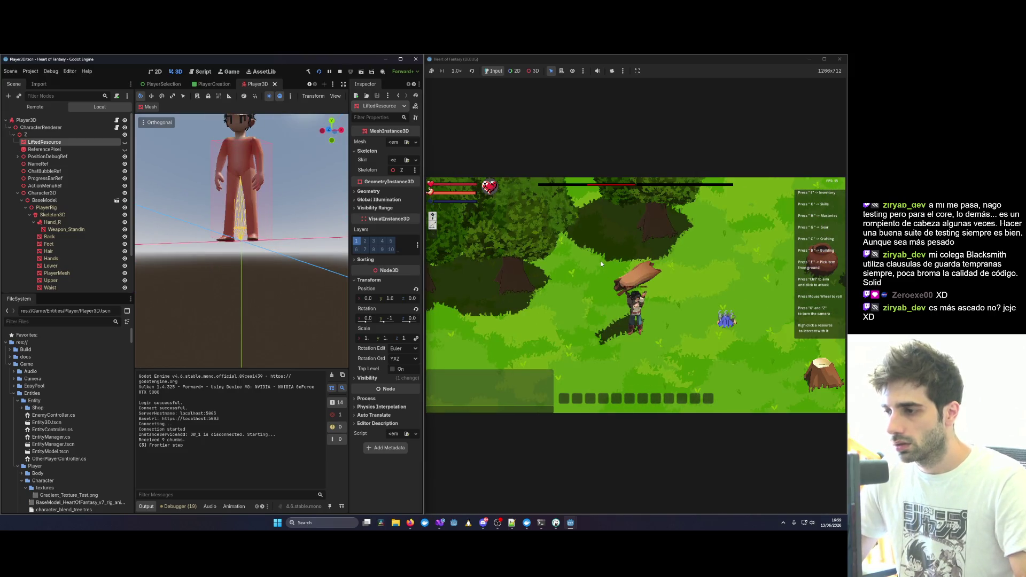
key(KP_1)
key(f)
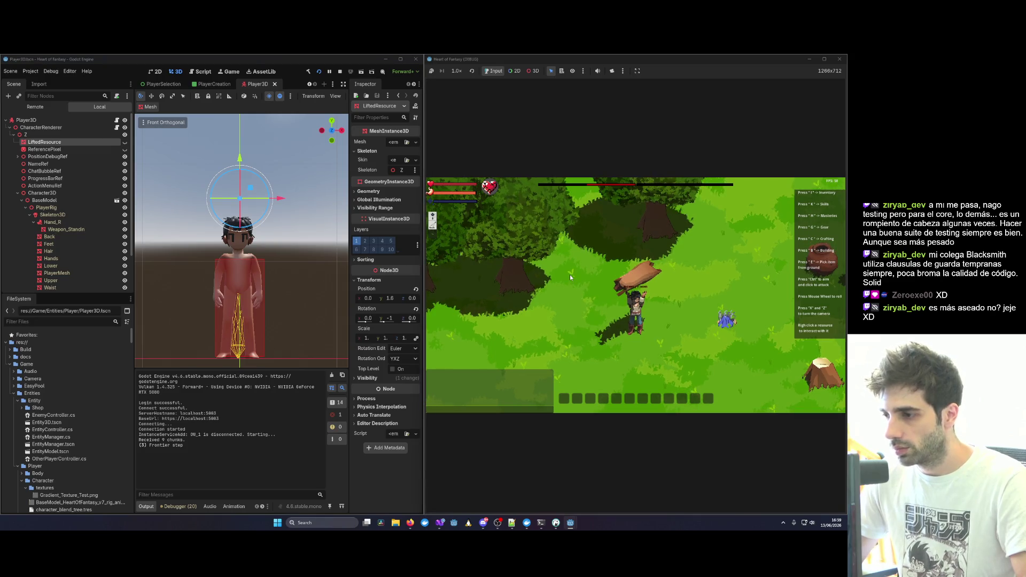
key(x)
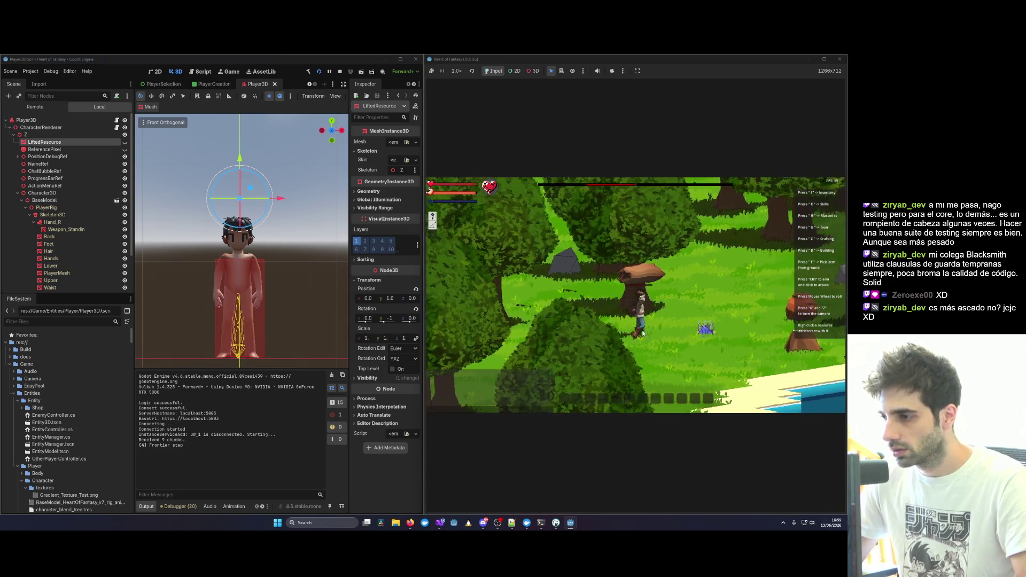
scroll(603, 308, up, 5)
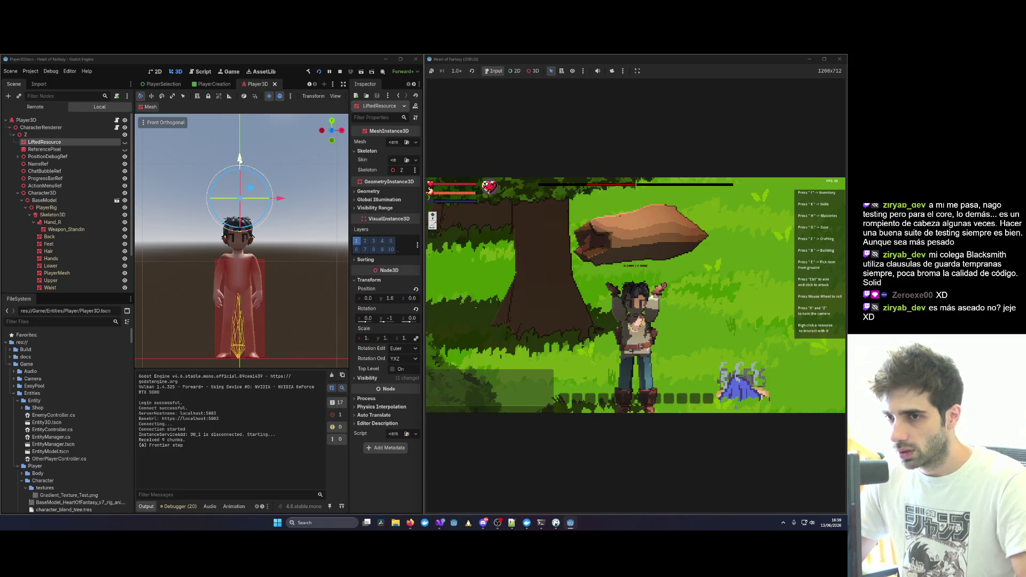
drag(239, 158, 240, 184)
Return to the running game and walk the player toward the pot.
click(595, 212)
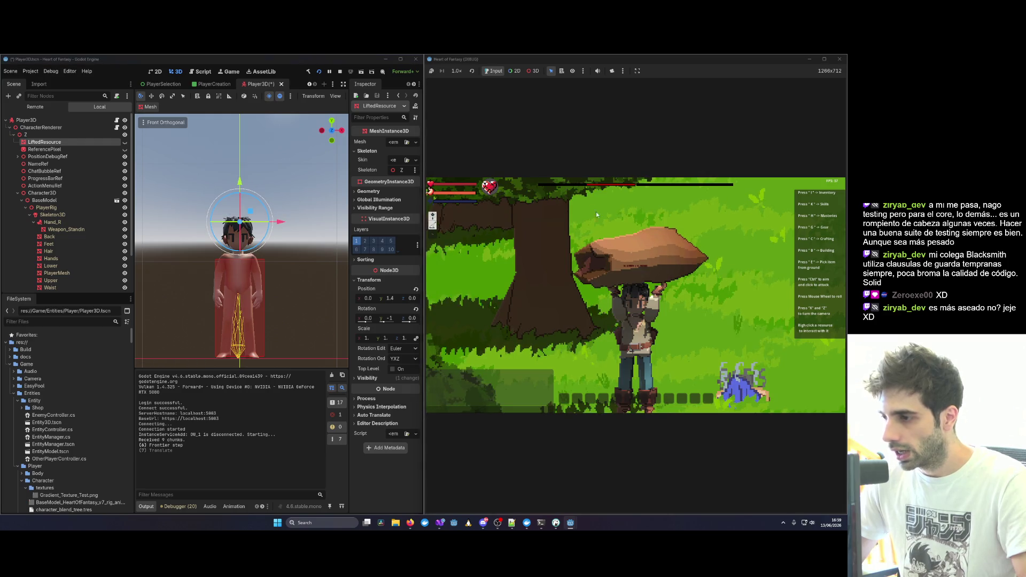
scroll(595, 212, down, 5)
key(w)
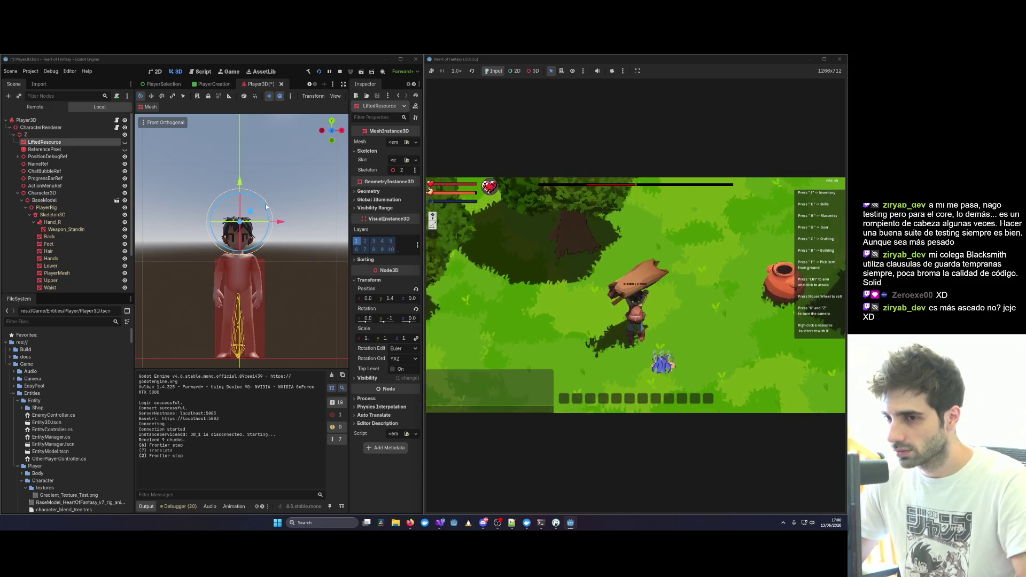
Drop the carried log on the ground and lift the clay pot.
click(697, 299)
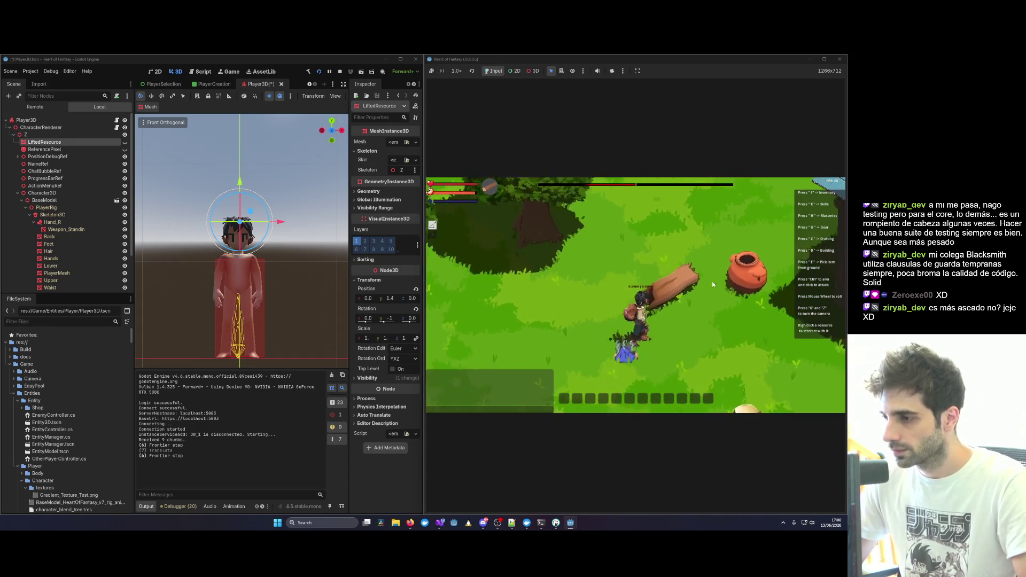
right_click(729, 264)
click(691, 249)
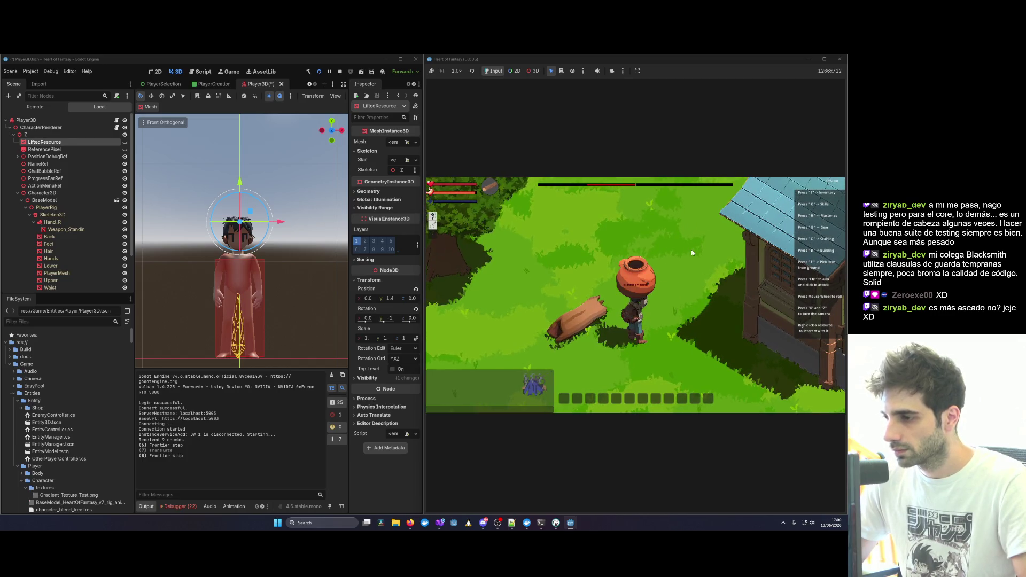
Rotate and zoom the game camera around the player to inspect the pot overhead.
key(x)
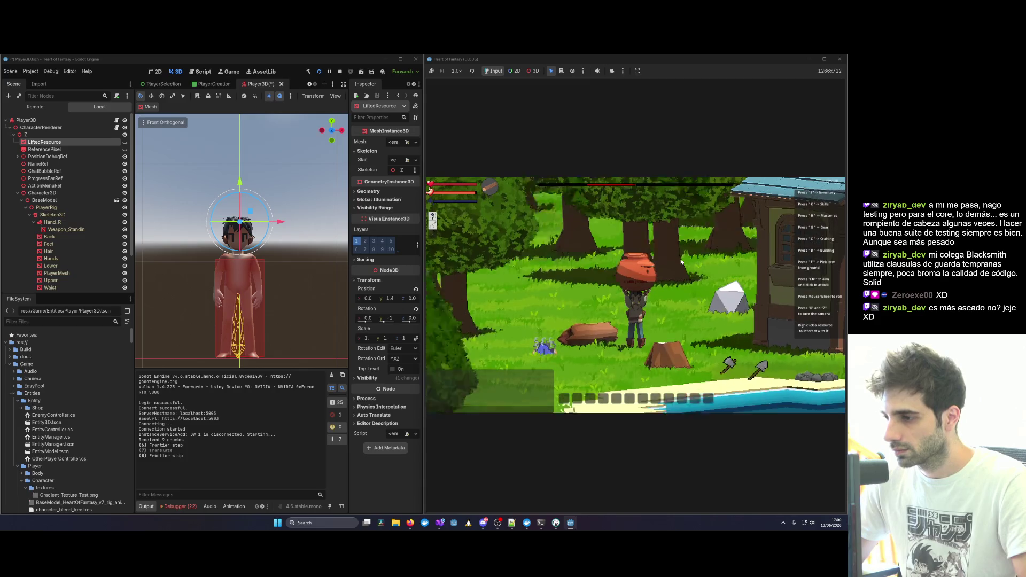
scroll(666, 296, up, 5)
scroll(666, 296, down, 5)
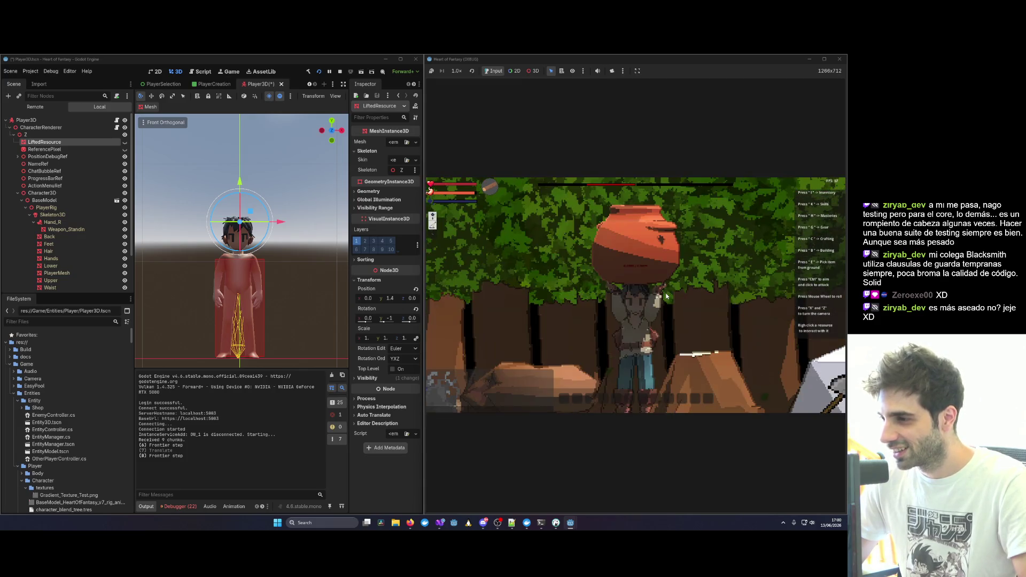
scroll(666, 297, up, 4)
scroll(667, 296, down, 4)
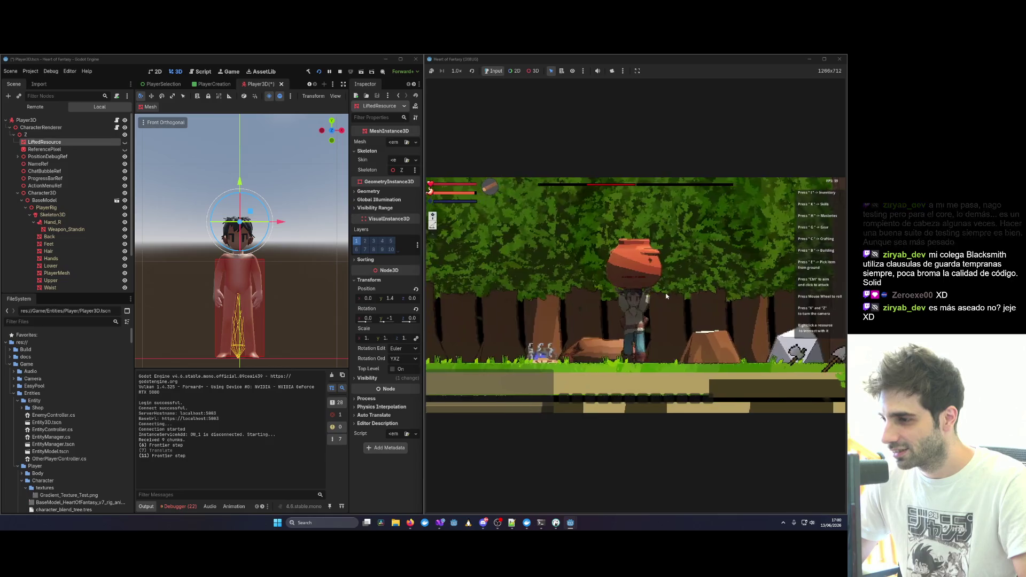
scroll(667, 296, down, 2)
scroll(667, 296, up, 2)
scroll(667, 296, down, 4)
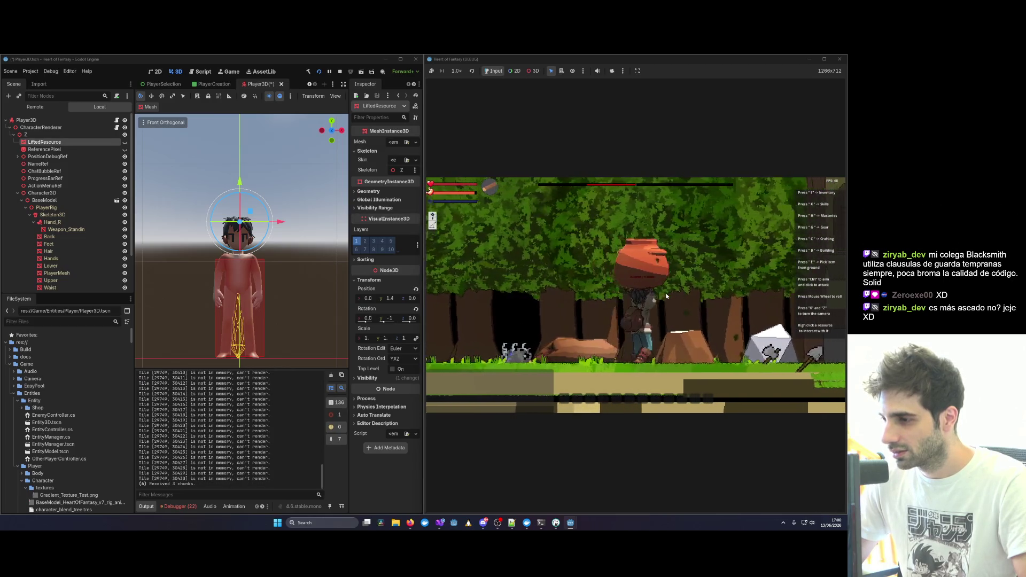
scroll(667, 296, up, 3)
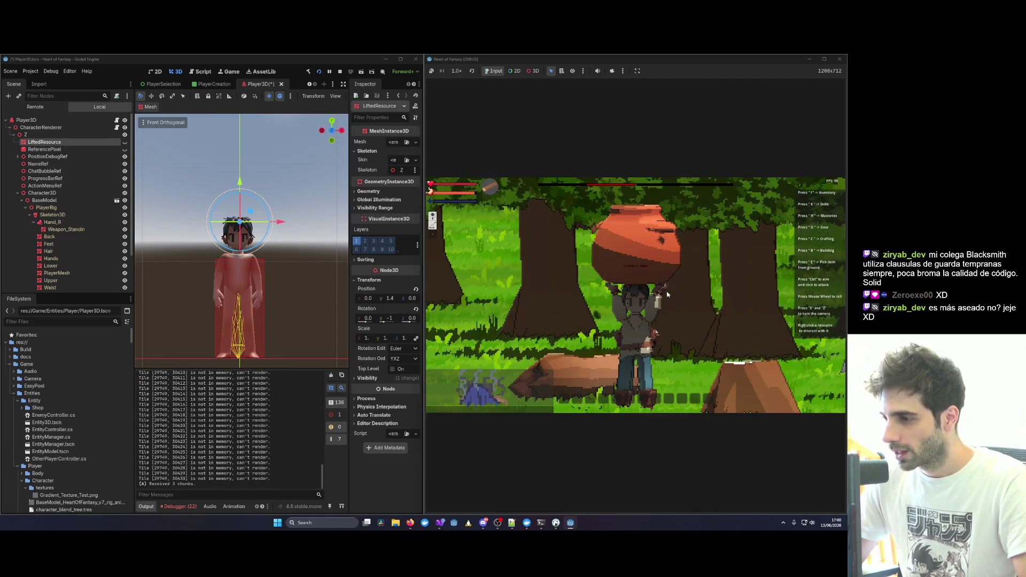
scroll(670, 283, down, 4)
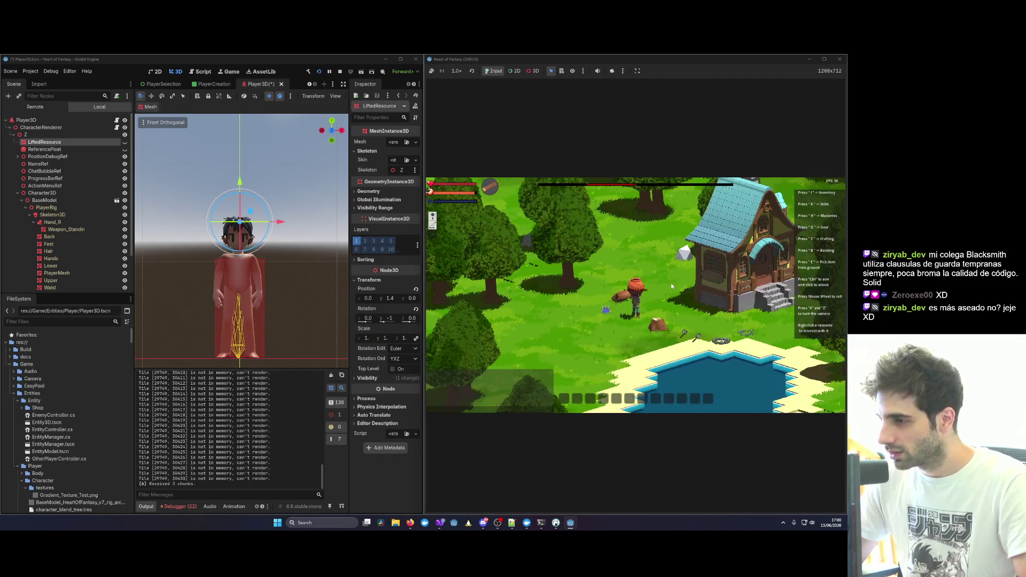
scroll(672, 287, up, 2)
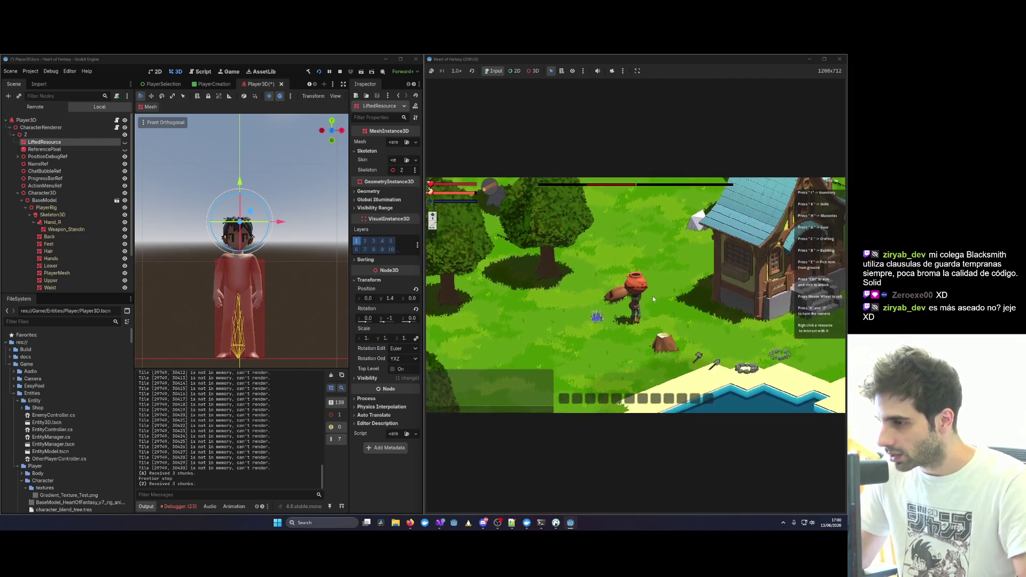
scroll(653, 297, up, 3)
scroll(632, 242, up, 2)
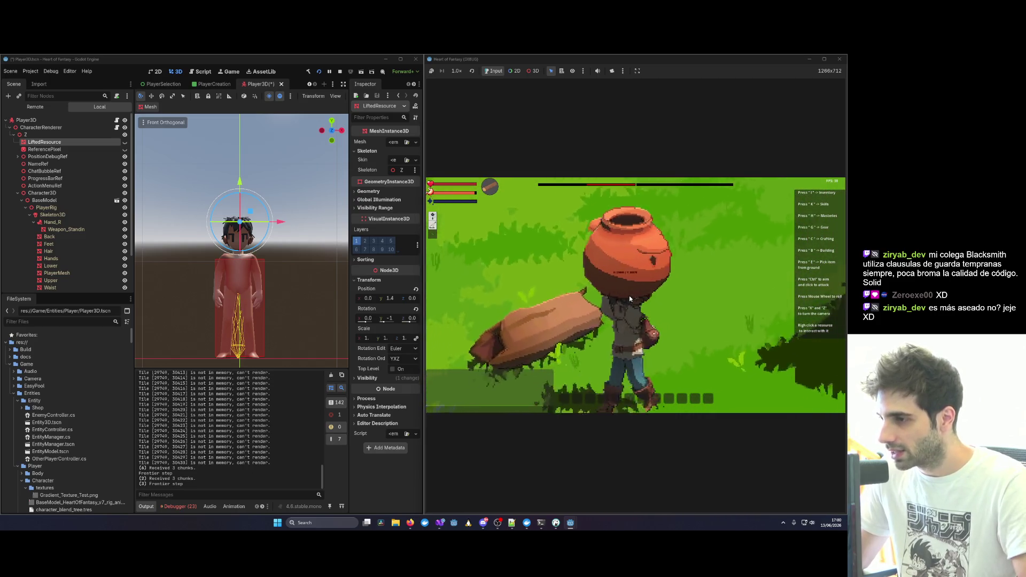
key(x)
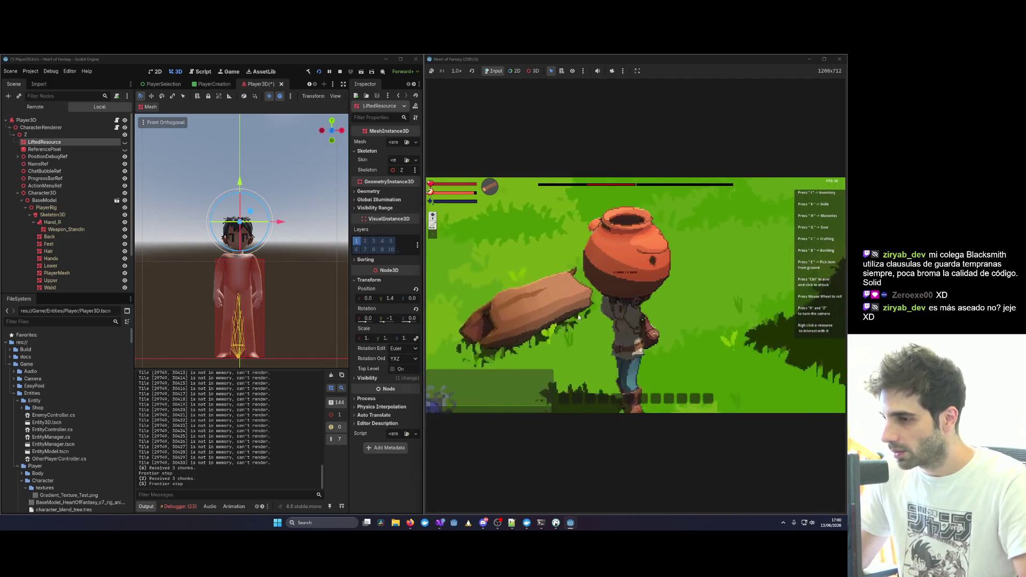
key(x)
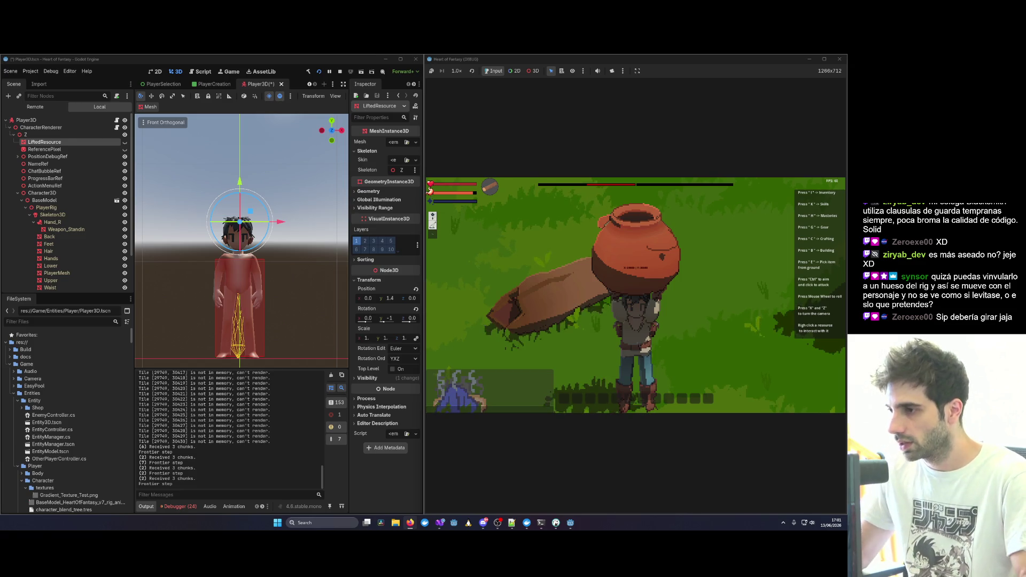
Turn the camera behind the player and run right carrying the pot.
scroll(663, 274, down, 5)
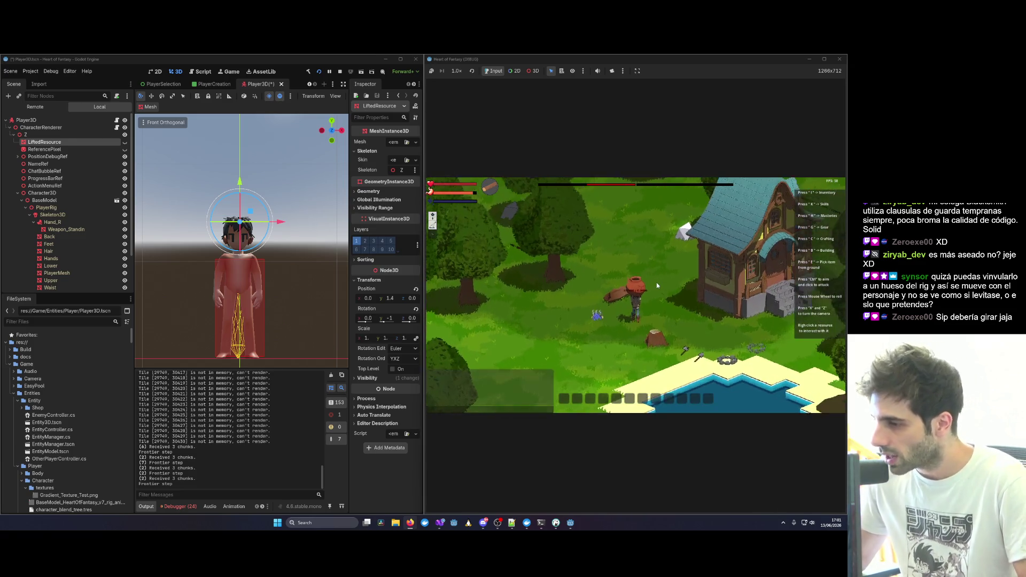
scroll(656, 283, up, 5)
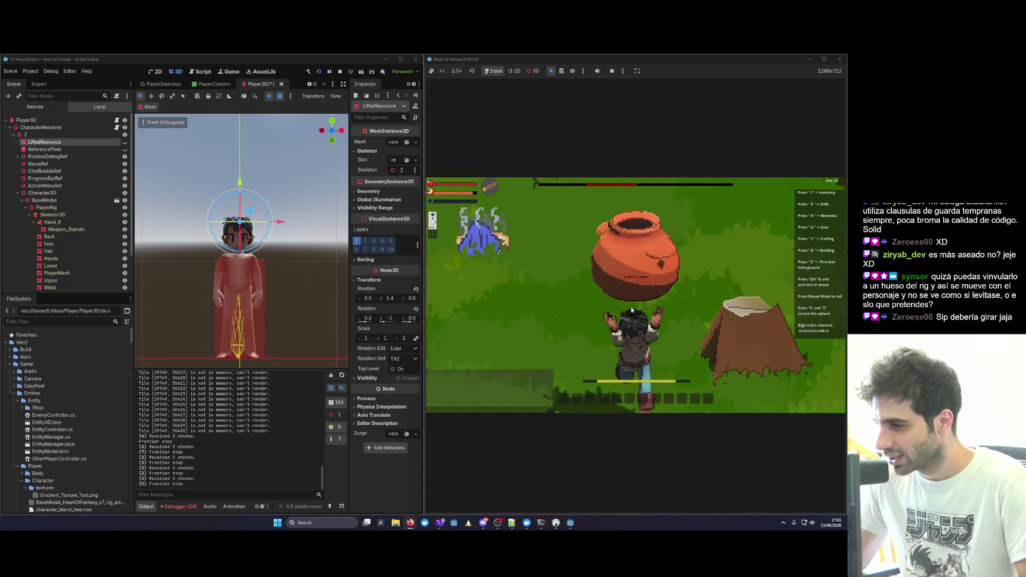
scroll(631, 309, down, 2)
scroll(632, 310, up, 3)
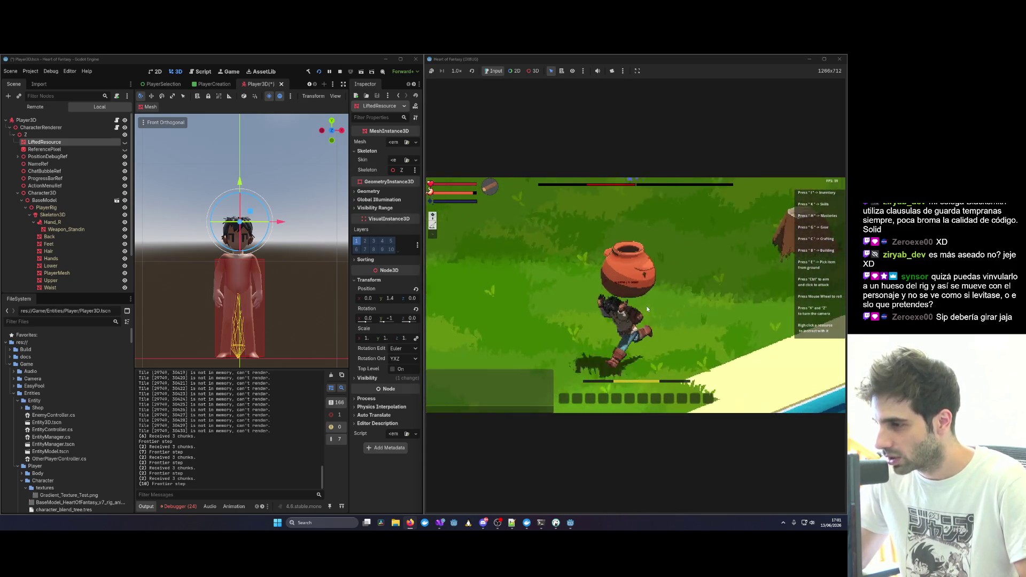
key(x)
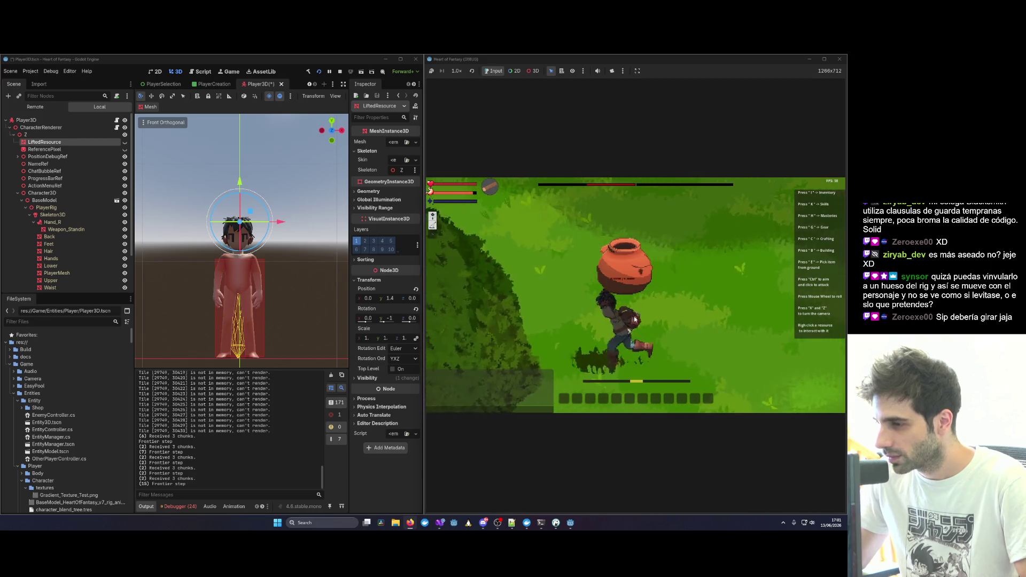
key(d)
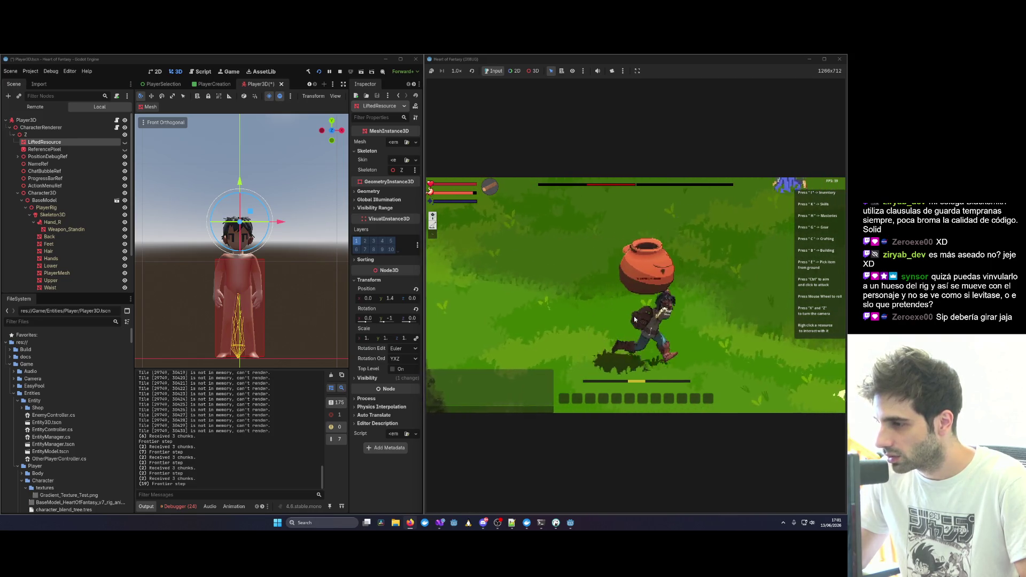
Minimize the game window and maximize the Godot editor to full screen.
scroll(635, 319, down, 3)
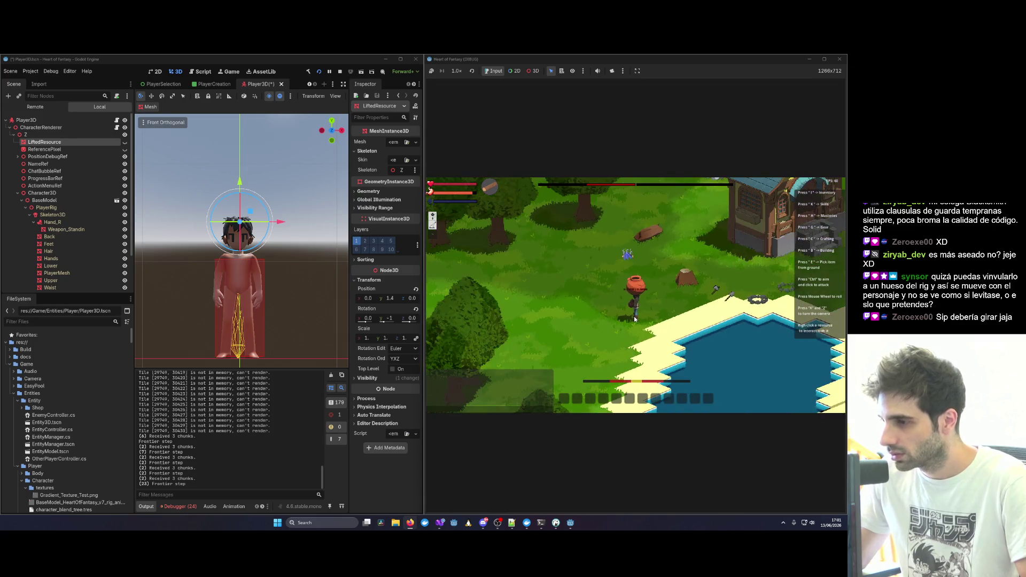
scroll(634, 319, up, 3)
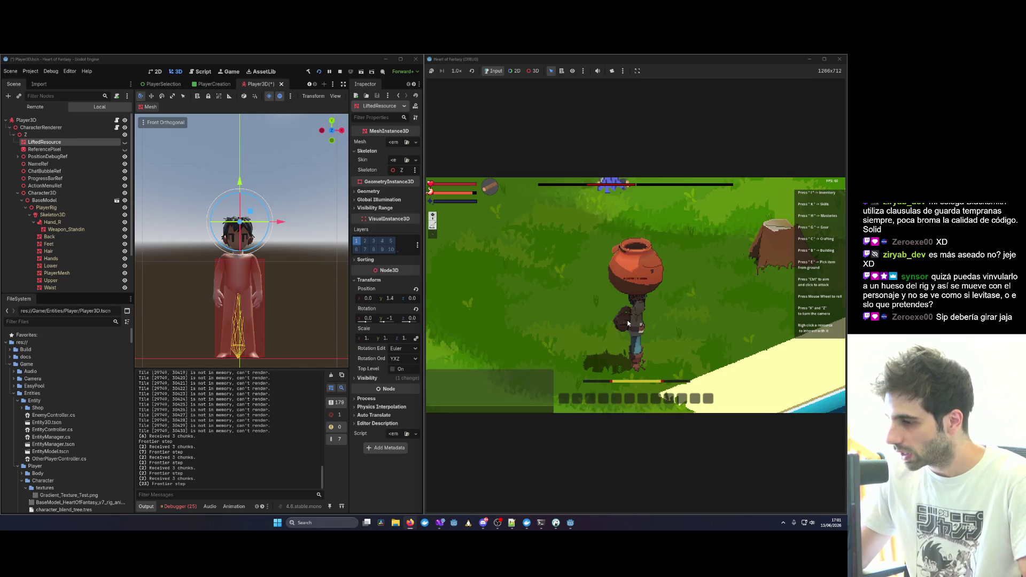
scroll(628, 323, up, 3)
scroll(628, 324, down, 3)
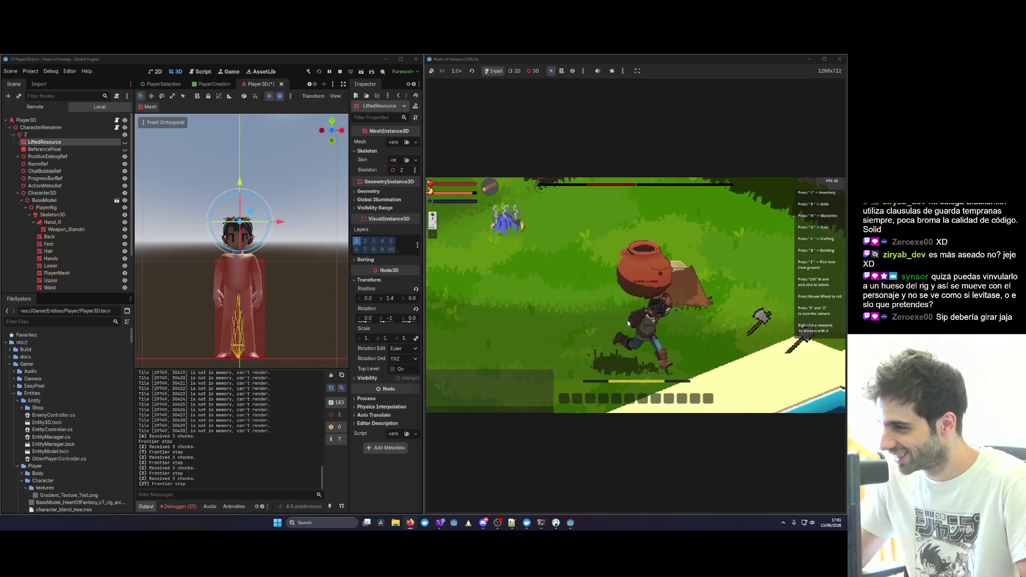
scroll(628, 323, down, 3)
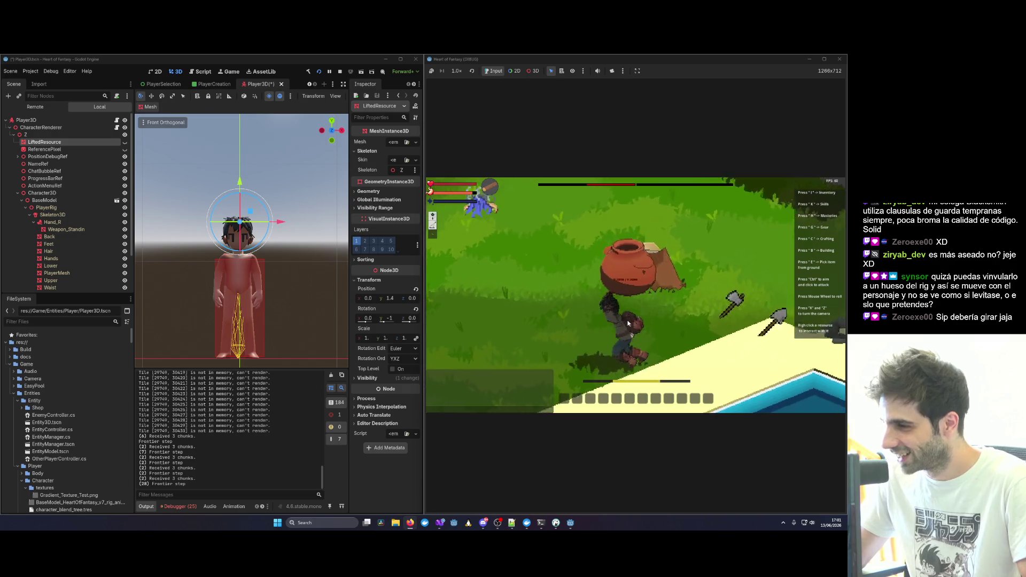
scroll(629, 324, up, 3)
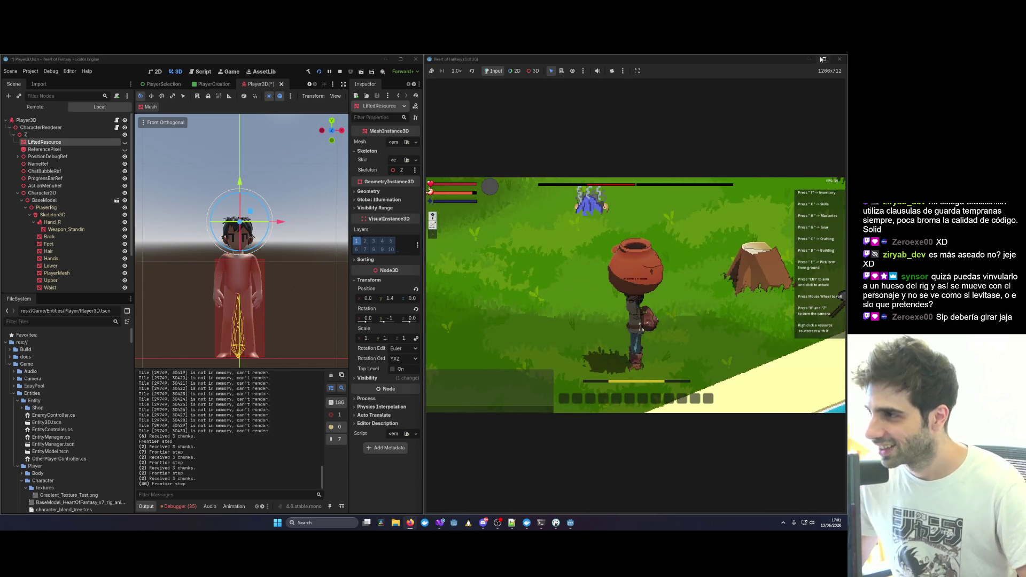
click(814, 58)
click(400, 59)
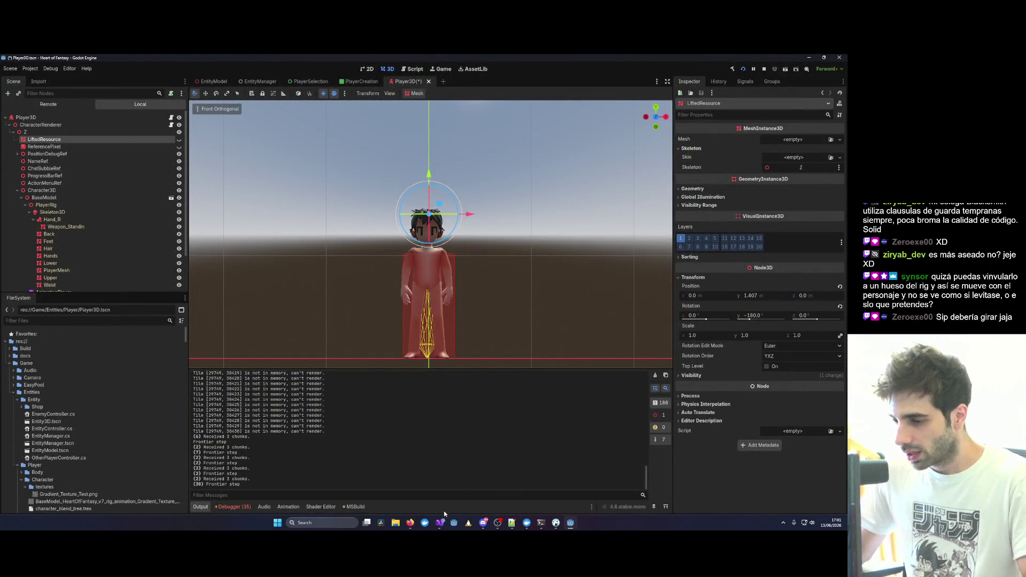
Bring Visual Studio back and review PlayerLiftedResourceEvent.cs down to its player-name check on line 11.
mouse_move(441, 523)
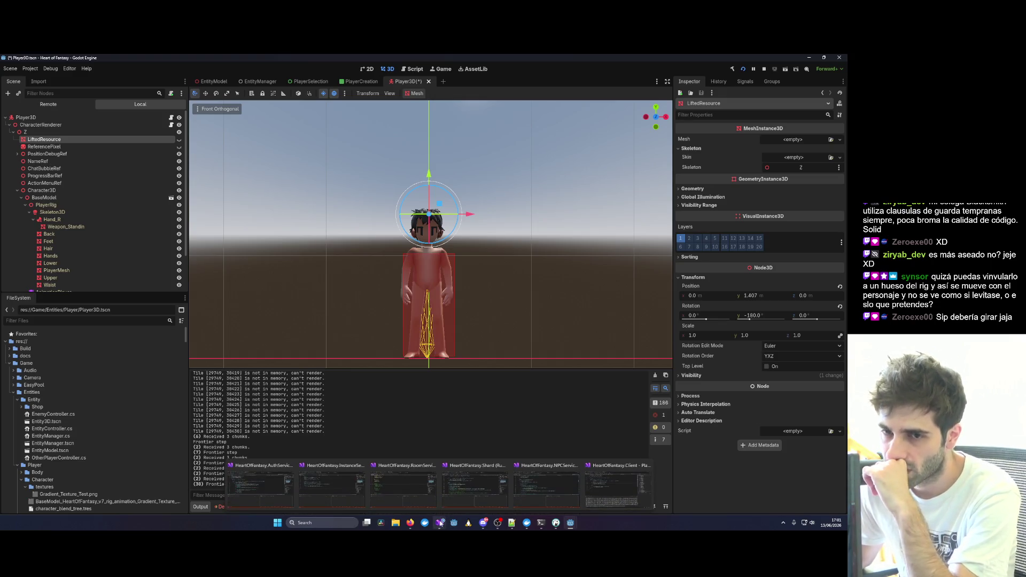
click(618, 483)
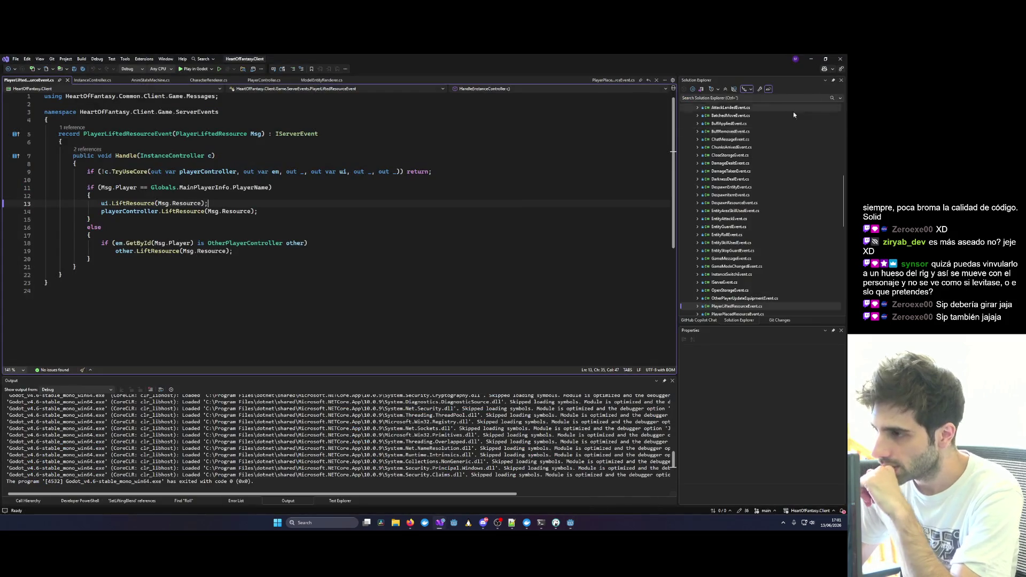
scroll(753, 149, up, 10)
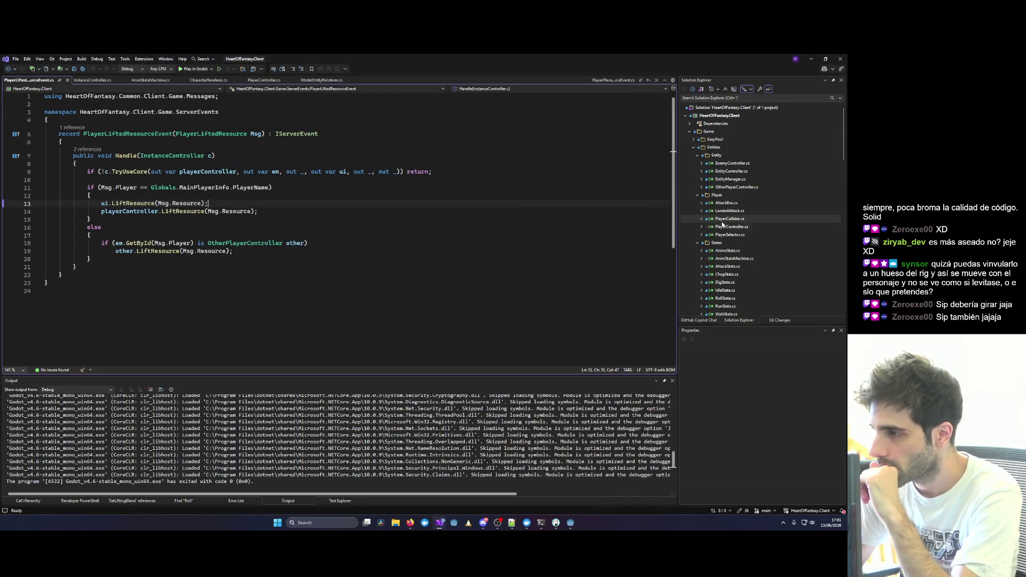
scroll(725, 233, down, 6)
scroll(729, 246, down, 8)
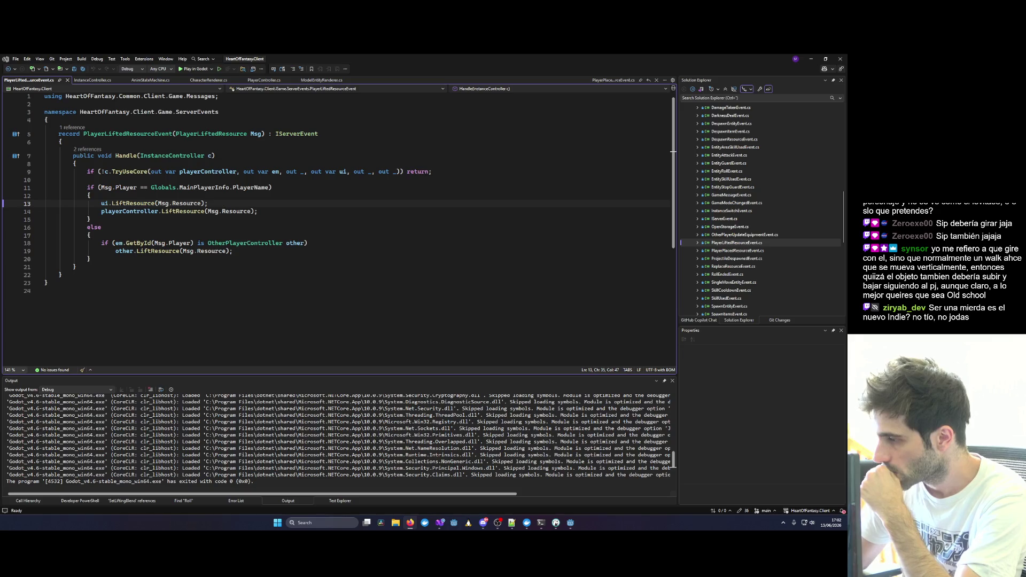
key(Up)
key(Up)
key(End)
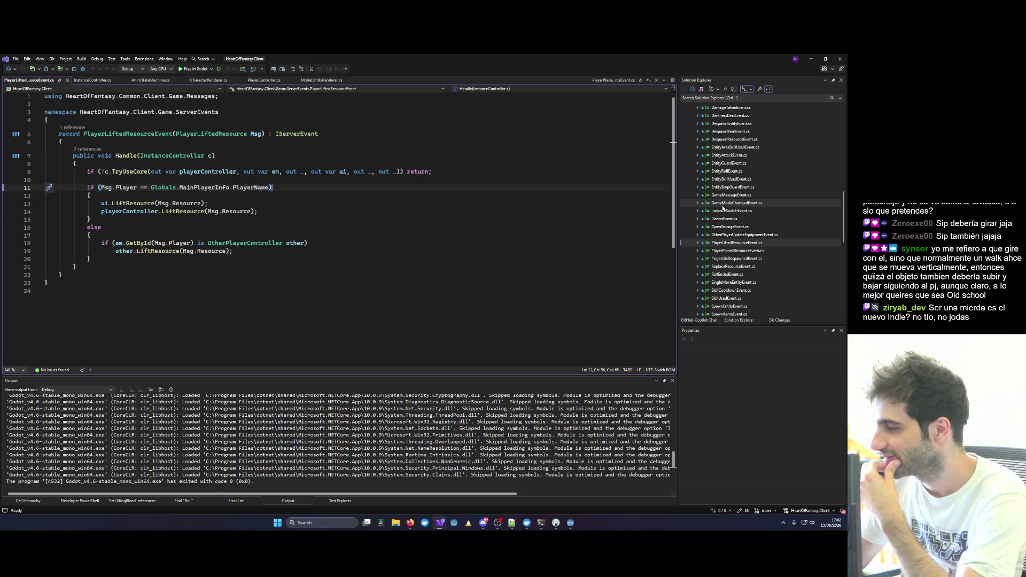
Check the end of line 14, then open SingleMoveEntityEvent.cs from Solution Explorer.
click(414, 214)
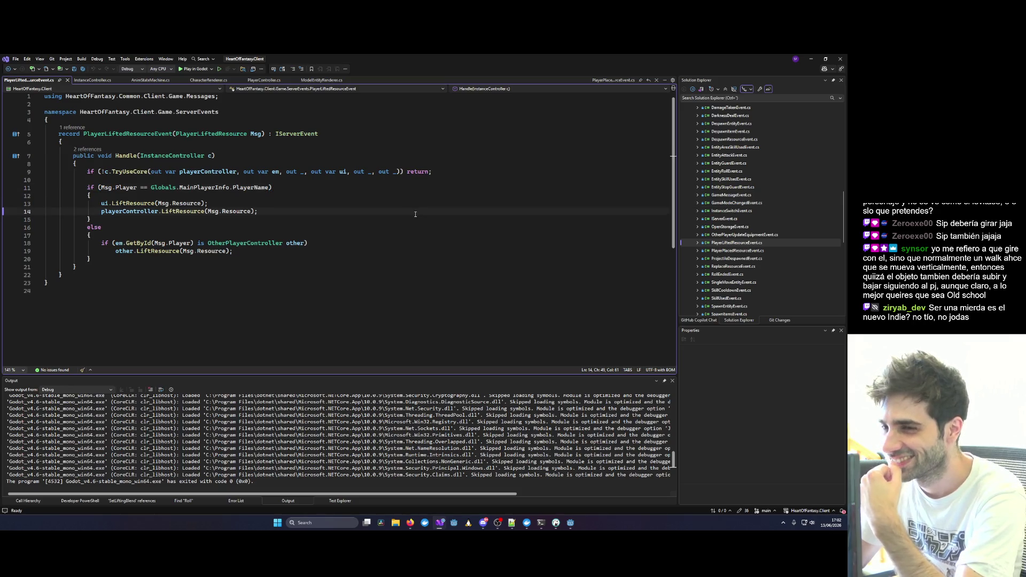
scroll(416, 215, down, 2)
drag(672, 172, 674, 152)
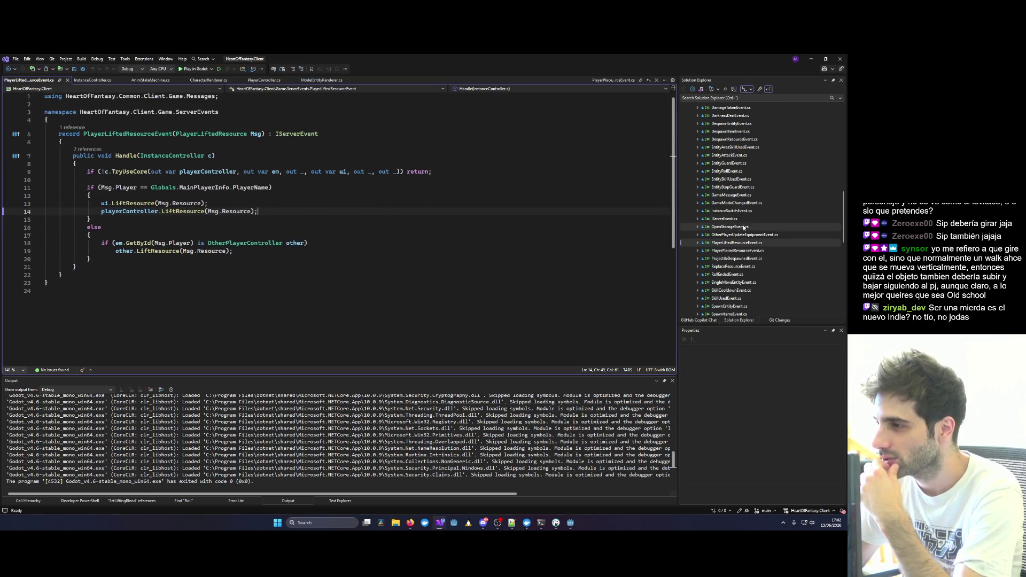
double_click(734, 282)
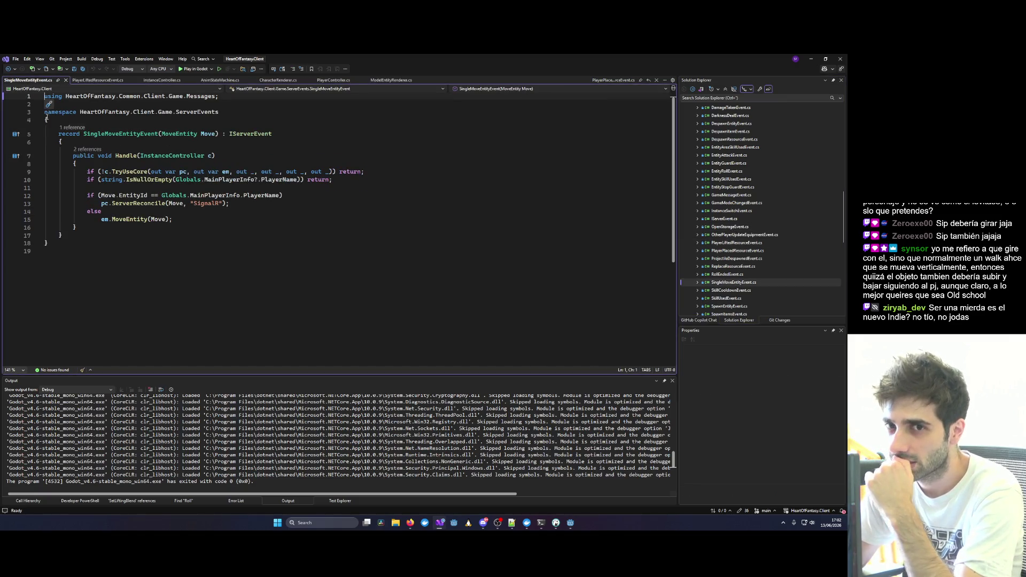
Collapse the Entity, Player and States folders, then open and skim PlayerController.cs.
scroll(767, 287, up, 4)
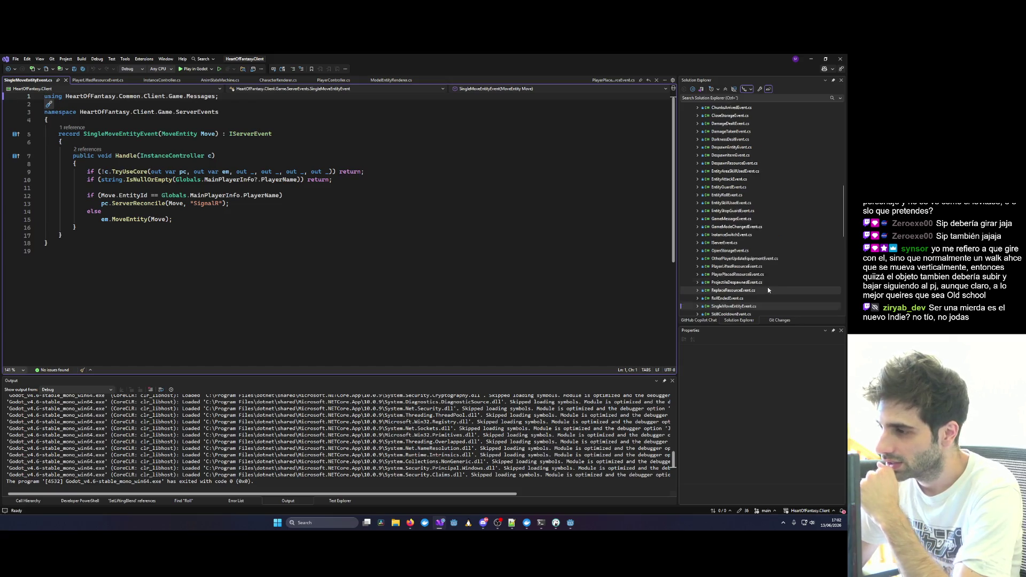
scroll(747, 281, up, 4)
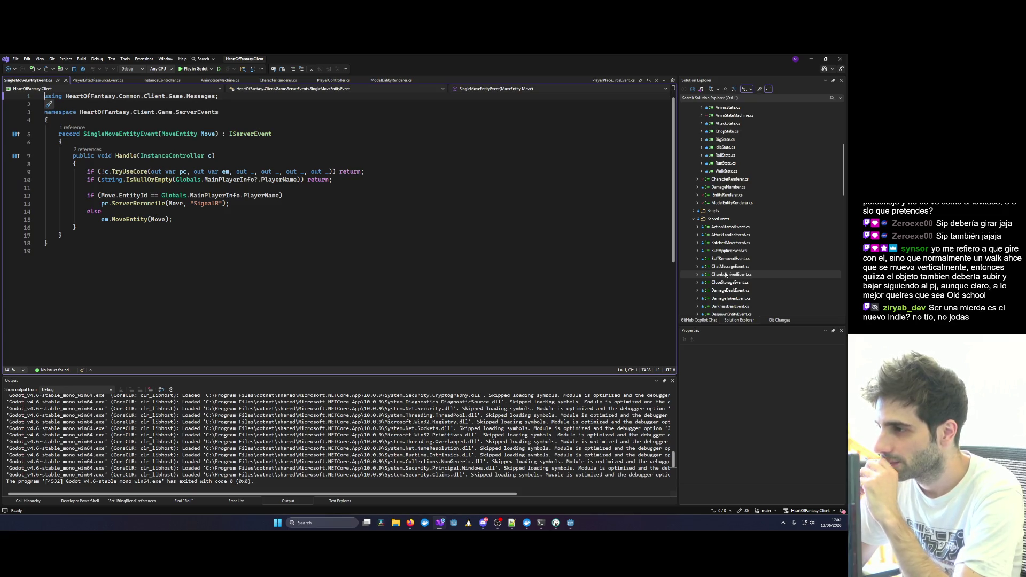
scroll(748, 256, up, 6)
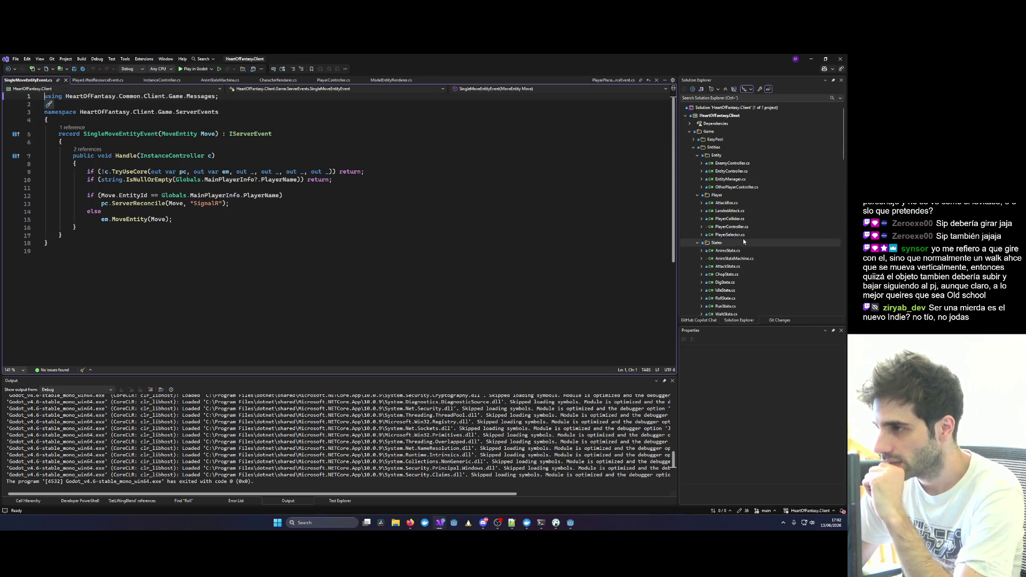
click(697, 155)
click(697, 163)
click(698, 171)
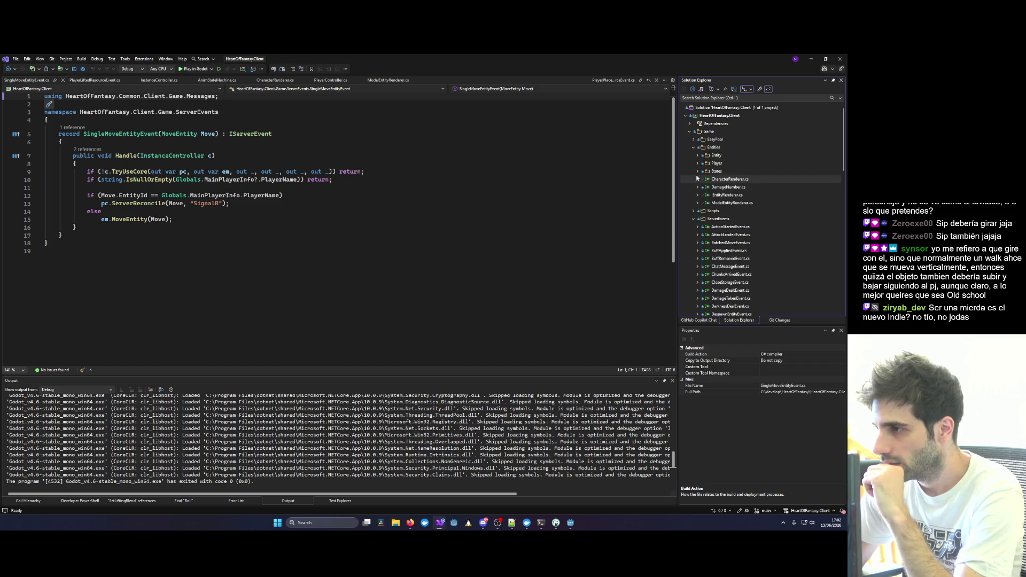
click(697, 163)
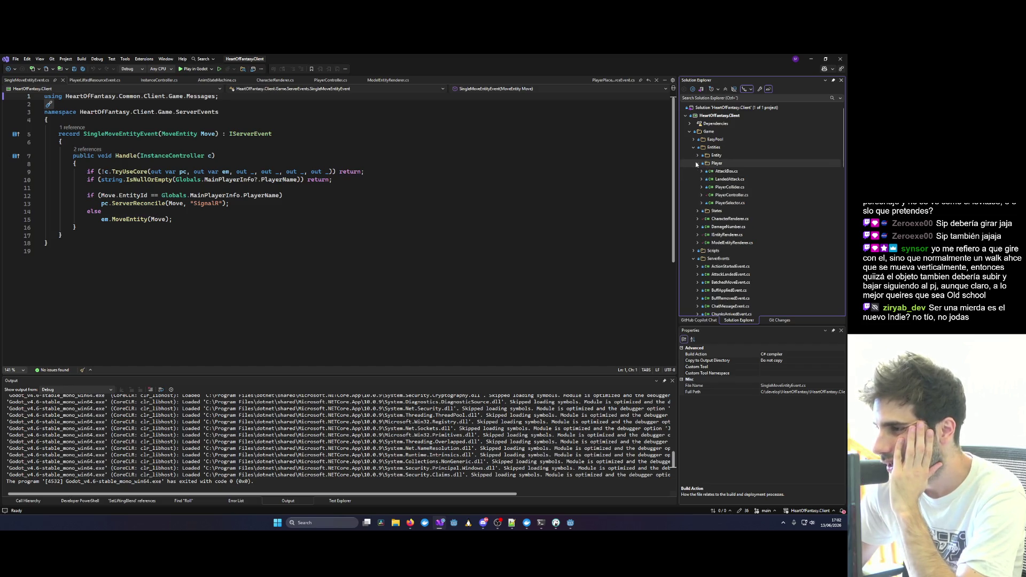
double_click(725, 196)
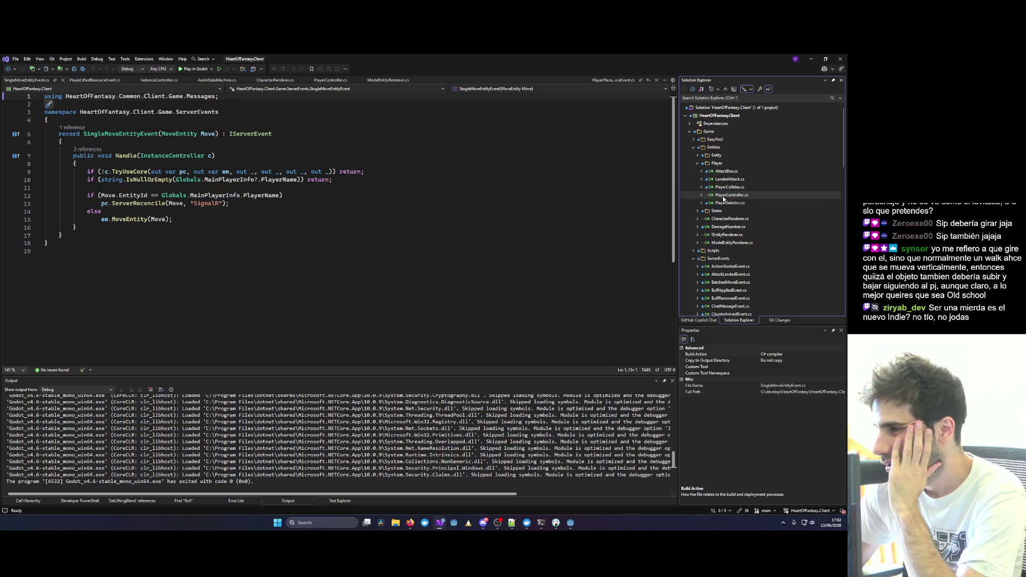
scroll(484, 278, down, 8)
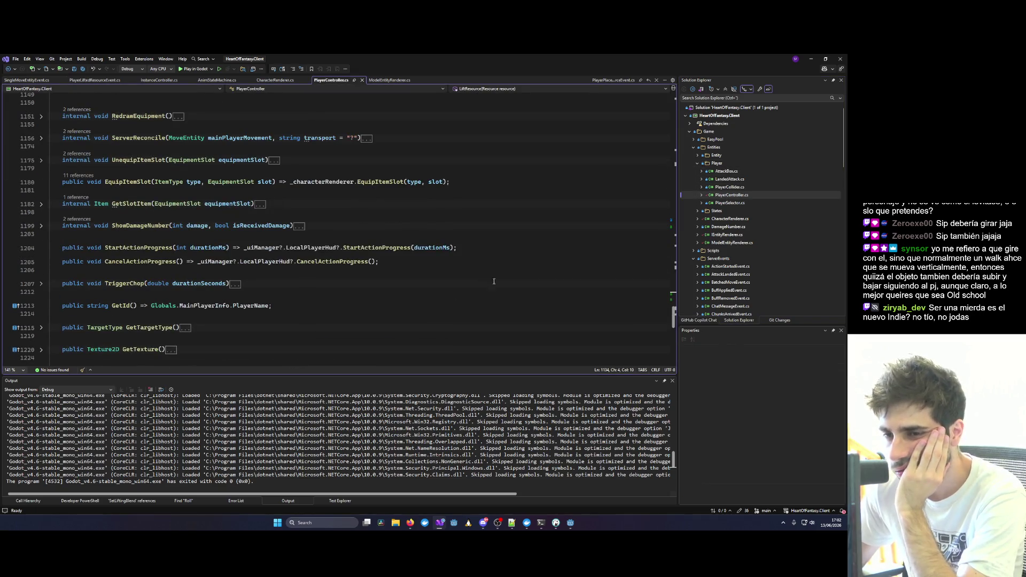
scroll(494, 281, down, 5)
scroll(549, 286, up, 6)
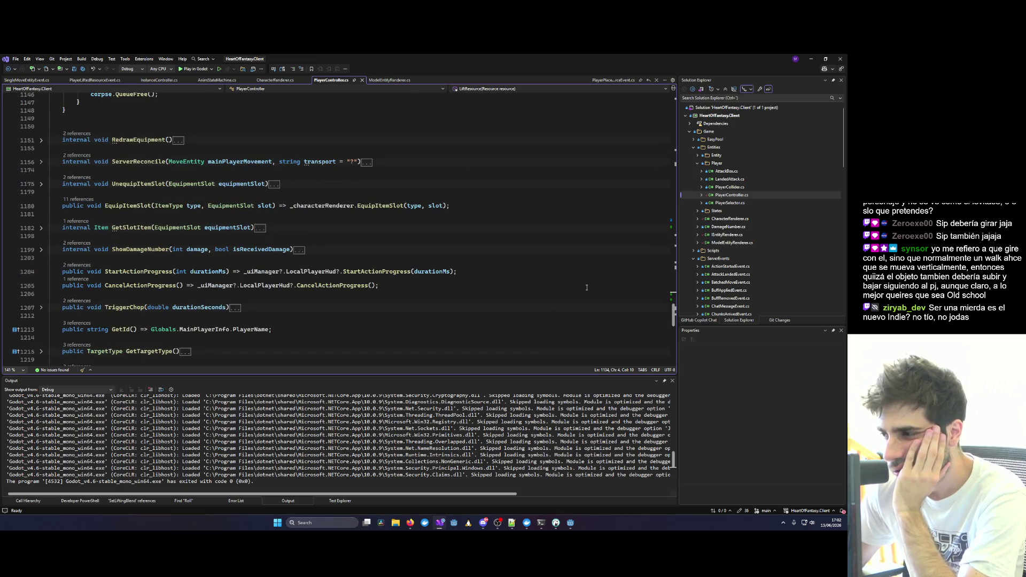
Search Solution Explorer for 'CharacterRender' and open CharacterRenderer.cs.
click(720, 98)
text(CharacterRender)
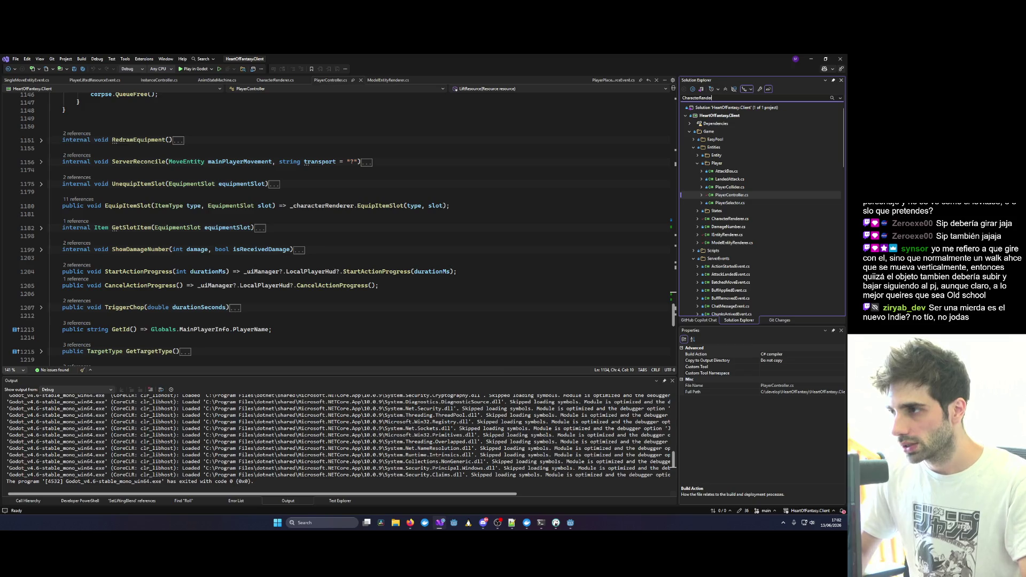
double_click(716, 140)
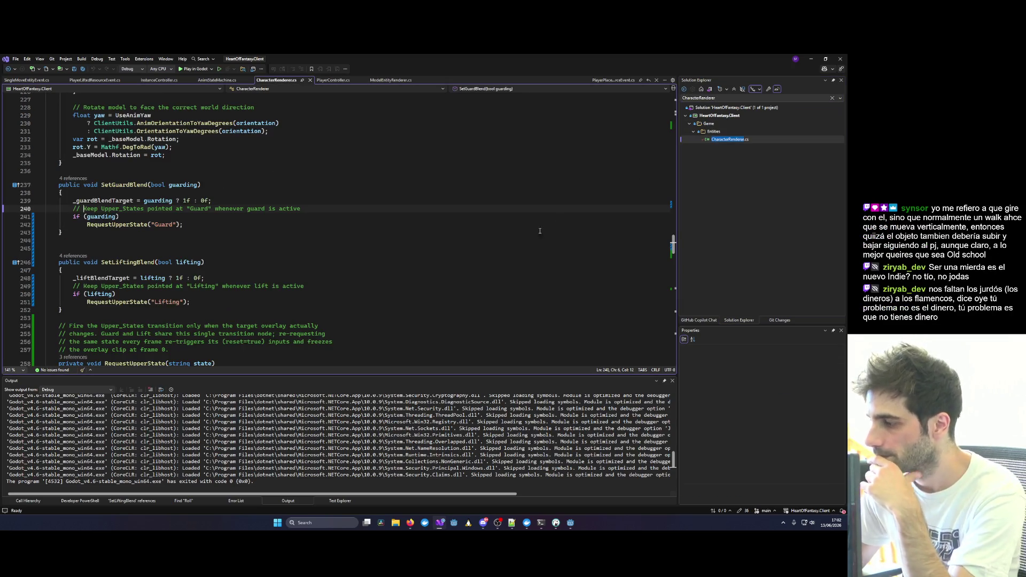
Place the cursor at the end of SetGuardBlend on line 243, then return to the Godot editor.
click(540, 231)
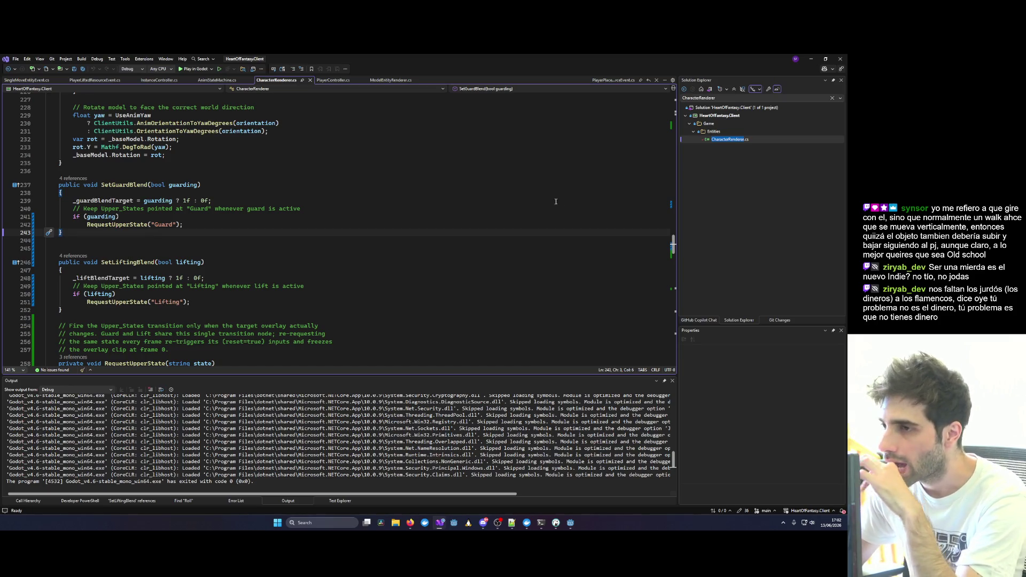
key(alt+Tab)
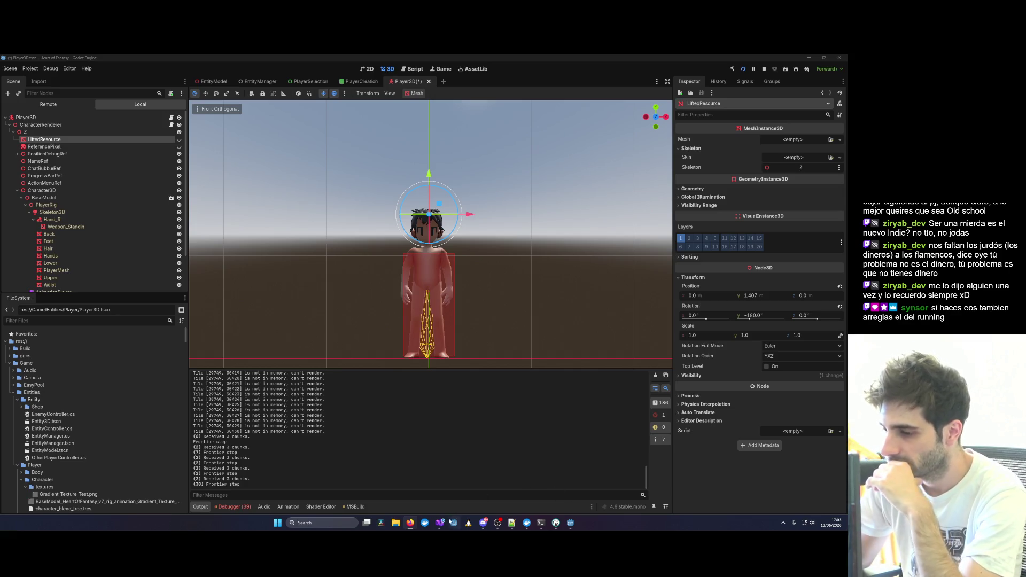
mouse_move(440, 523)
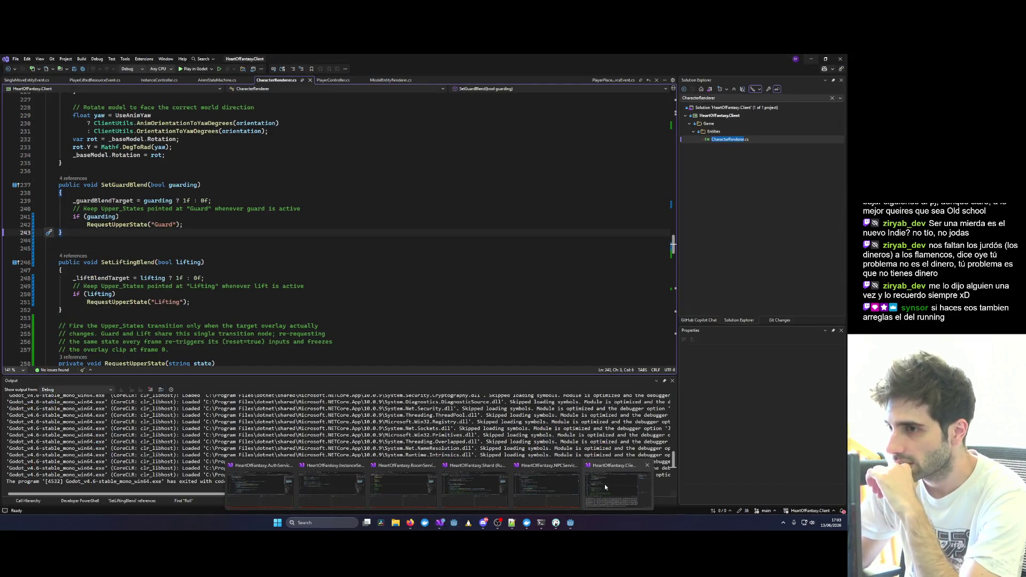
click(606, 488)
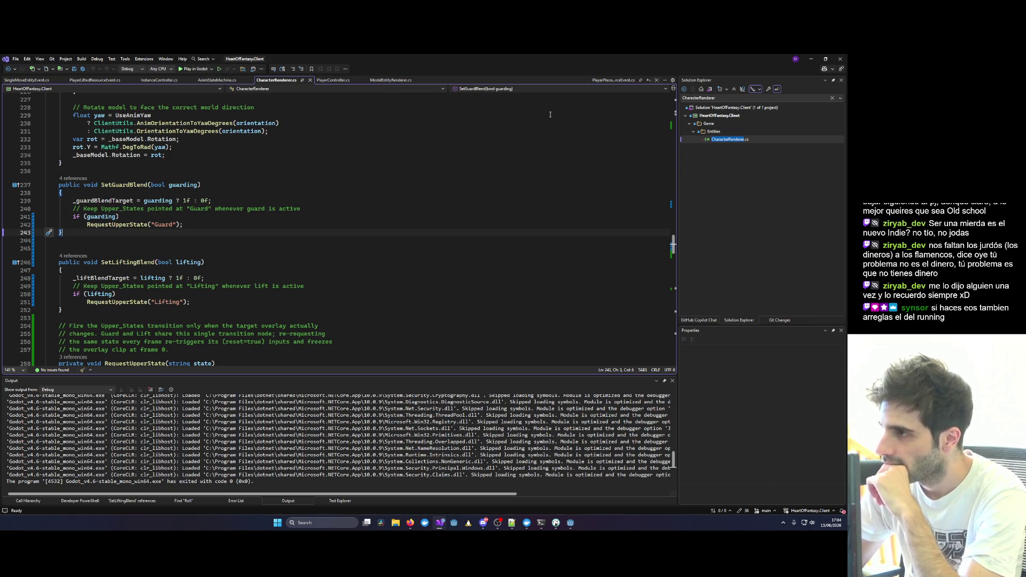
click(811, 59)
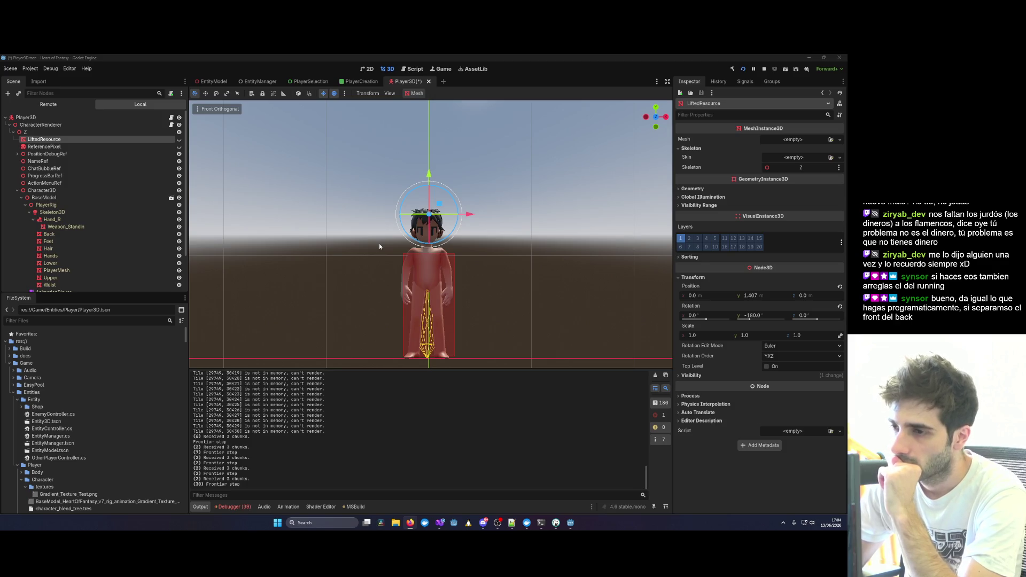
scroll(380, 247, down, 4)
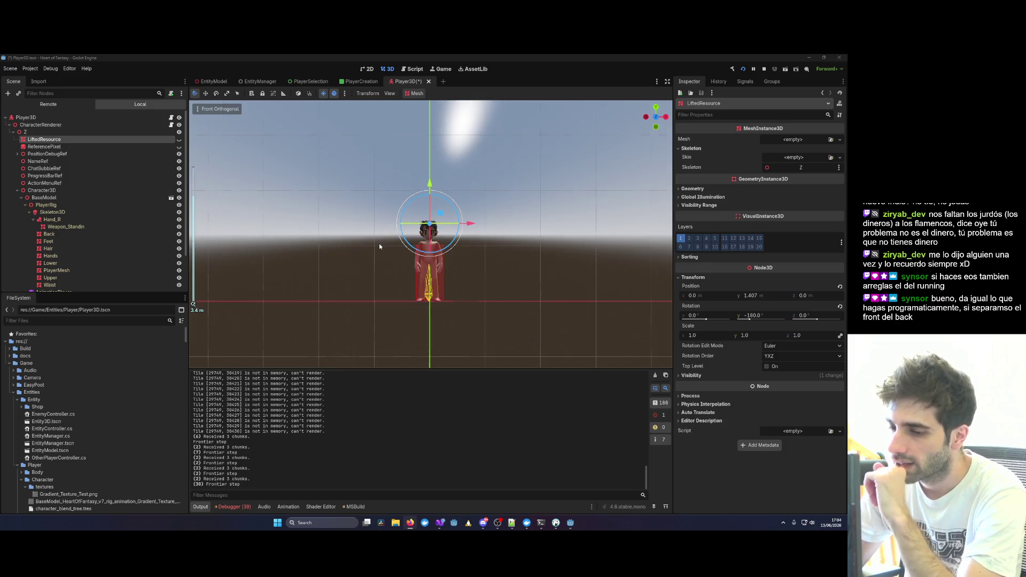
scroll(425, 226, up, 3)
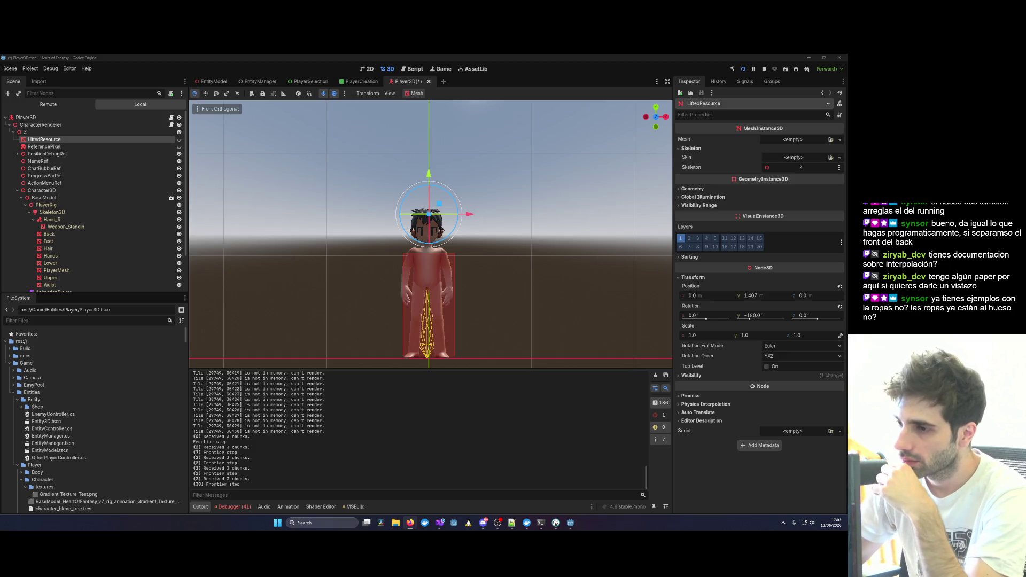
scroll(500, 211, up, 5)
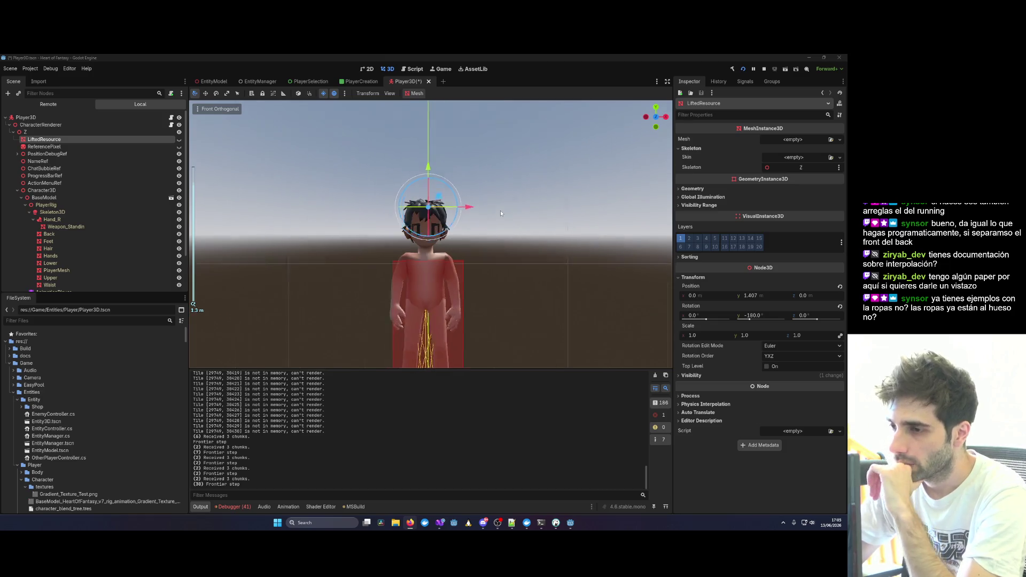
scroll(540, 224, down, 3)
mouse_move(515, 247)
mouse_down()
mouse_move(531, 268)
mouse_move(457, 293)
mouse_up()
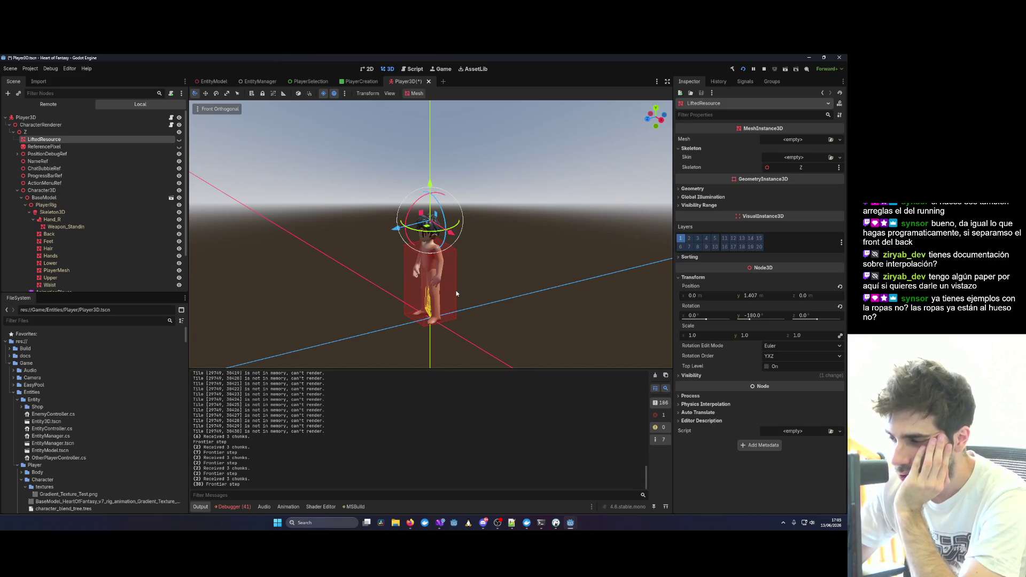
scroll(452, 259, up, 3)
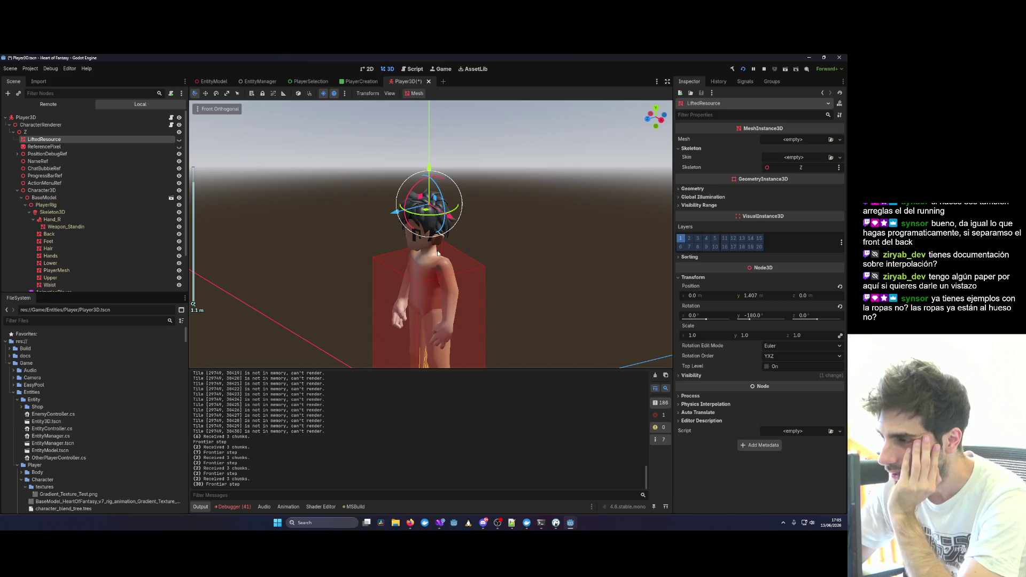
drag(424, 266, 469, 268)
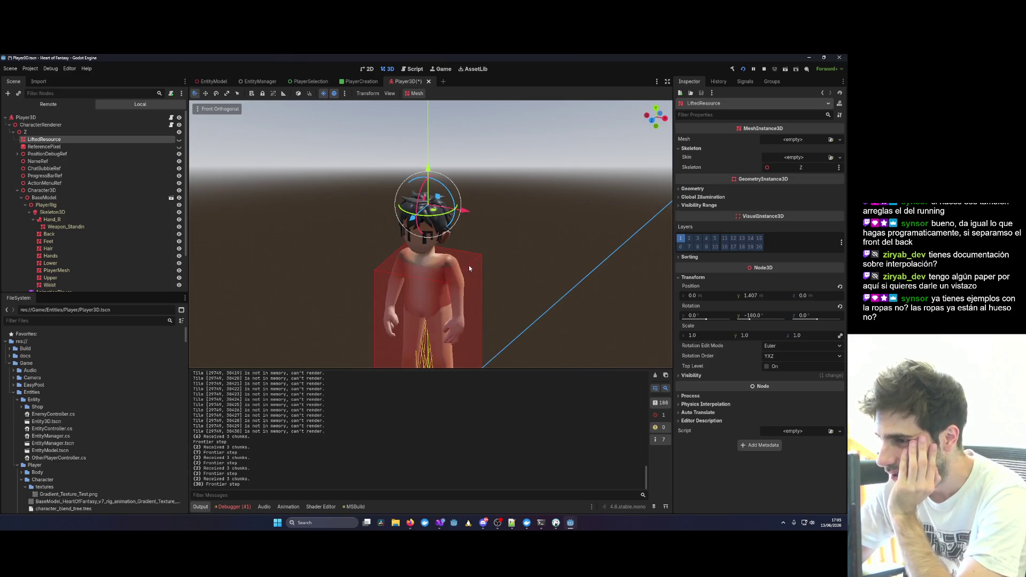
scroll(469, 269, down, 4)
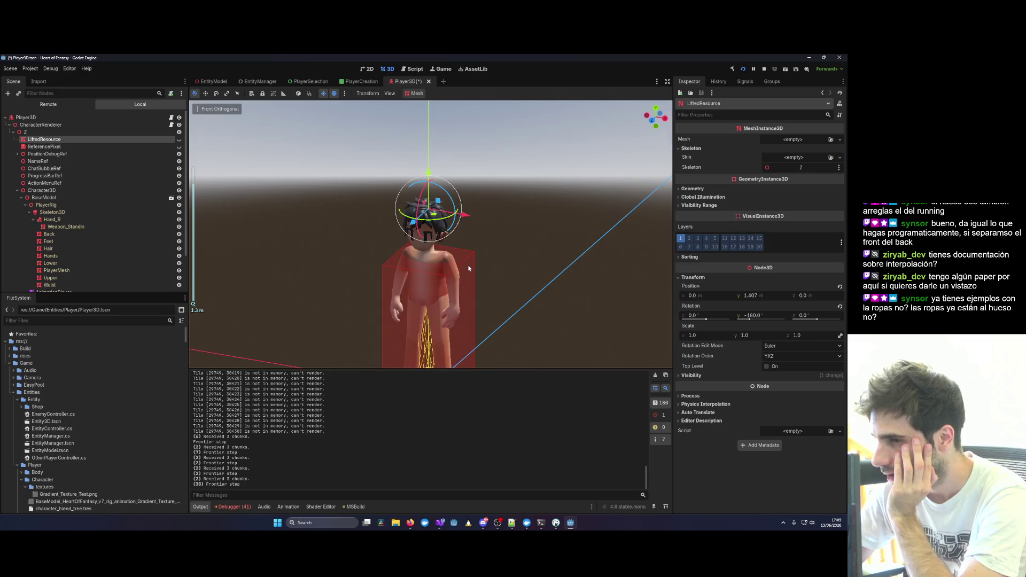
scroll(460, 275, up, 3)
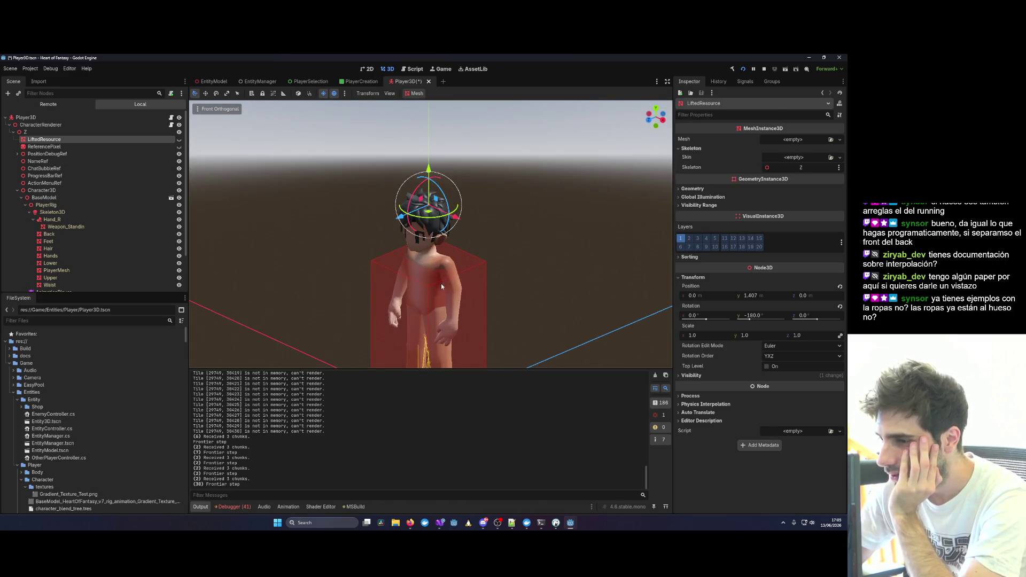
scroll(445, 274, up, 2)
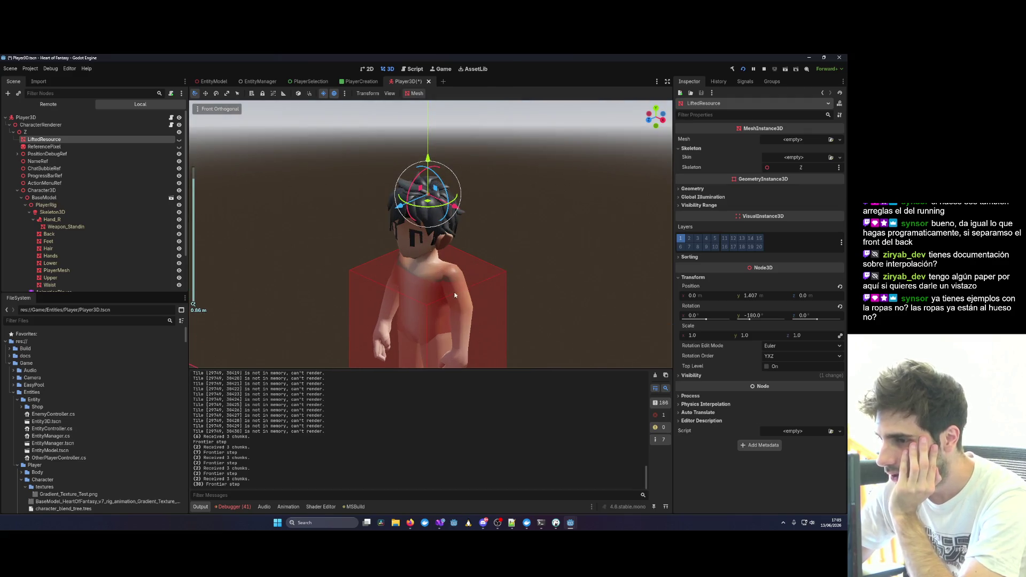
scroll(477, 325, down, 3)
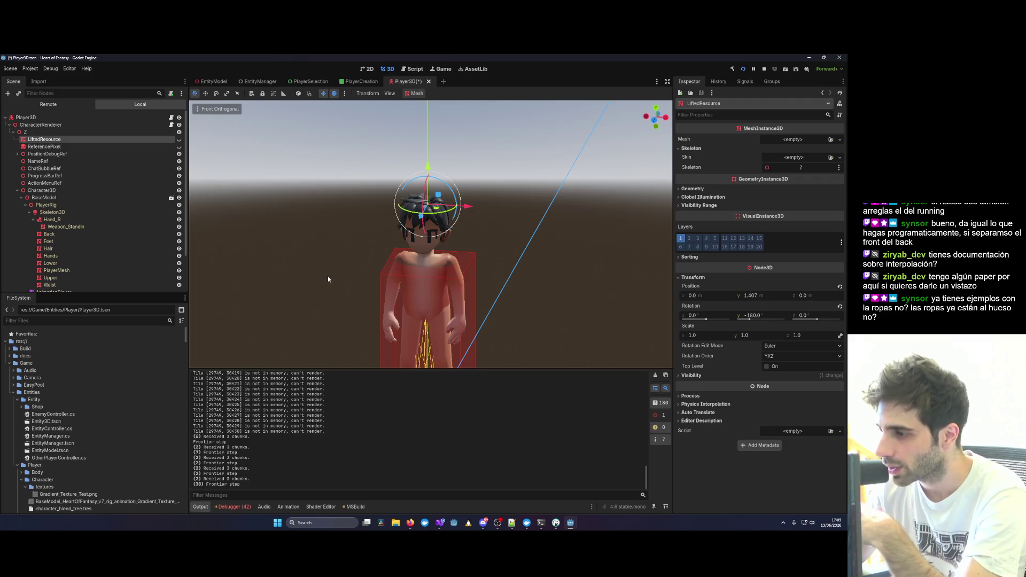
scroll(393, 326, up, 1)
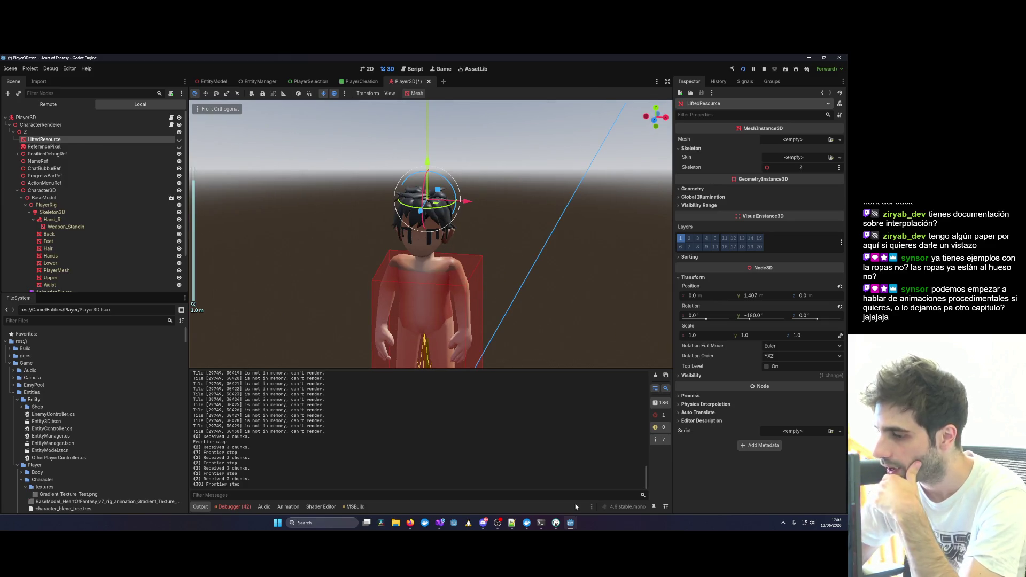
click(396, 525)
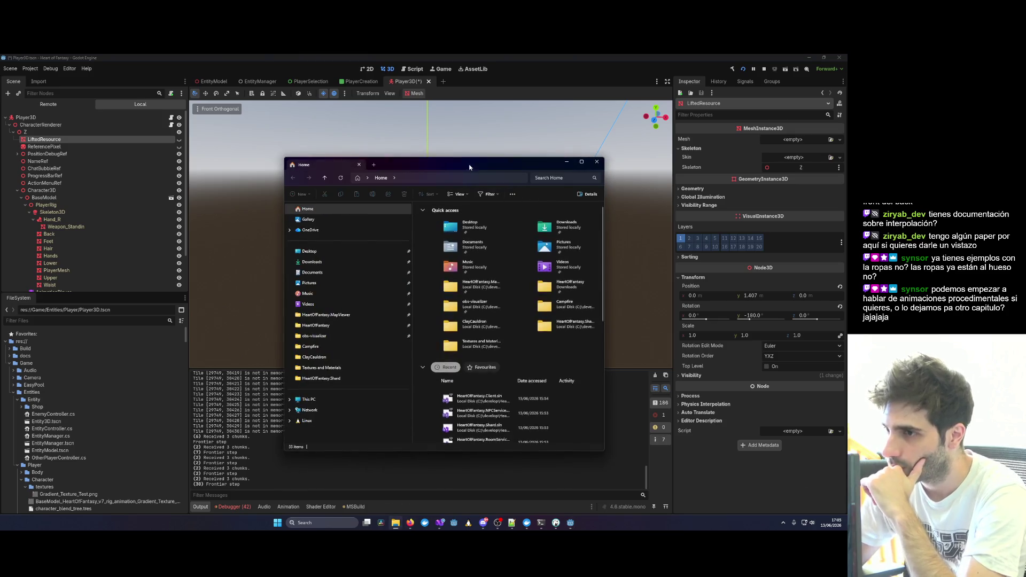
Browse HeartOfFantasy.Client > Game > Entities > Player > Character and open Player.blend.
click(333, 369)
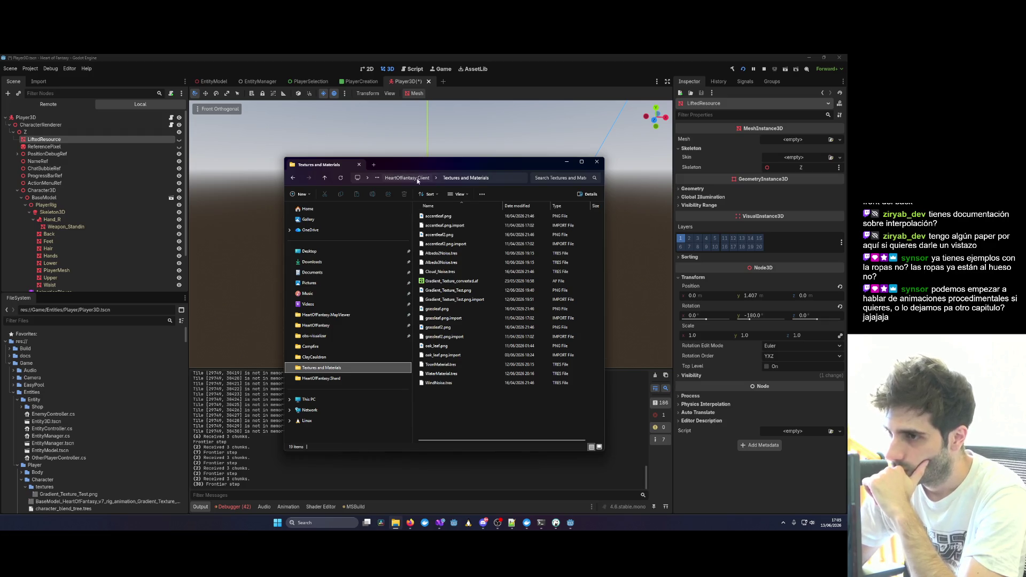
click(418, 179)
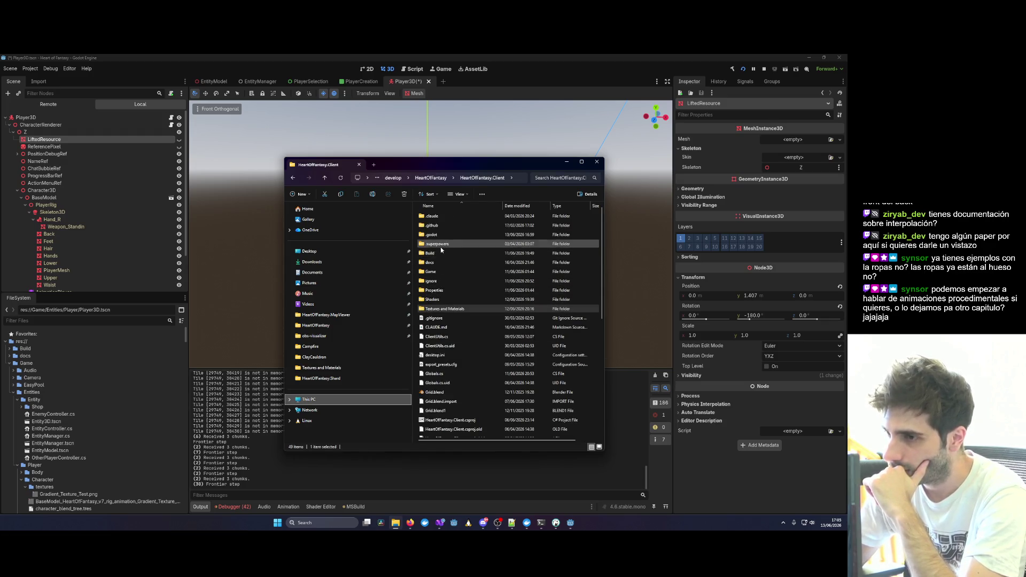
double_click(432, 271)
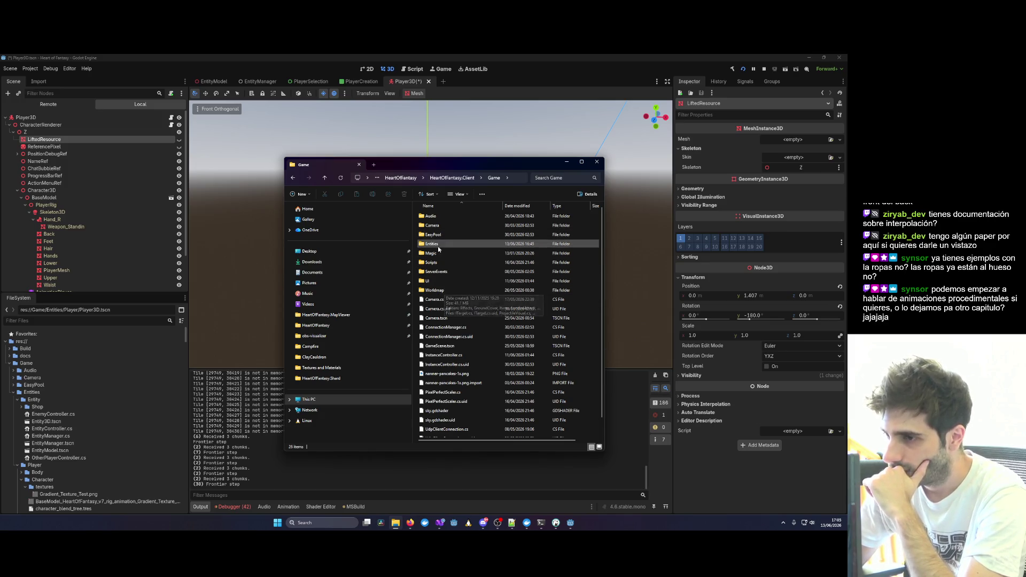
double_click(464, 244)
double_click(476, 227)
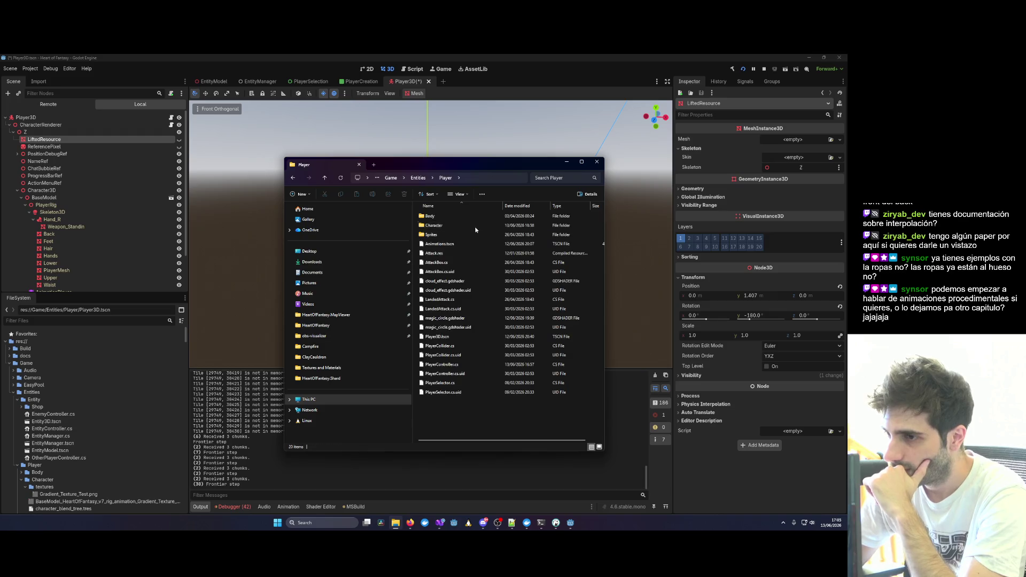
double_click(449, 225)
double_click(437, 263)
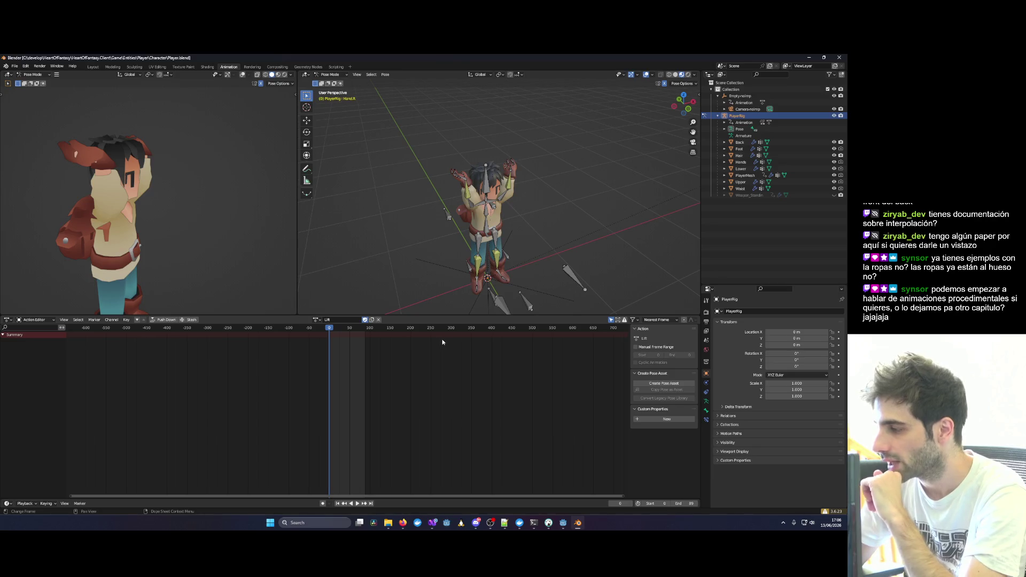
Enlarge the 3D view and unhide Weapon_Standin, toggling its visibility once to compare.
scroll(444, 341, right, 2)
scroll(460, 314, up, 1)
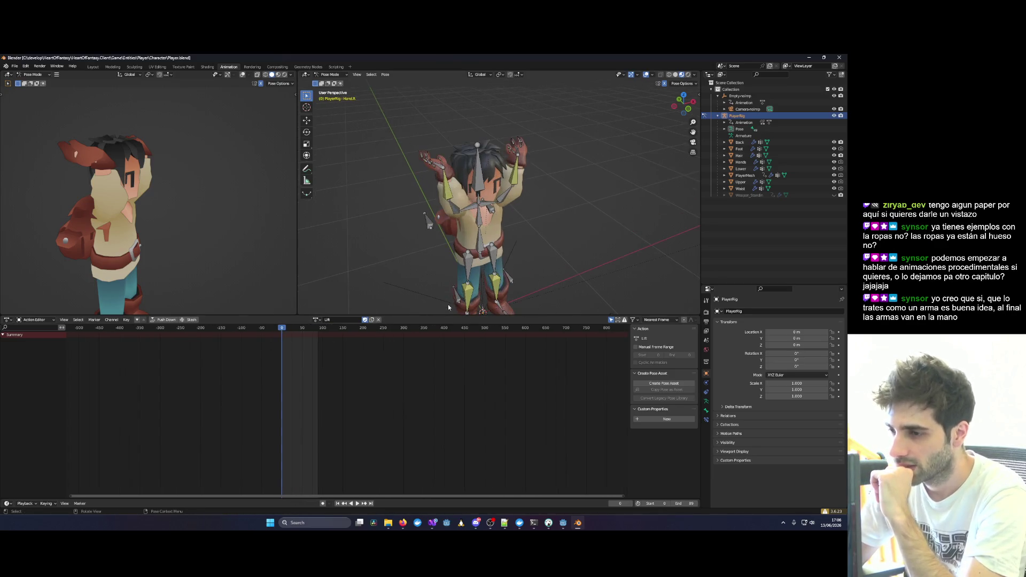
drag(452, 316, 448, 399)
scroll(485, 343, down, 2)
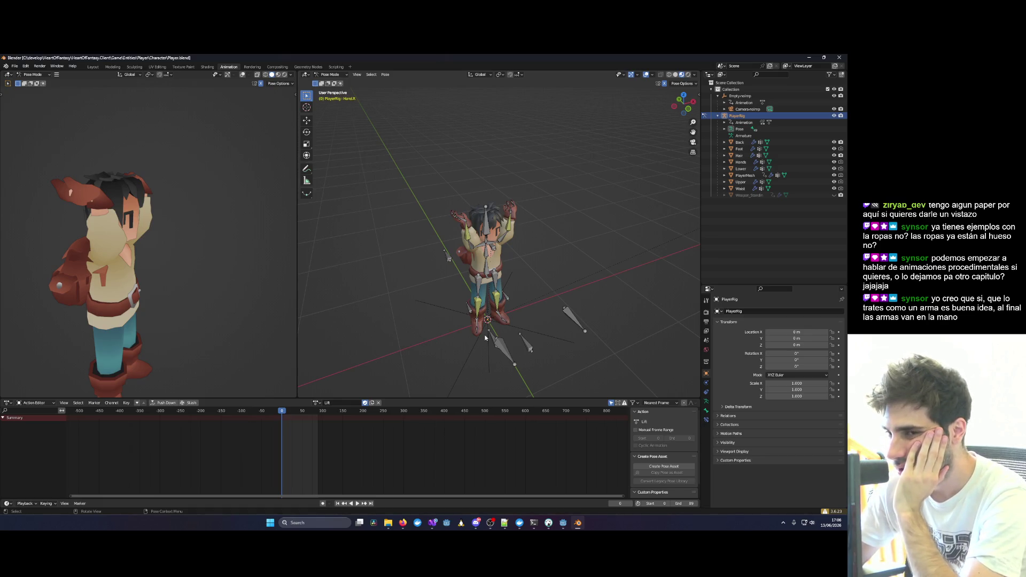
click(834, 195)
mouse_move(567, 235)
mouse_down()
mouse_move(515, 231)
mouse_move(636, 223)
mouse_up()
scroll(636, 223, up, 4)
click(834, 195)
click(833, 195)
mouse_move(572, 140)
mouse_down()
mouse_move(583, 136)
mouse_move(392, 210)
mouse_move(477, 194)
mouse_up()
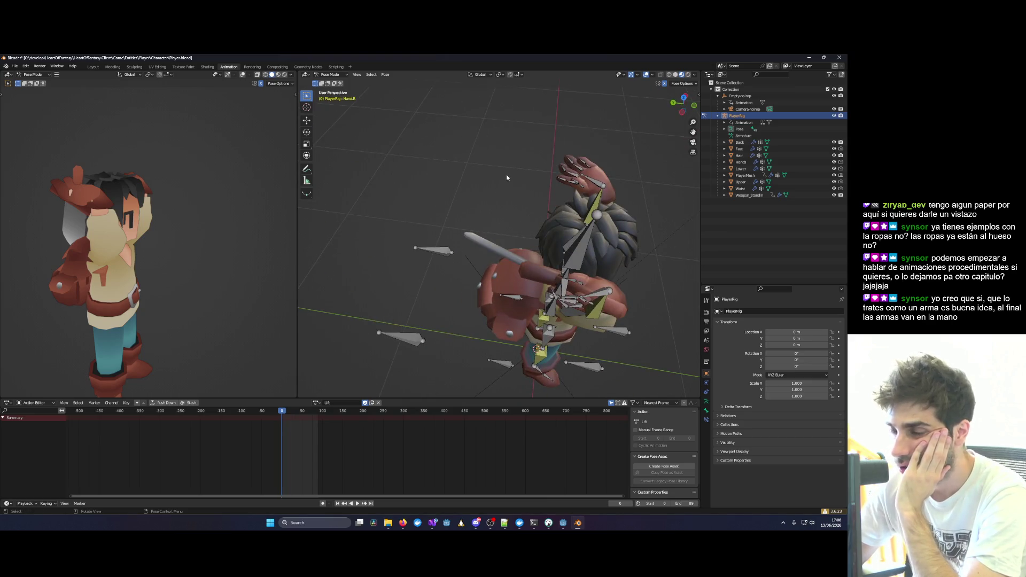
Select Weapon_Standin and enter Edit Mode, viewing the character from front and side.
click(752, 195)
mouse_move(566, 230)
mouse_down()
mouse_move(515, 262)
mouse_move(560, 244)
mouse_move(550, 253)
mouse_up()
click(329, 75)
click(332, 90)
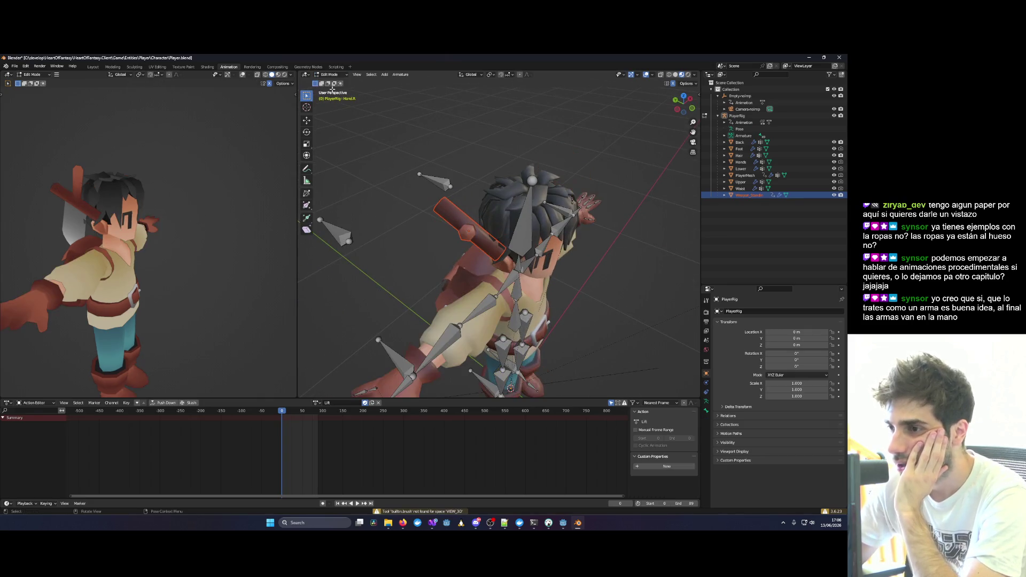
mouse_move(490, 232)
mouse_down()
mouse_move(500, 208)
mouse_move(480, 216)
mouse_up()
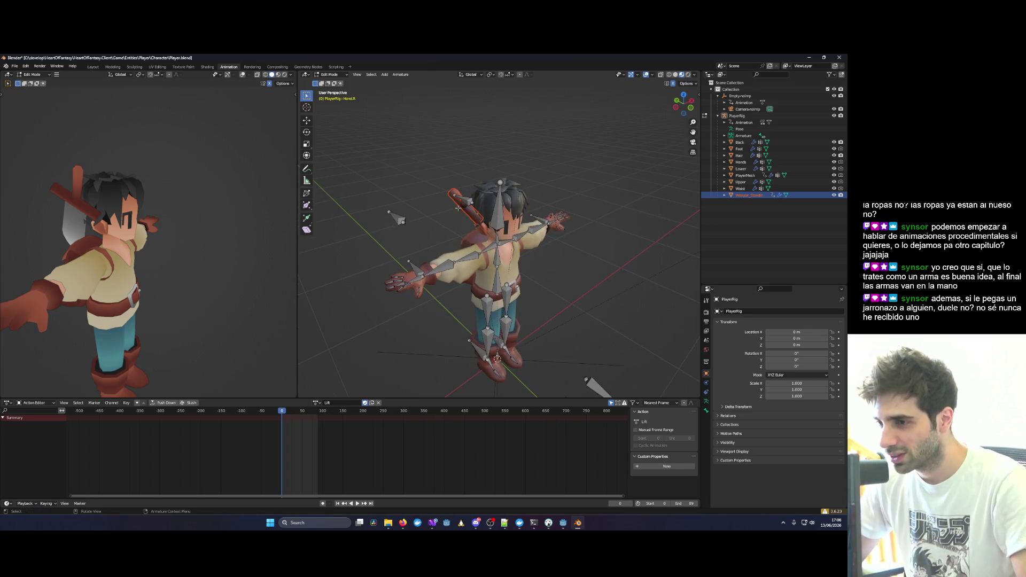
mouse_move(489, 193)
mouse_down()
mouse_move(449, 375)
mouse_move(482, 300)
mouse_move(465, 258)
mouse_up()
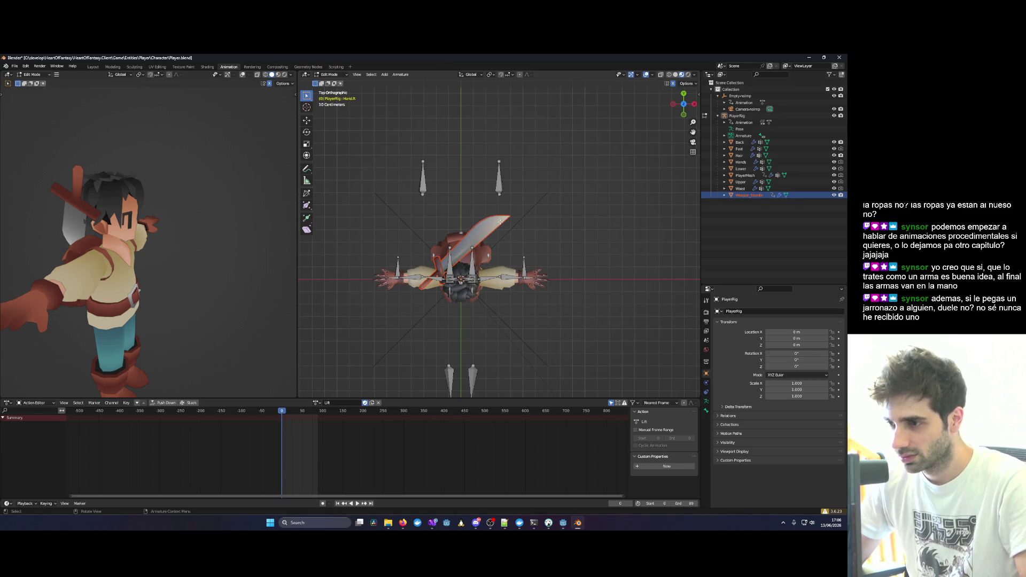
Return to Object Mode and play the Lift animation.
key(Tab)
mouse_move(500, 223)
mouse_down()
mouse_move(554, 242)
mouse_move(571, 207)
mouse_move(585, 213)
mouse_up()
key(space)
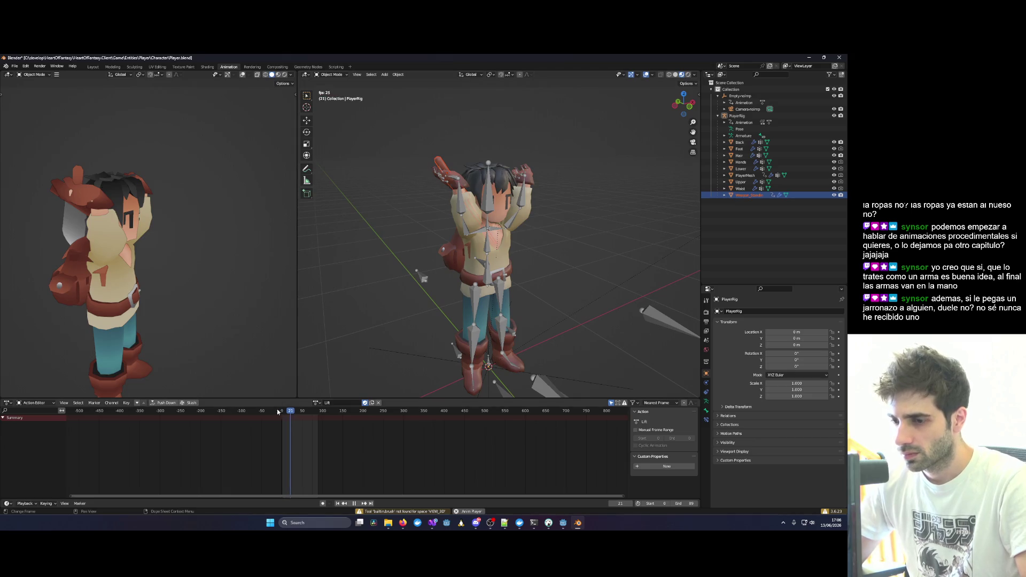
Stop Lift playback, load the Attack action onto the rig and preview it around frame 15.
key(space)
click(316, 403)
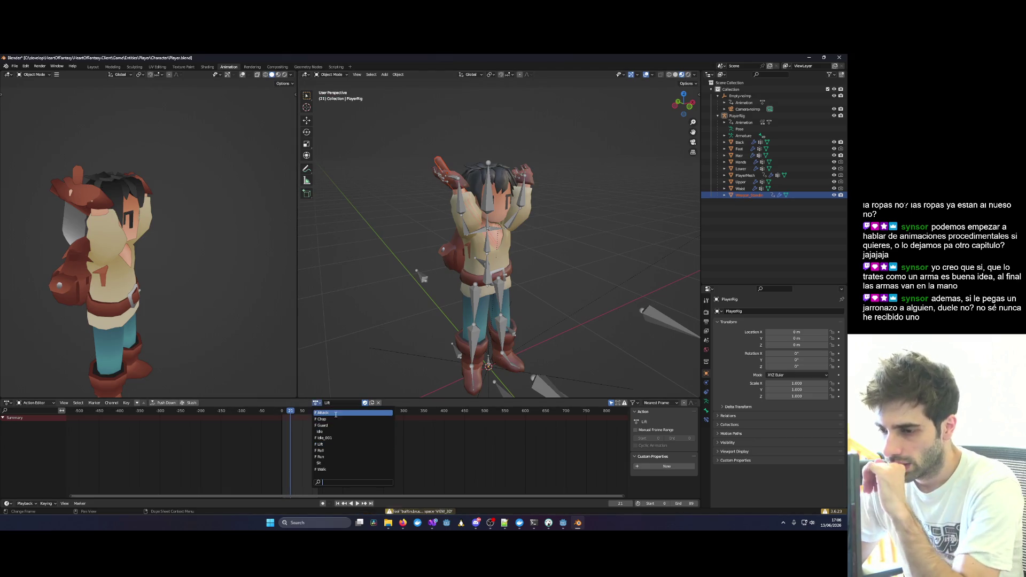
click(336, 415)
drag(406, 321, 420, 326)
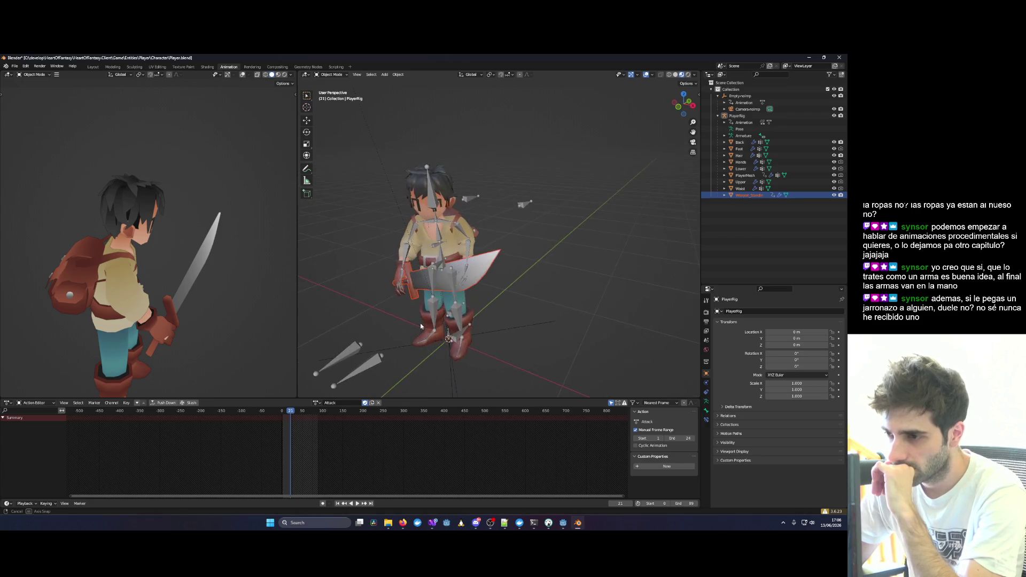
scroll(421, 322, up, 6)
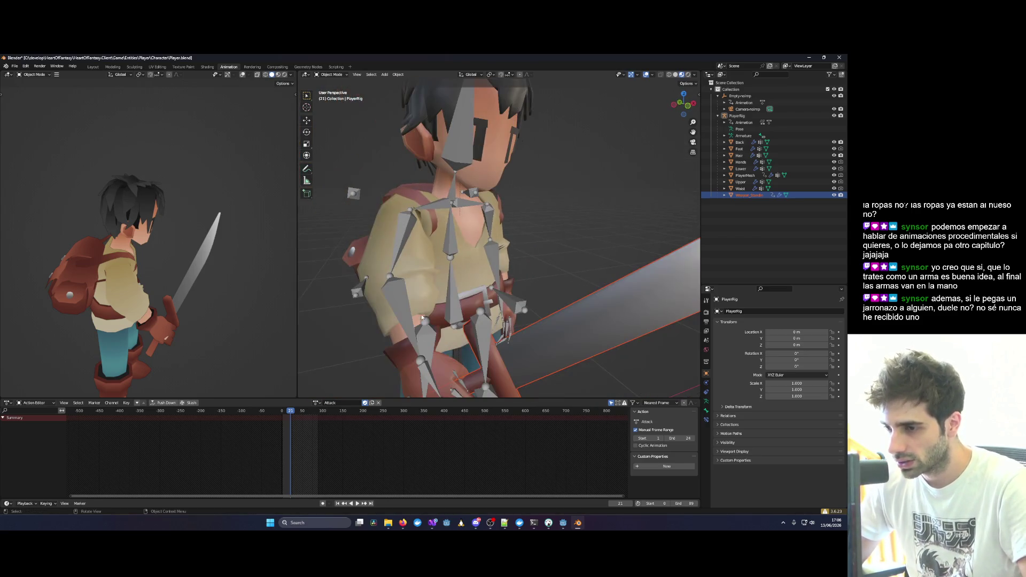
scroll(459, 377, up, 2)
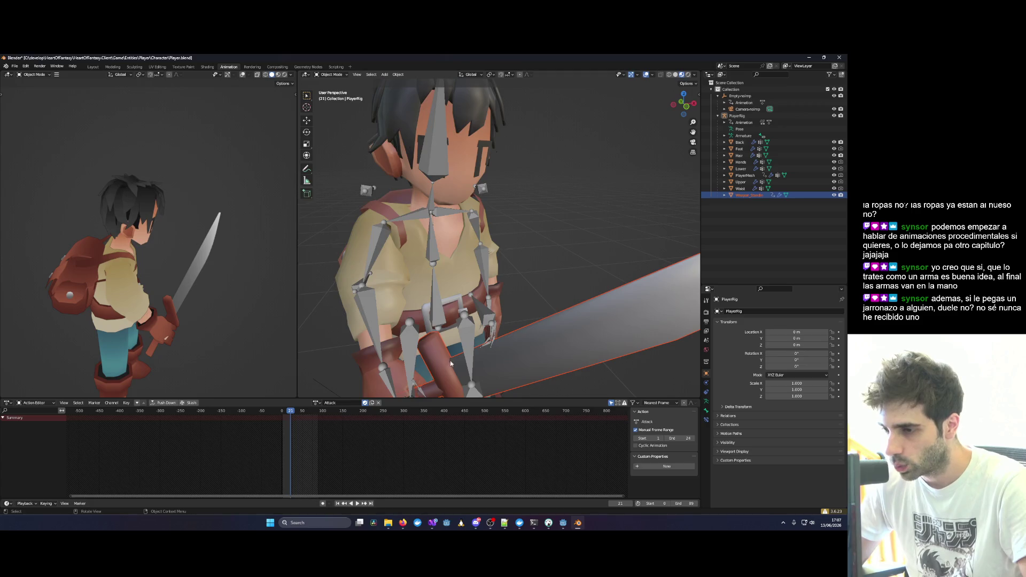
scroll(451, 364, down, 4)
key(space)
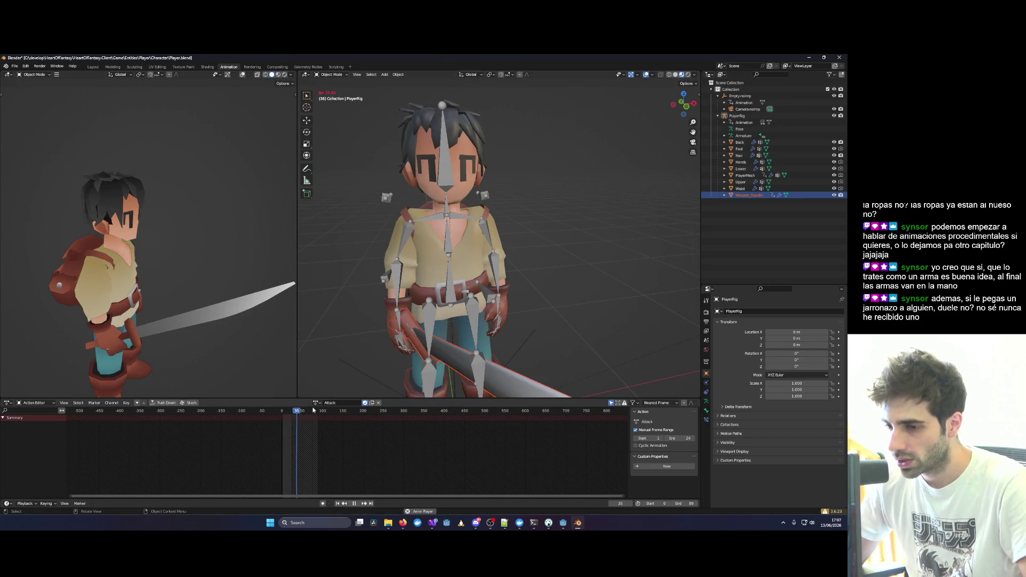
click(289, 415)
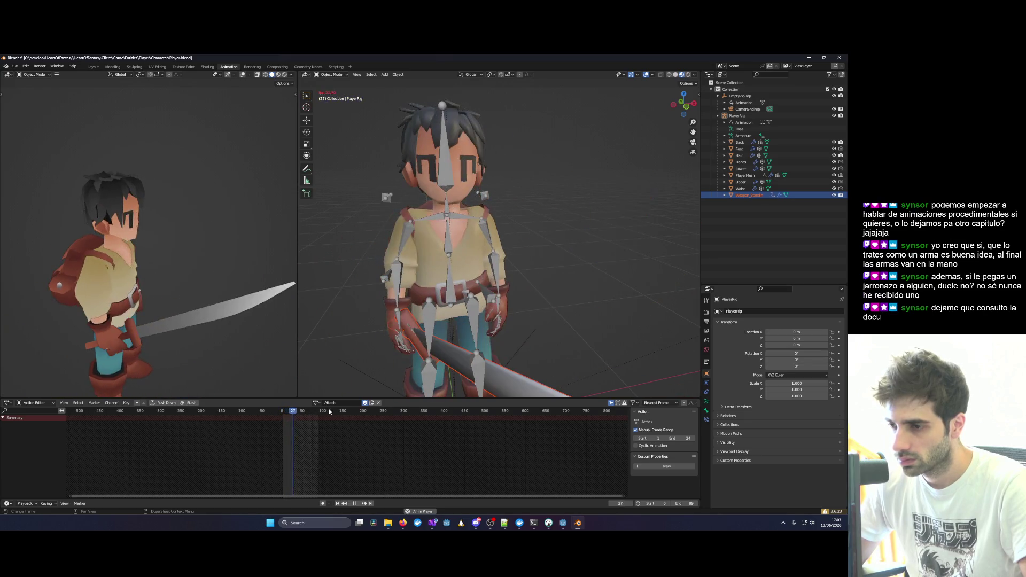
key(space)
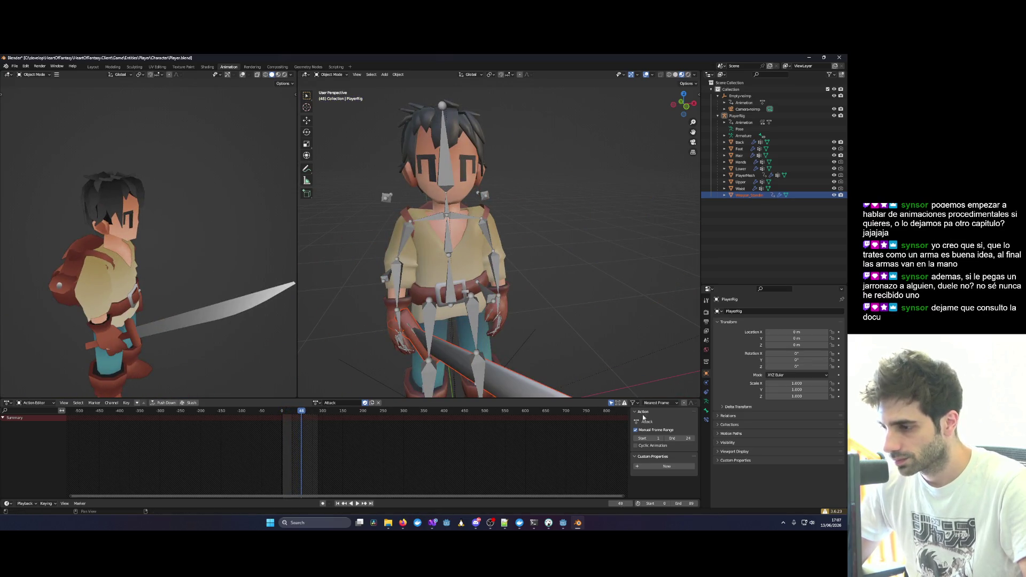
Extend the Attack action's end frame from 24 to 44 and preview it.
mouse_move(681, 438)
mouse_down()
mouse_move(690, 439)
mouse_move(672, 439)
mouse_up()
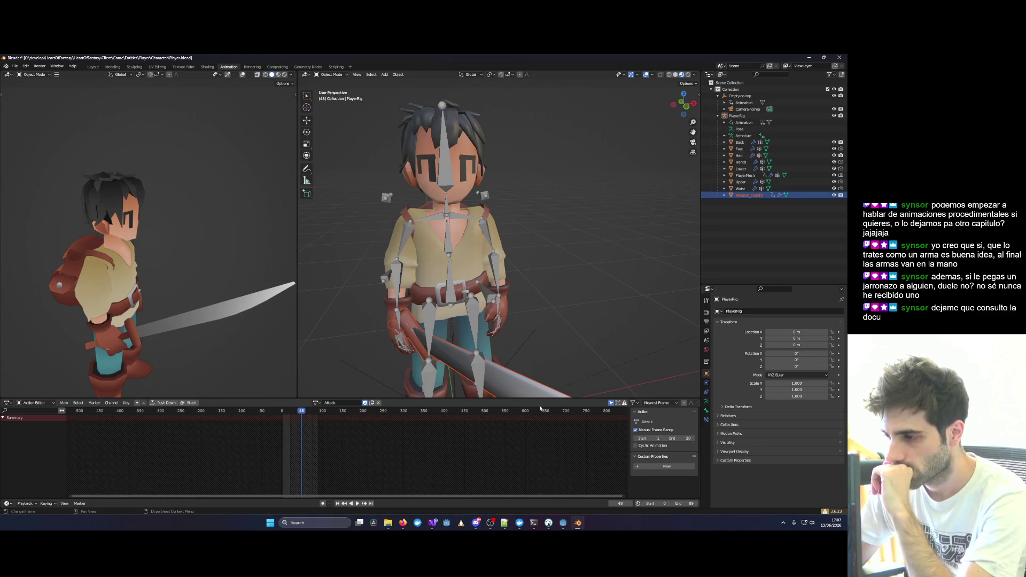
scroll(337, 438, up, 20)
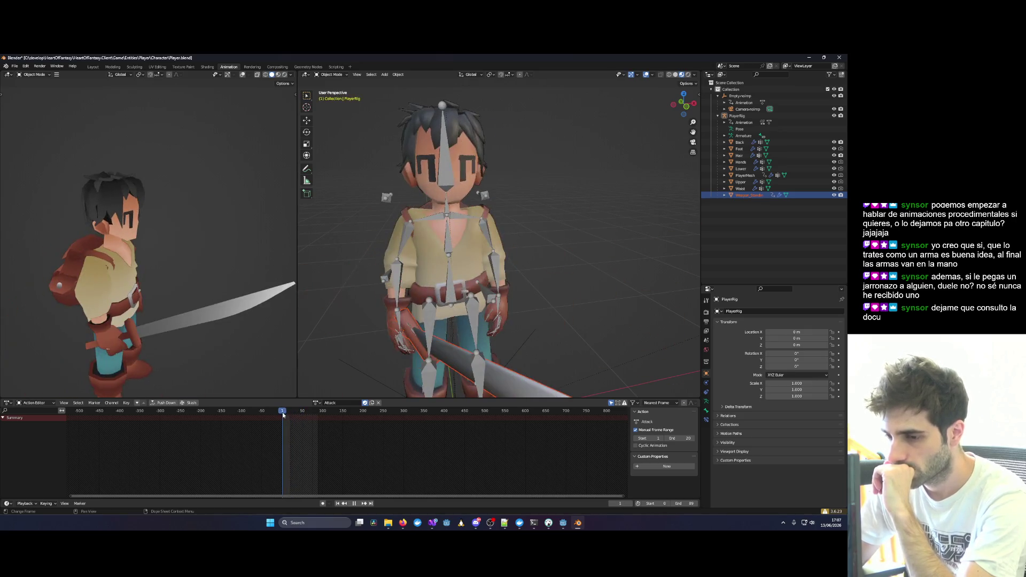
key(space)
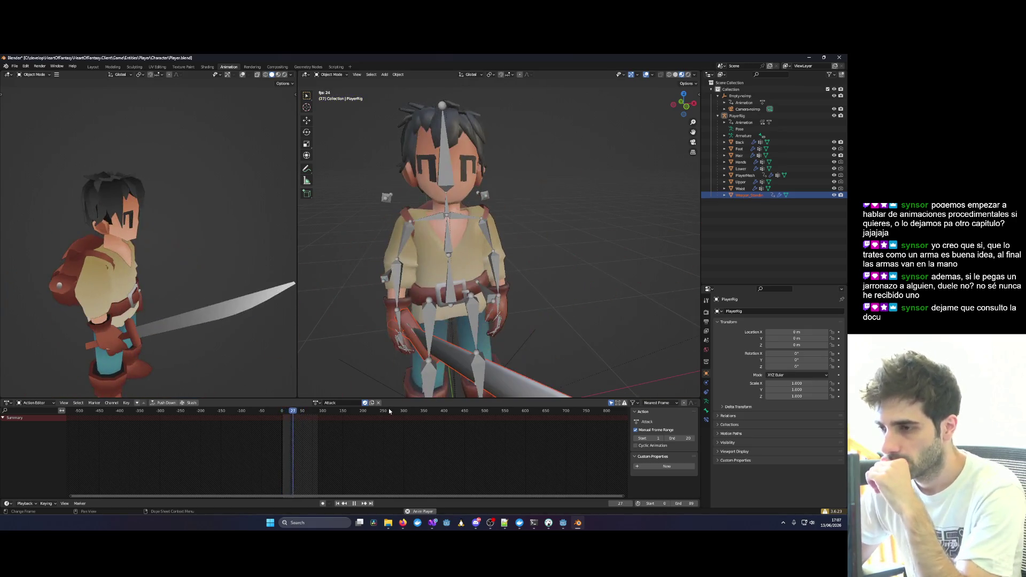
key(space)
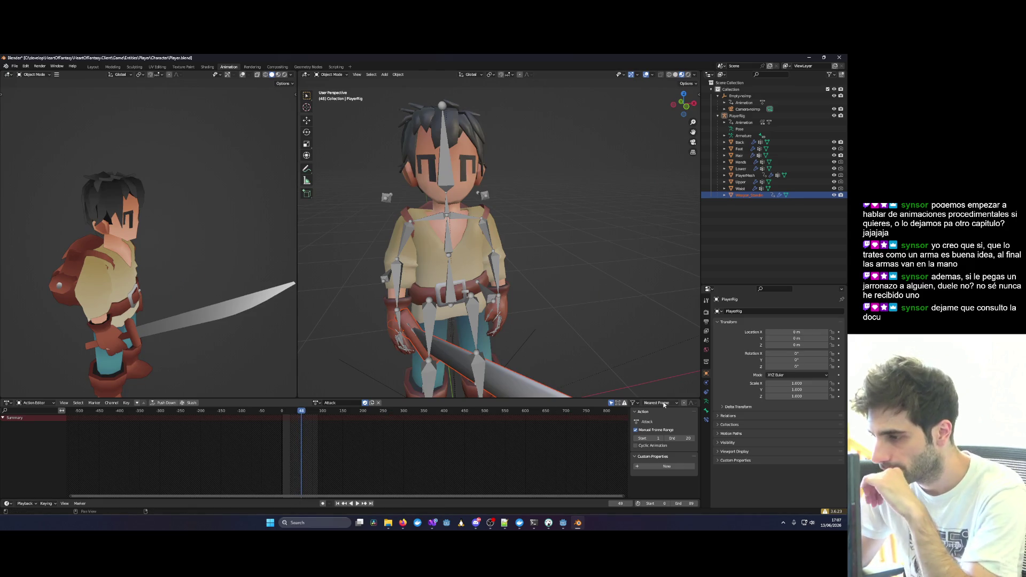
Enable Cyclic Animation on Attack and set its end frame to 27 while it plays.
click(671, 404)
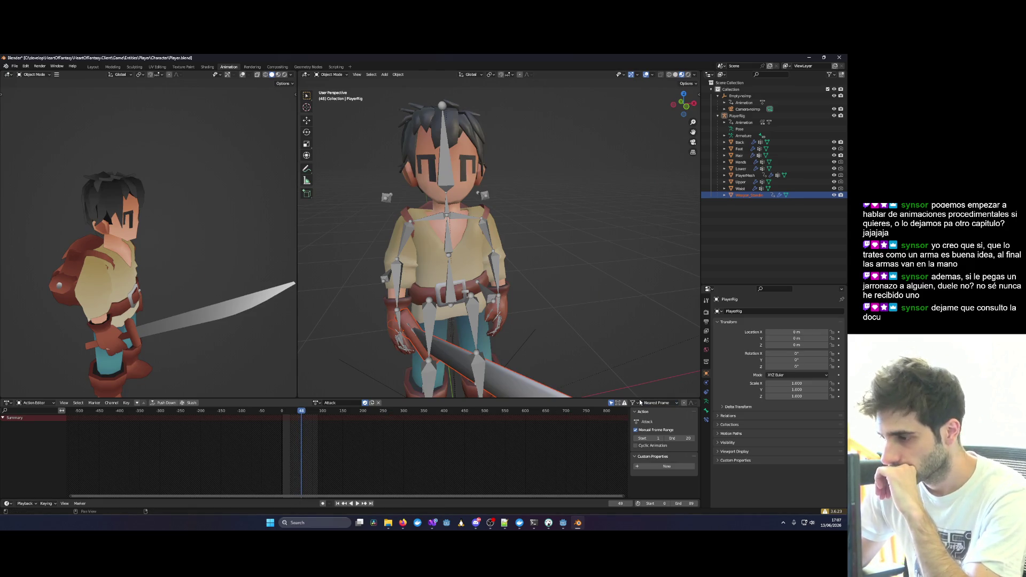
click(636, 446)
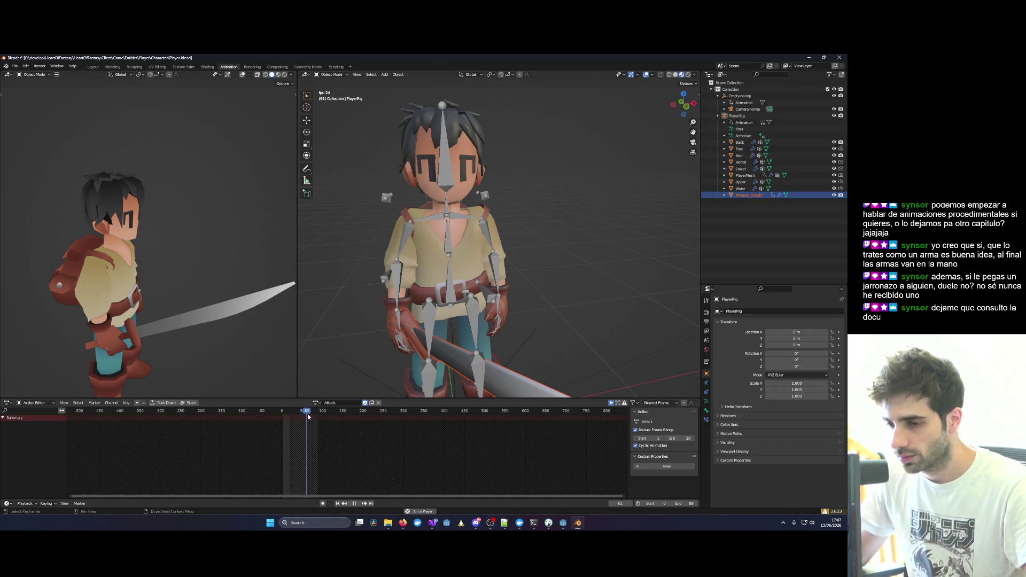
click(289, 412)
key(space)
key(space)
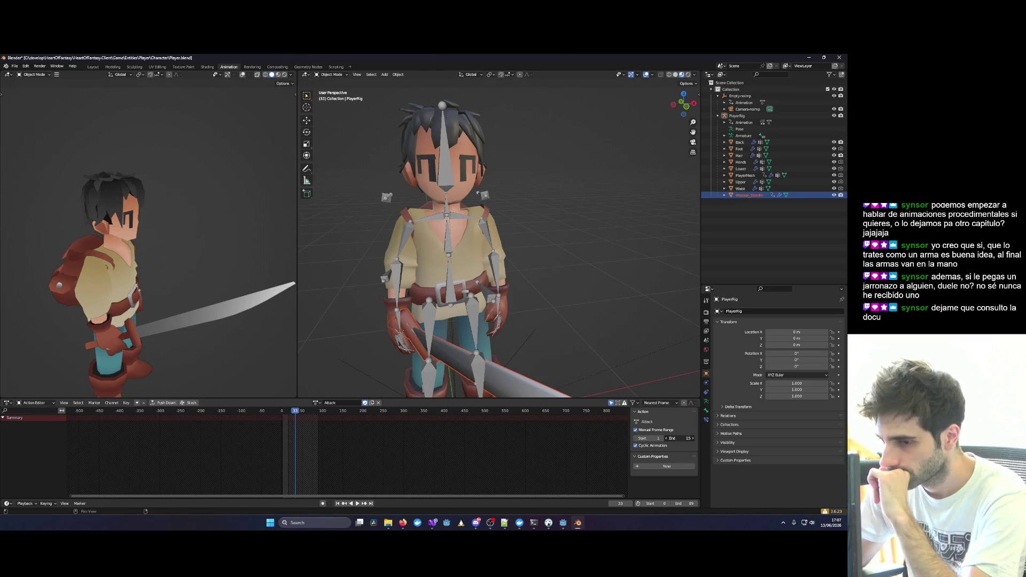
drag(682, 439, 695, 438)
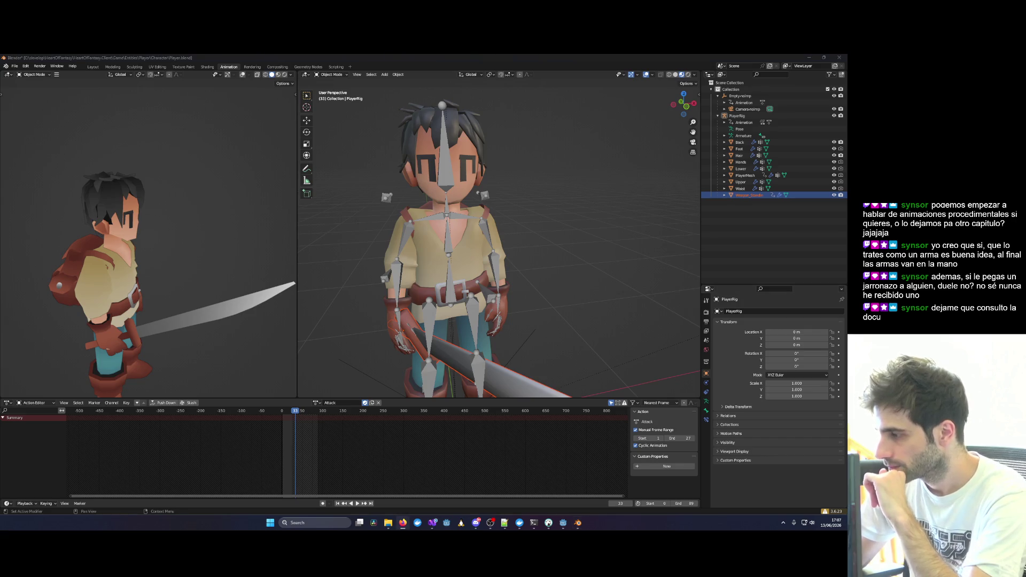
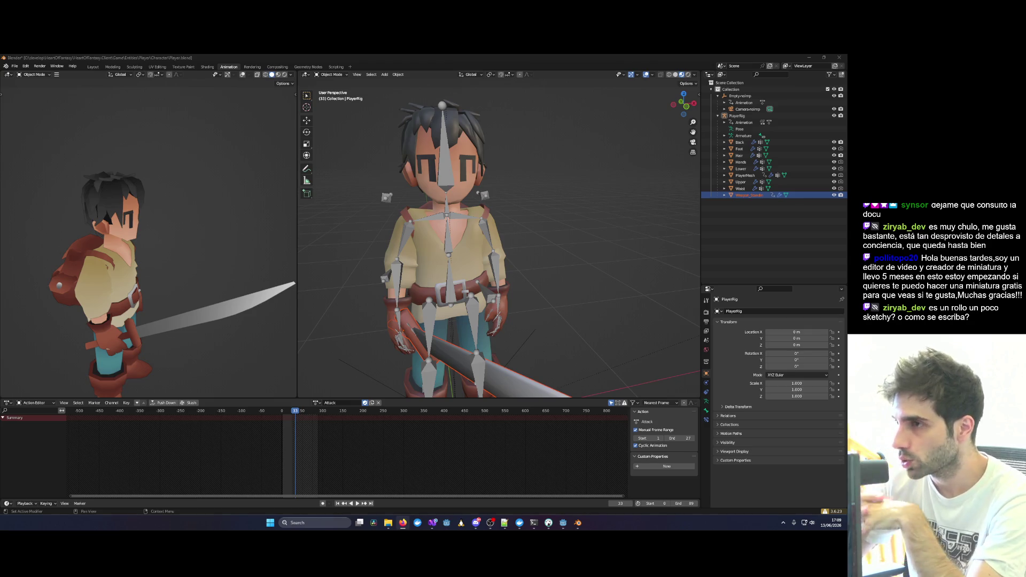
Make Weapon_Standin the active object and enlarge the action editor showing its Guard action.
scroll(521, 201, down, 3)
mouse_move(476, 203)
mouse_down()
mouse_move(521, 201)
mouse_move(557, 450)
mouse_up()
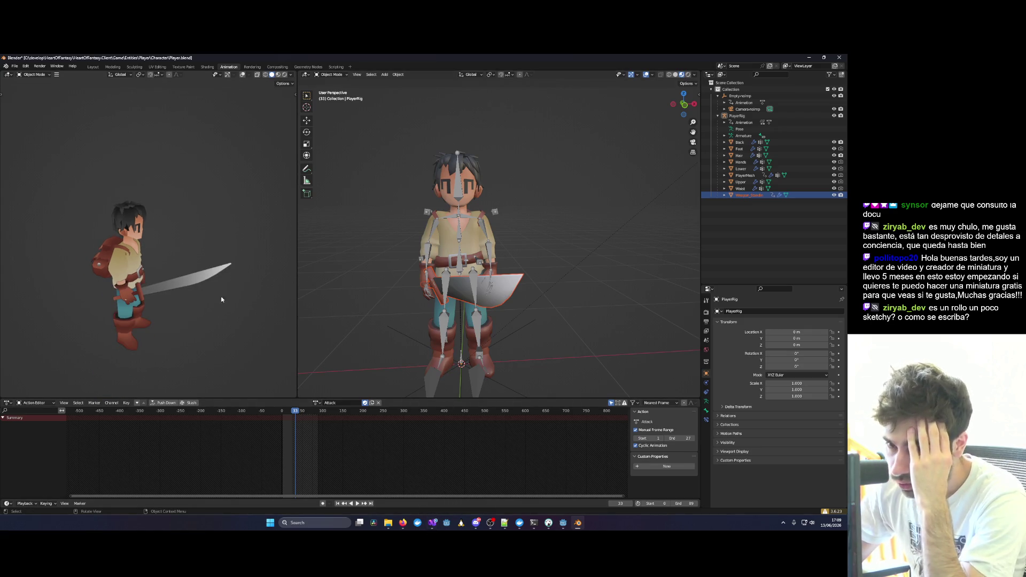
mouse_move(398, 359)
mouse_down()
mouse_move(483, 348)
mouse_move(413, 348)
mouse_move(470, 337)
mouse_move(447, 341)
mouse_move(463, 343)
mouse_move(459, 326)
mouse_up()
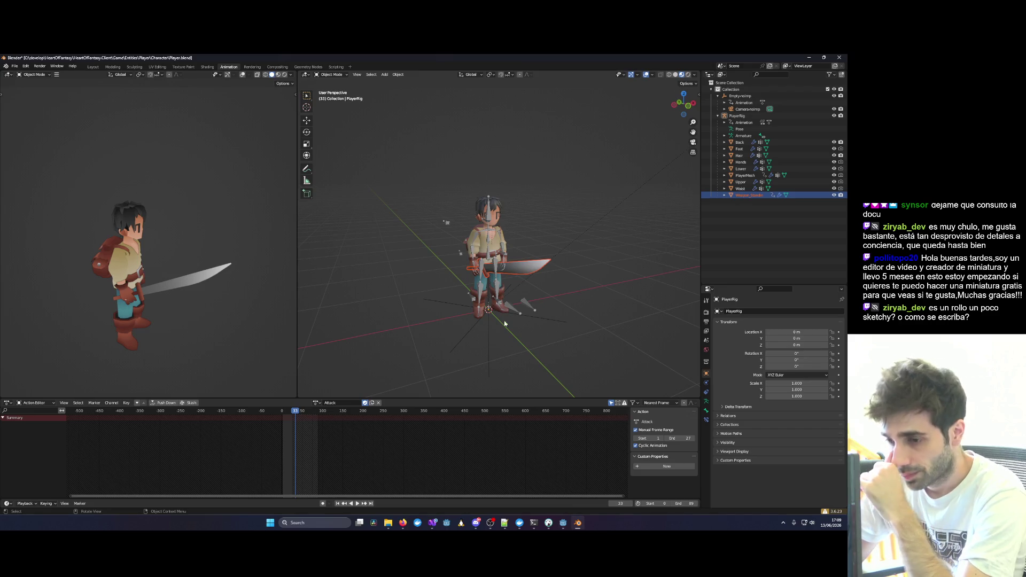
click(728, 195)
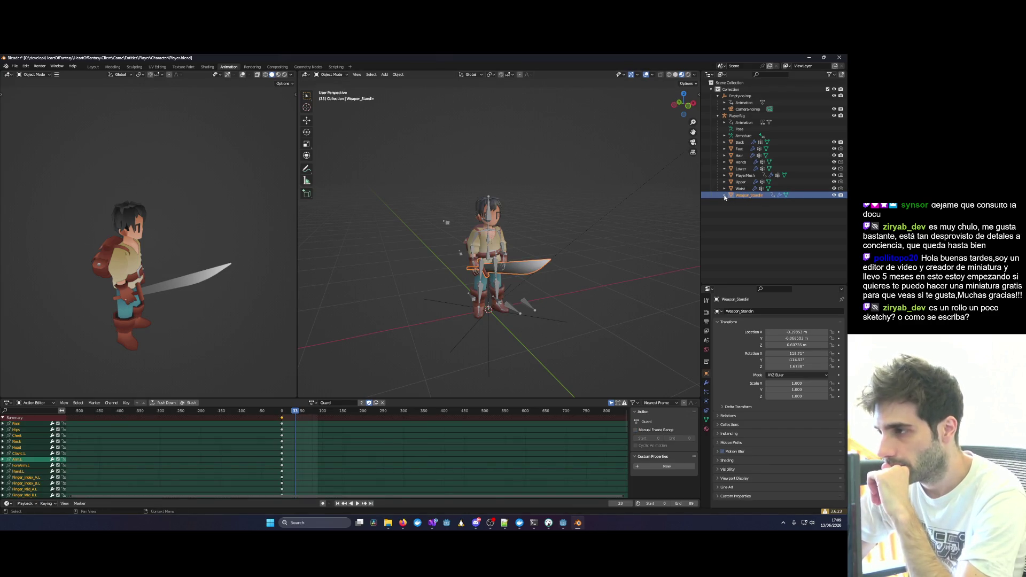
mouse_move(306, 398)
mouse_down()
mouse_move(321, 222)
mouse_move(332, 223)
mouse_move(343, 129)
mouse_move(369, 310)
mouse_move(396, 358)
mouse_up()
Expand Weapon_Standin's contents and modifiers to reveal its Armature modifier, then frame the sword.
click(725, 196)
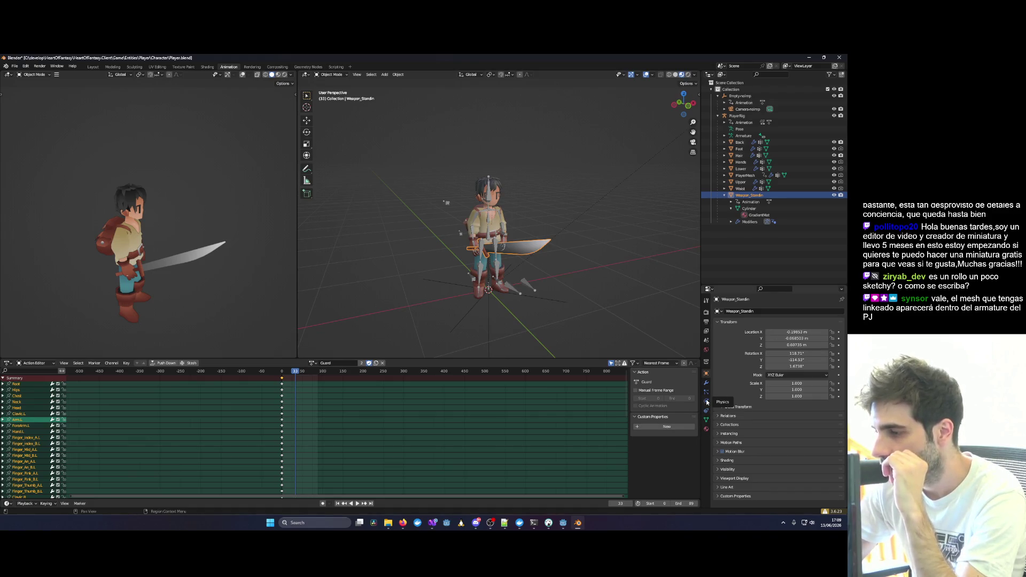
click(707, 412)
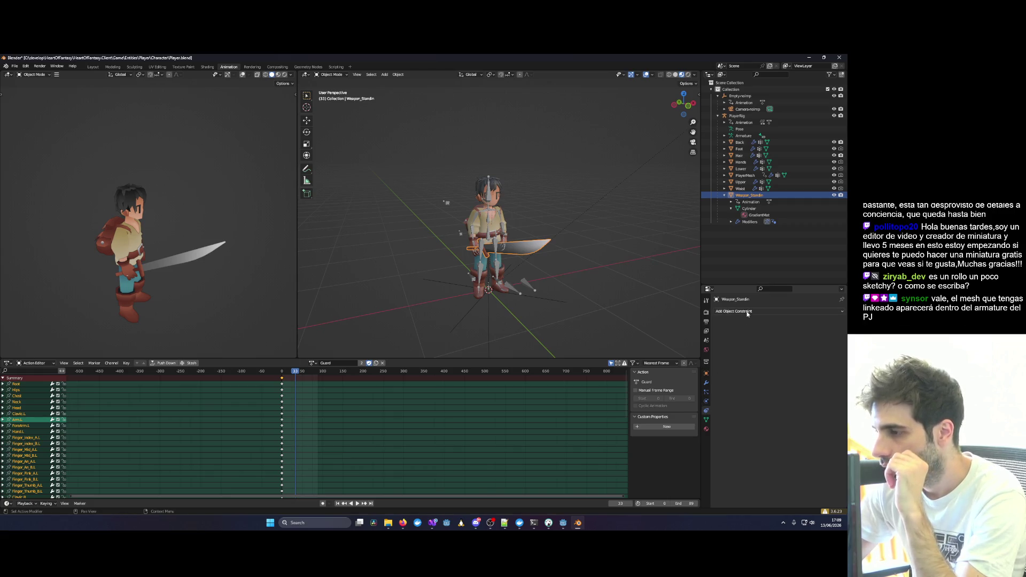
click(759, 215)
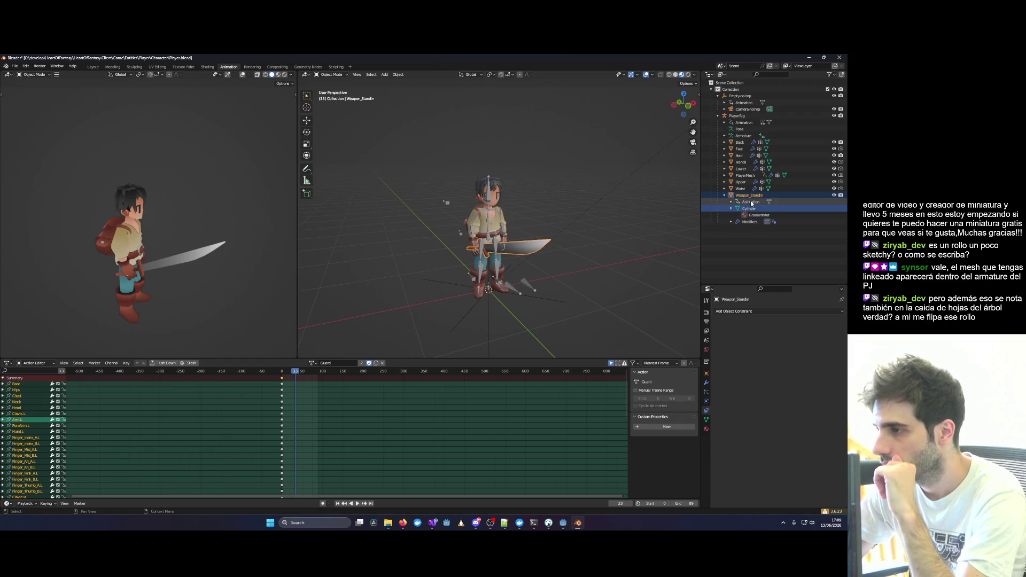
click(751, 224)
click(731, 221)
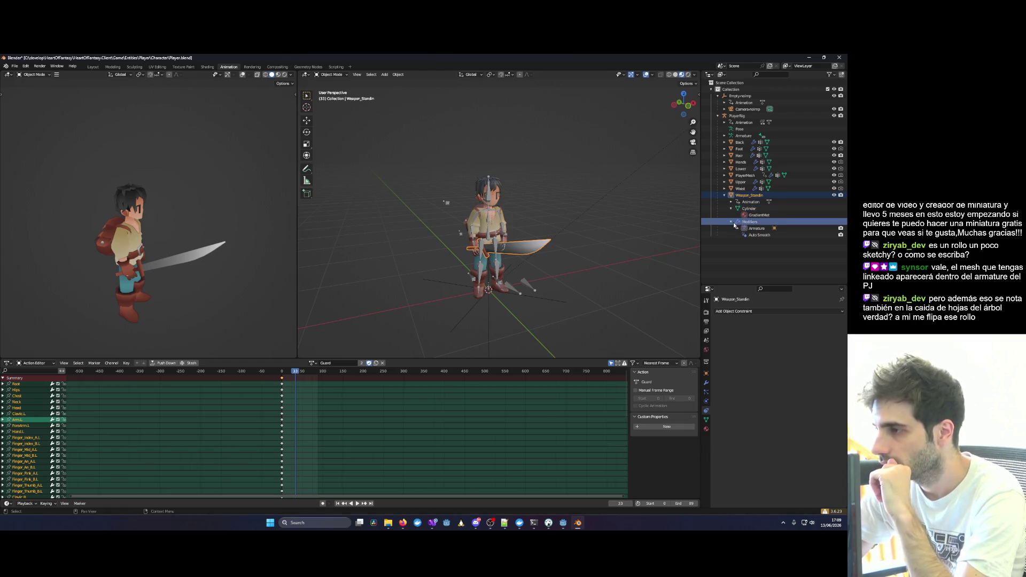
click(759, 229)
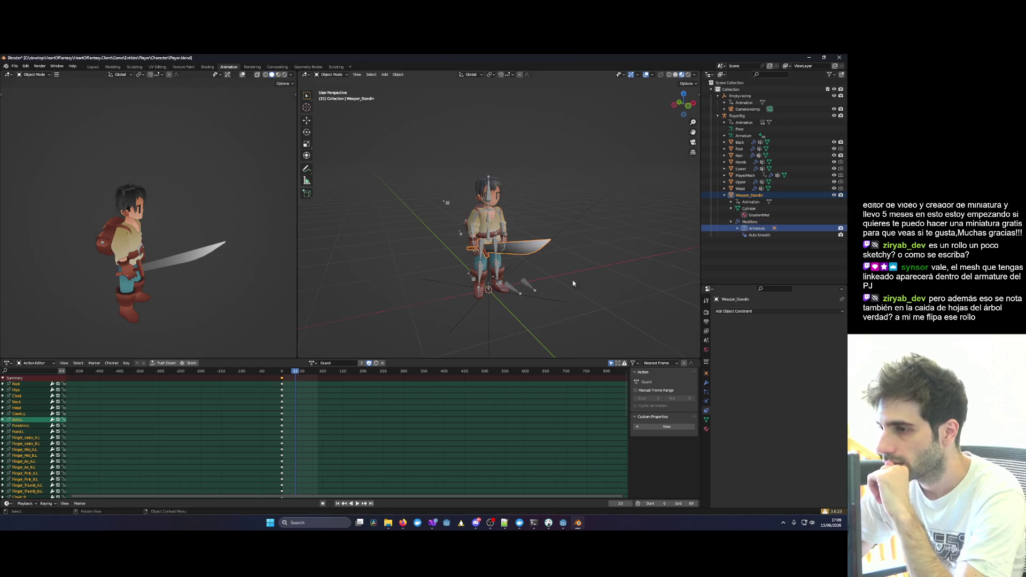
key(KP_Decimal)
mouse_move(534, 267)
mouse_down()
mouse_move(507, 289)
mouse_move(595, 255)
mouse_move(556, 239)
mouse_move(574, 236)
mouse_move(496, 258)
mouse_move(555, 251)
mouse_up()
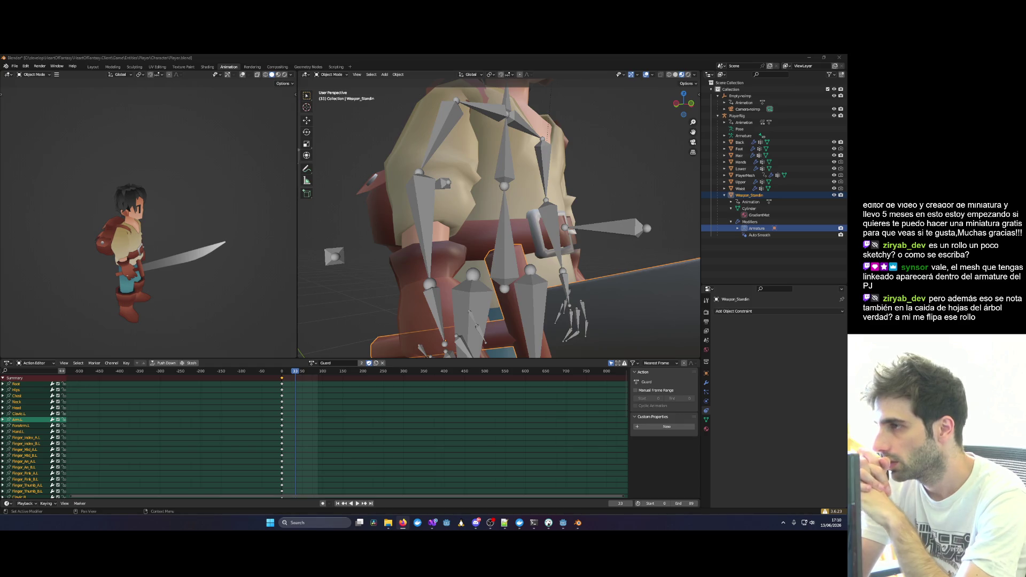
List the rig's bones and select Hand_ik.L, Leg.L.001, Root and Leg.R.
click(725, 136)
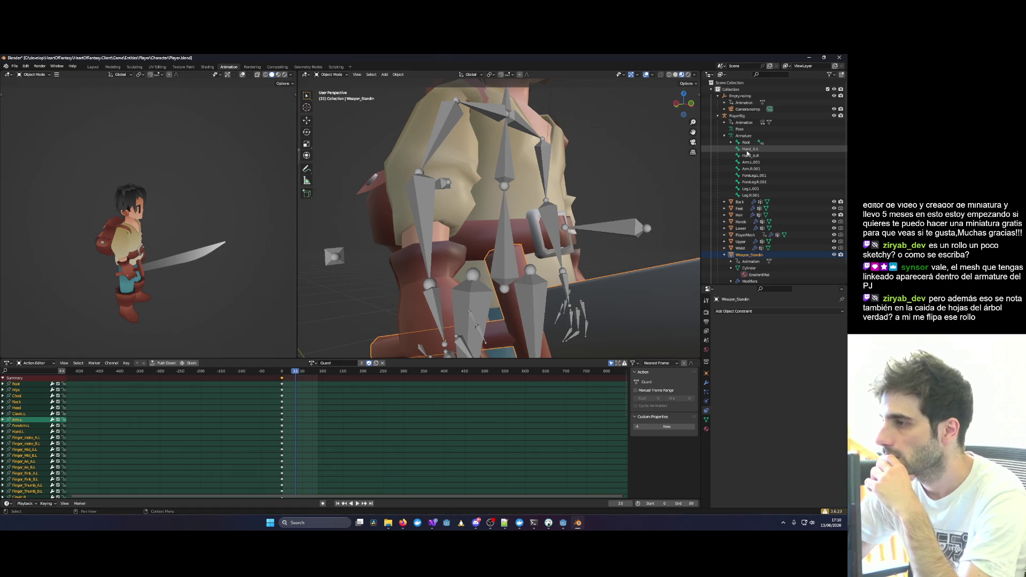
click(749, 150)
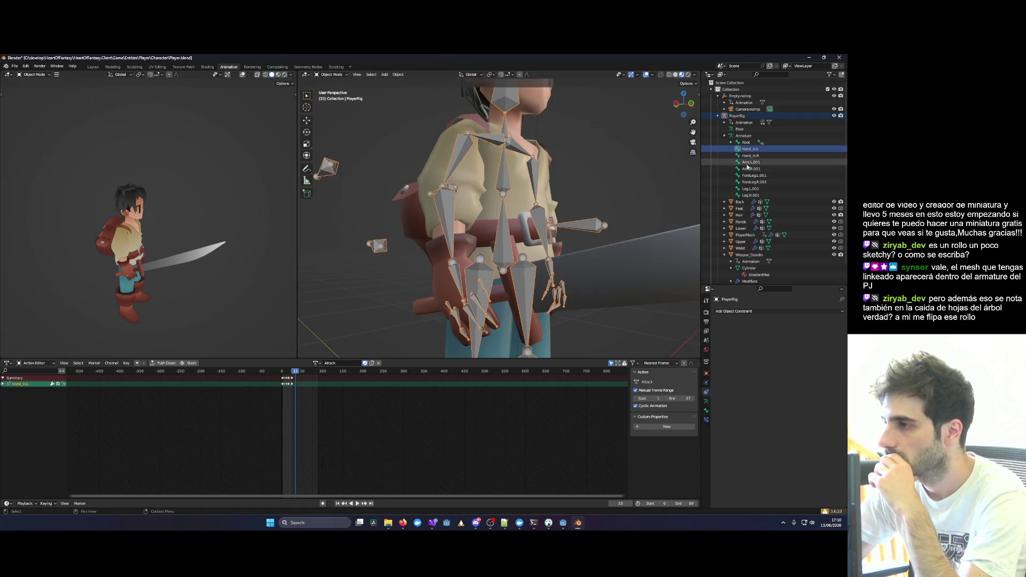
click(751, 189)
click(746, 143)
click(731, 142)
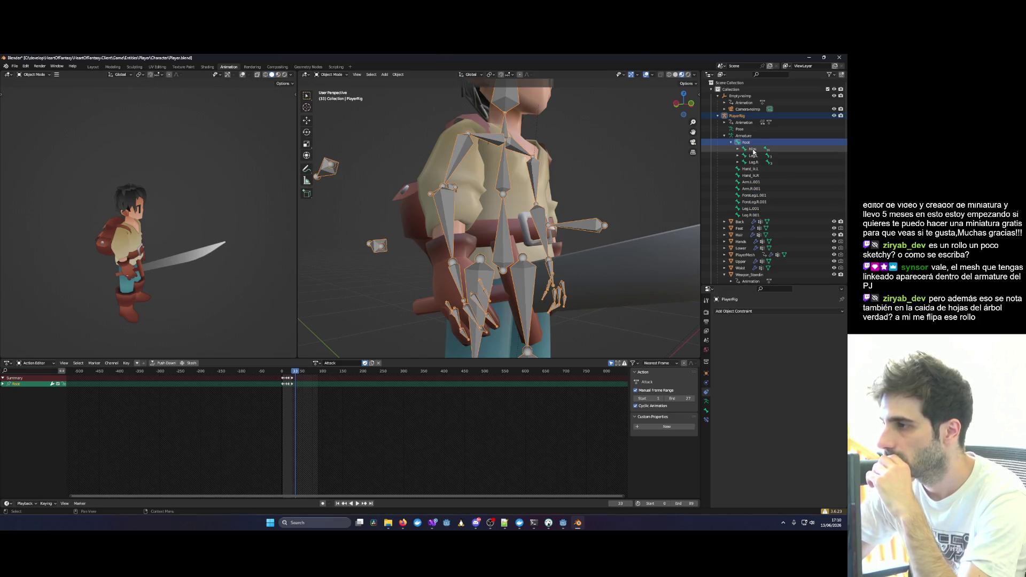
click(753, 162)
click(731, 142)
click(751, 149)
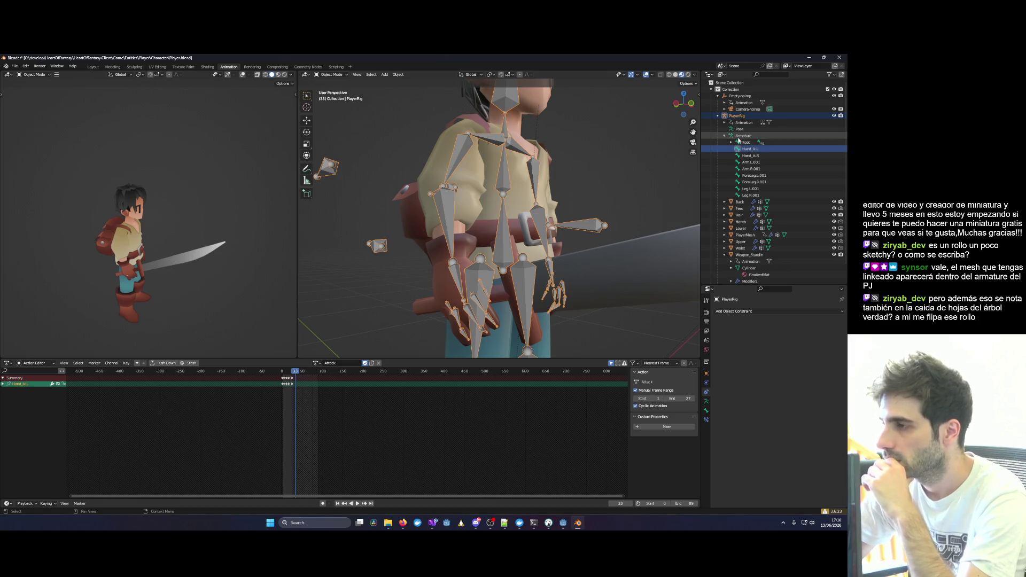
click(750, 189)
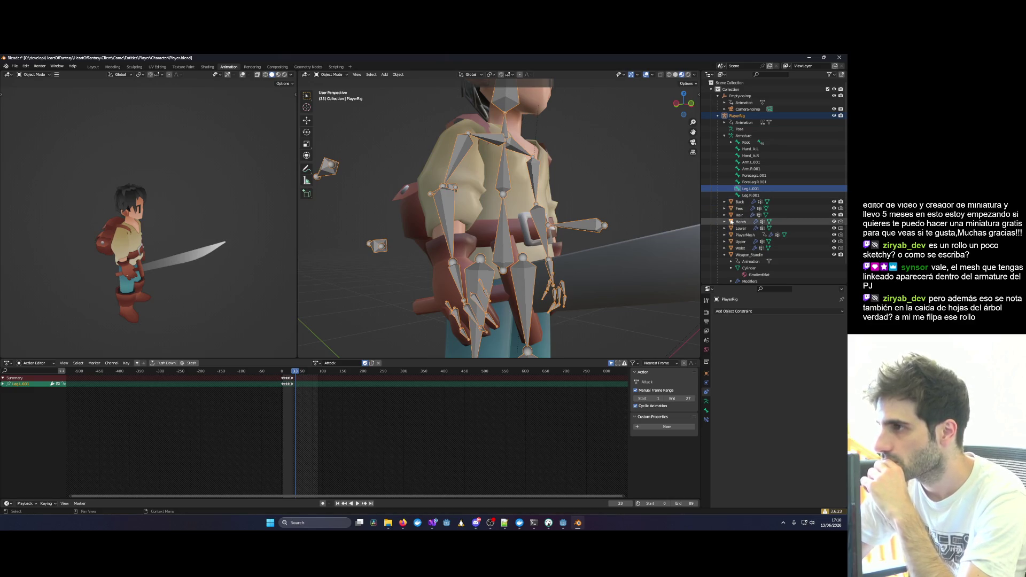
Expand the Hands mesh's vertex groups, select Finger_Index_B.L, then reselect Weapon_Standin's Armature modifier.
scroll(730, 247, down, 1)
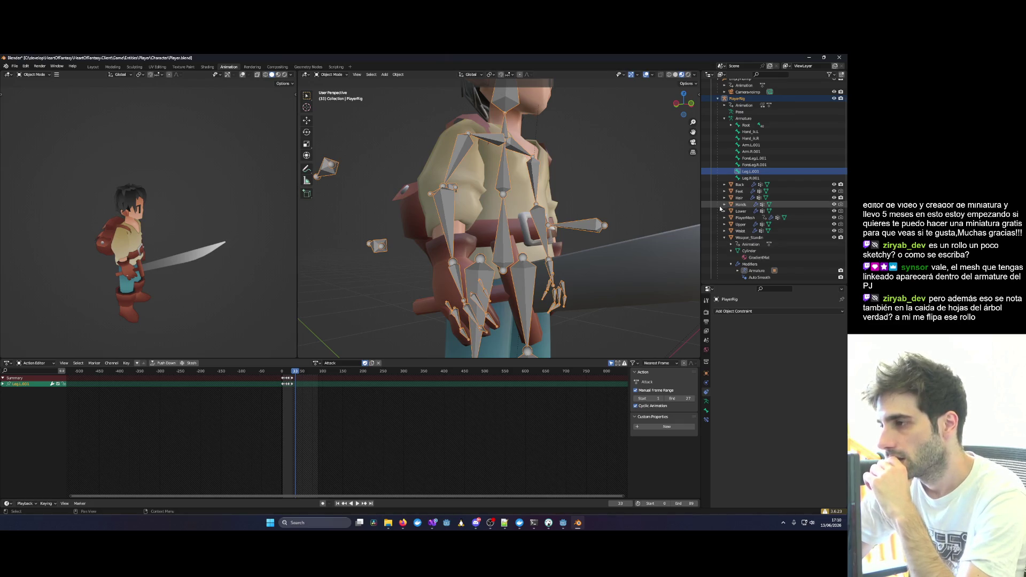
click(725, 204)
click(753, 218)
click(742, 225)
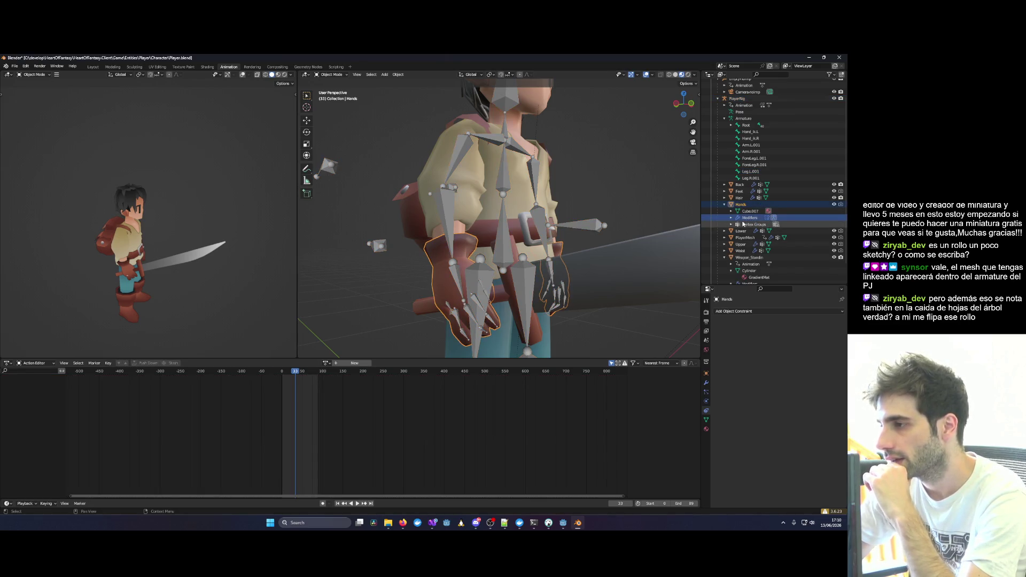
click(731, 224)
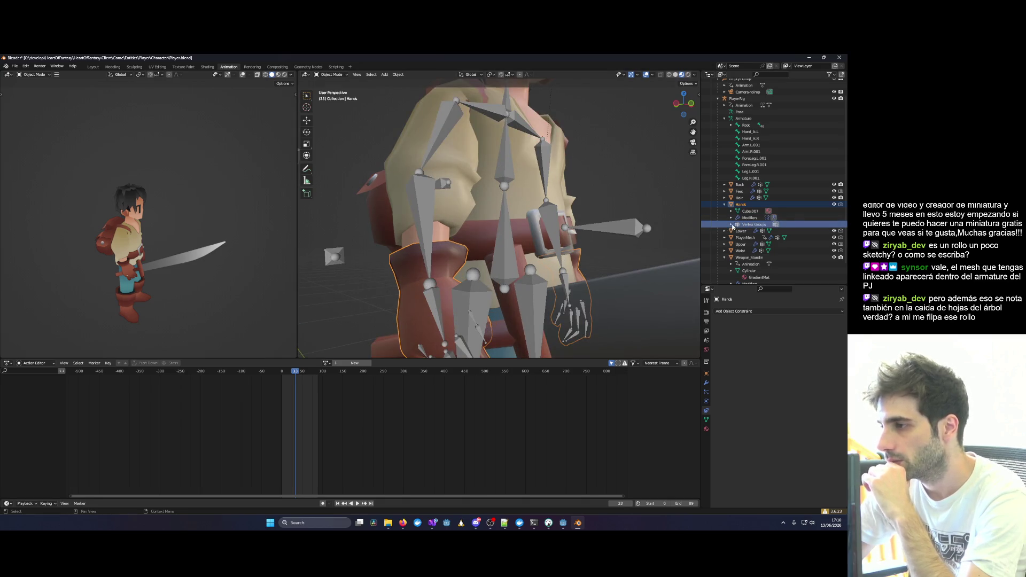
scroll(754, 230, down, 4)
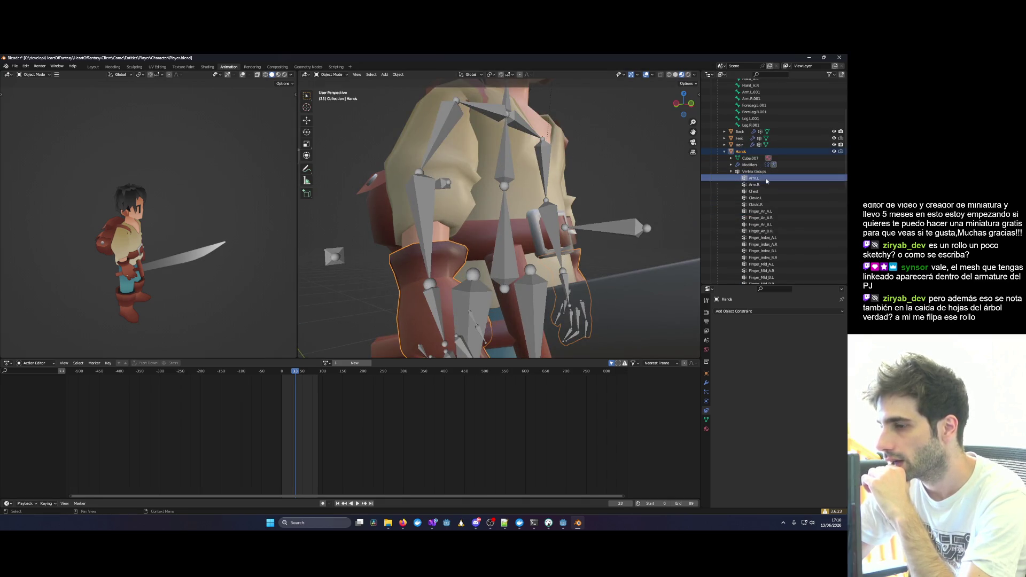
click(765, 250)
scroll(764, 255, down, 4)
scroll(764, 246, down, 14)
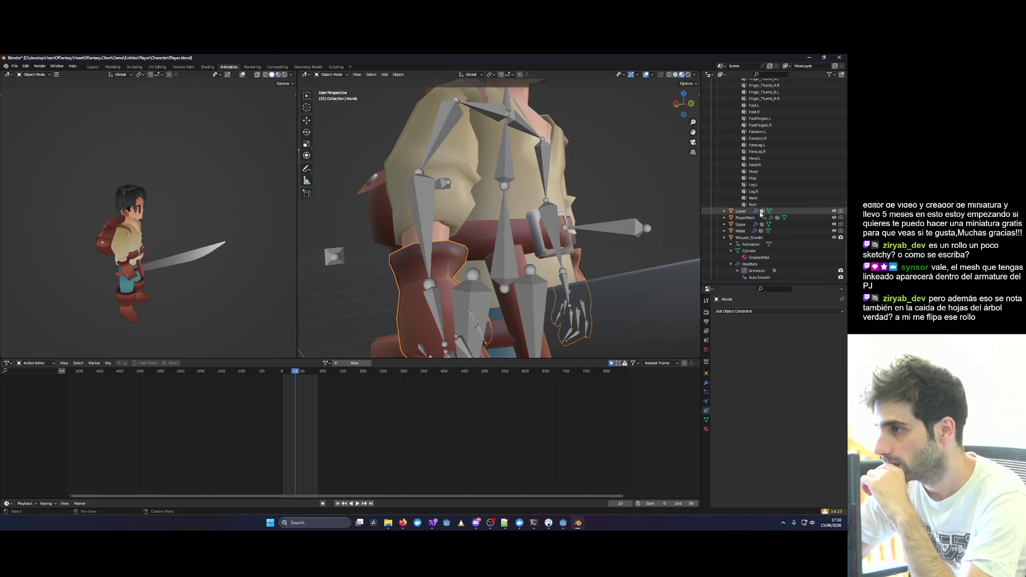
click(751, 271)
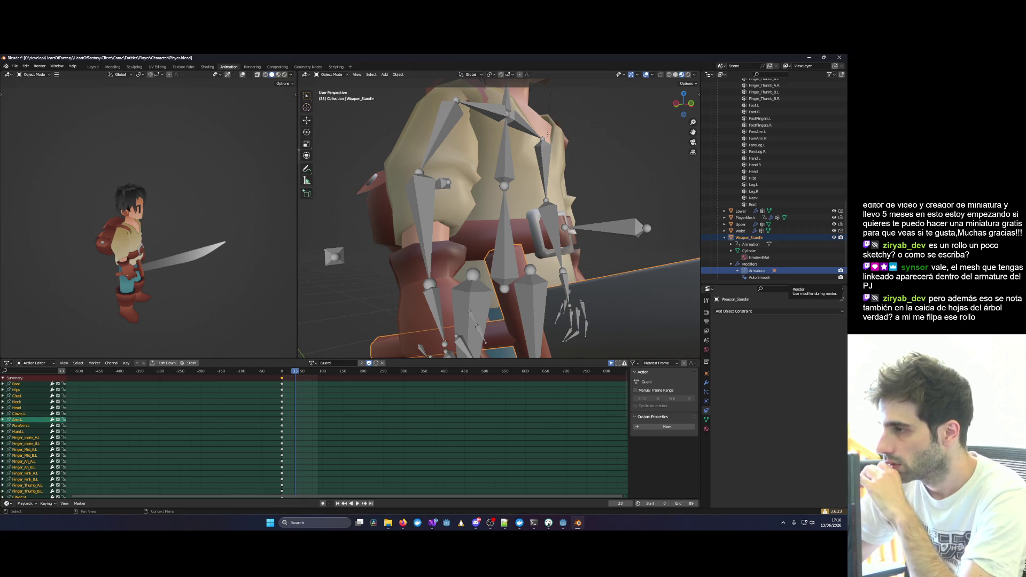
Inspect Weapon_Standin's animation data and its Guard action in the Outliner.
scroll(497, 214, down, 4)
mouse_move(631, 193)
mouse_down()
mouse_move(593, 139)
mouse_move(601, 153)
mouse_move(467, 178)
mouse_move(479, 195)
mouse_move(513, 189)
mouse_move(499, 185)
mouse_move(509, 198)
mouse_up()
scroll(487, 172, up, 5)
scroll(472, 187, down, 5)
scroll(491, 194, down, 2)
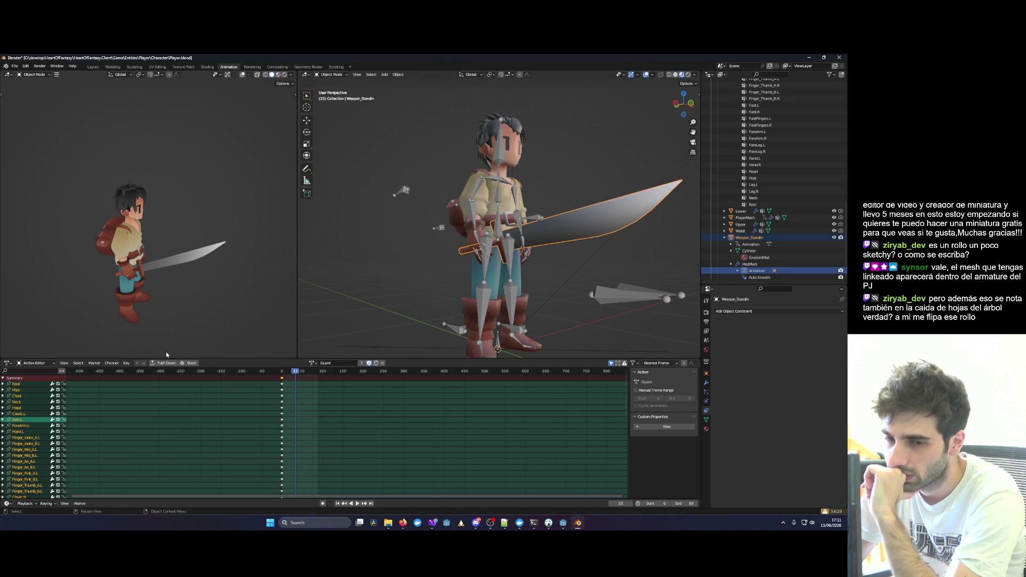
click(759, 244)
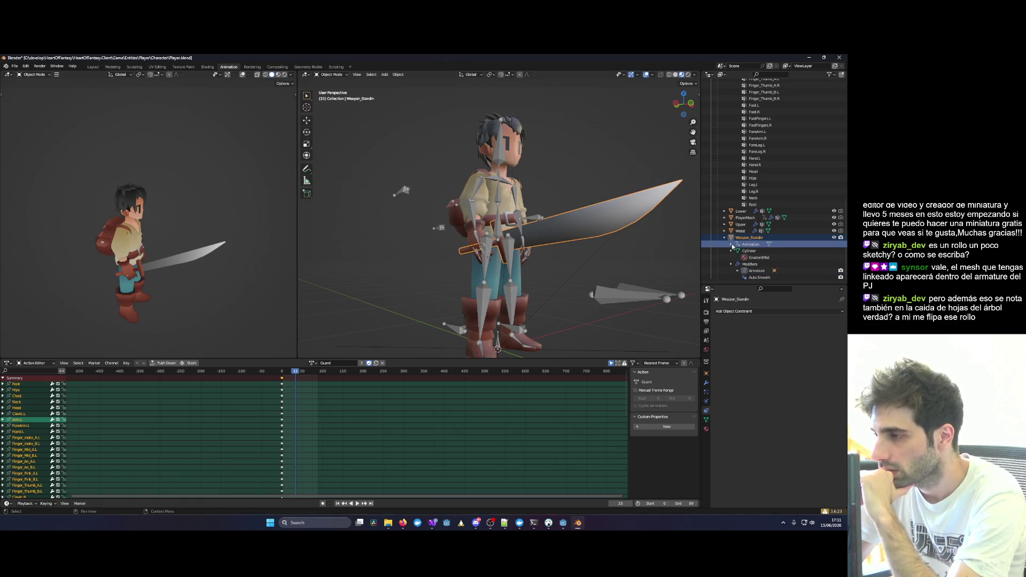
click(731, 245)
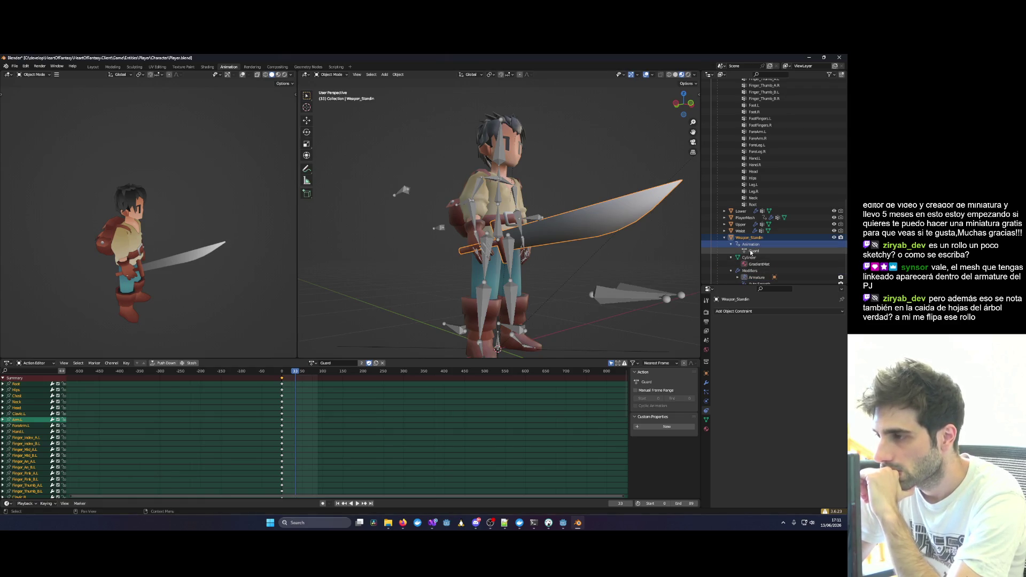
click(751, 252)
click(752, 246)
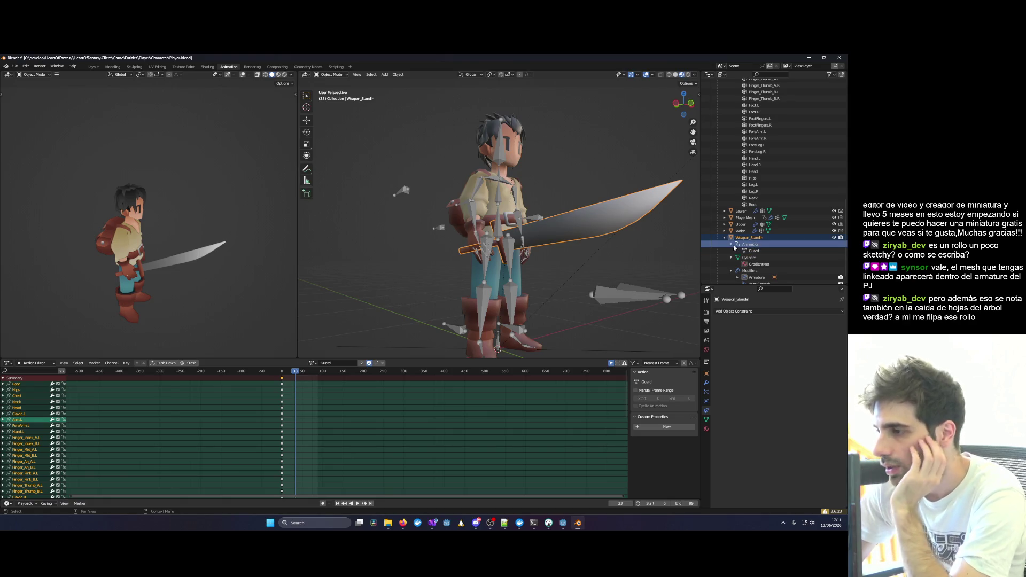
click(732, 245)
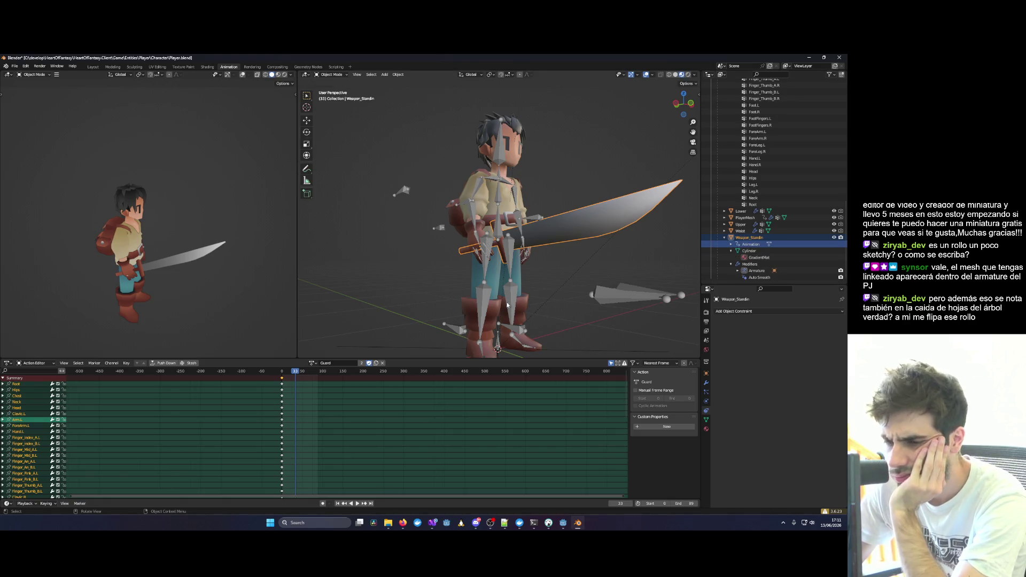
Switch Weapon_Standin's action from Guard to Attack in the Action Editor.
click(312, 364)
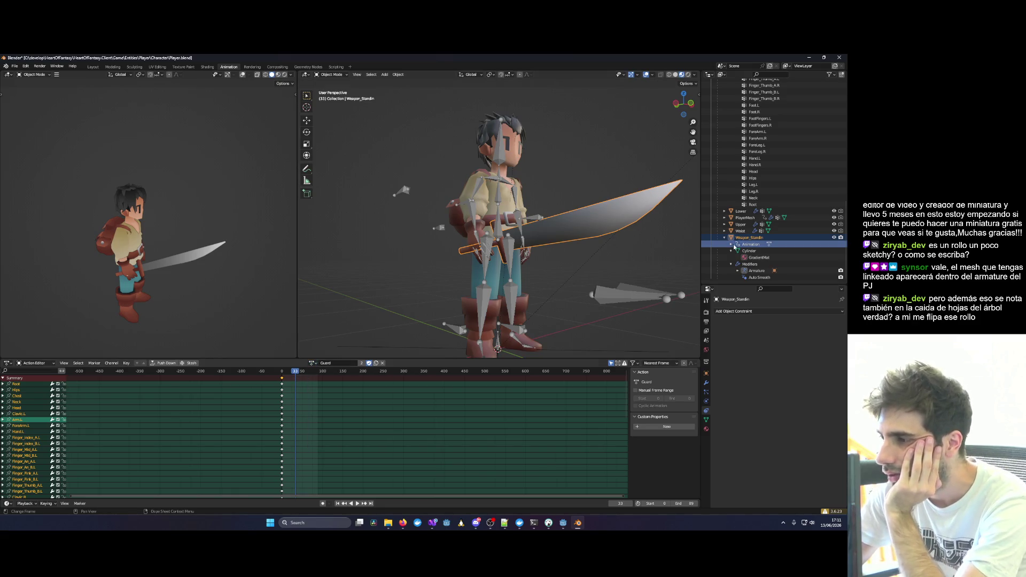
click(750, 251)
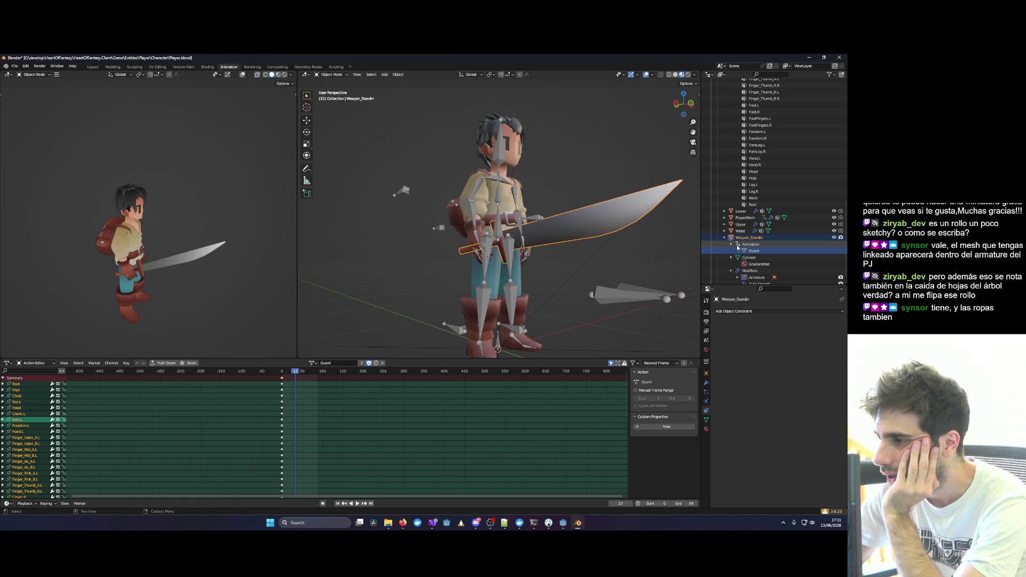
click(312, 363)
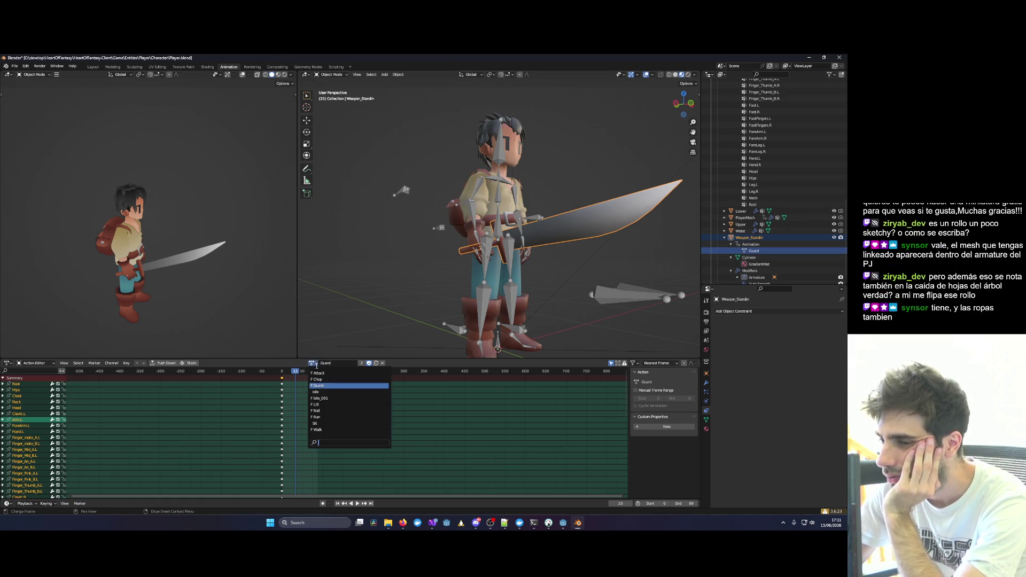
click(323, 373)
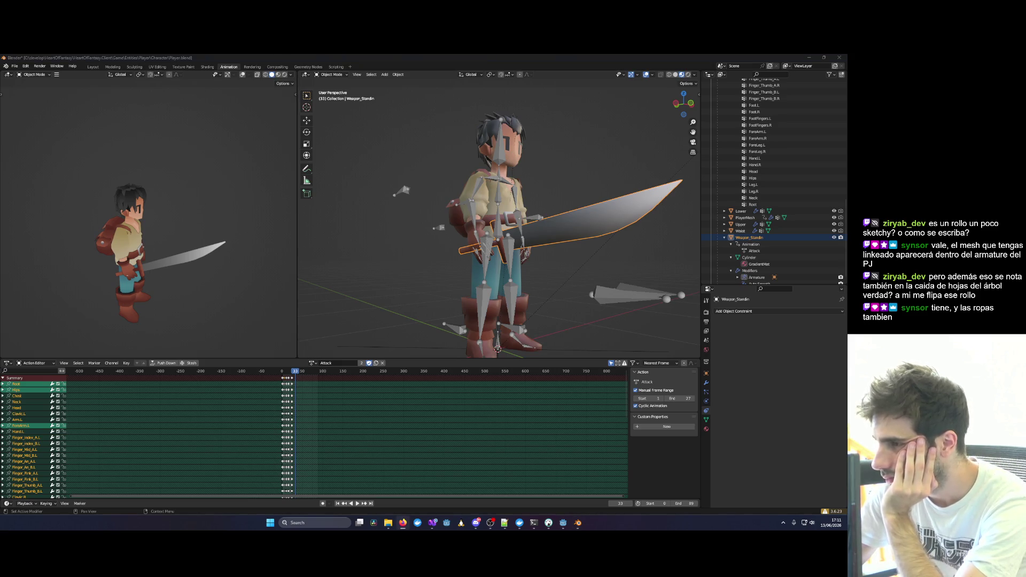
Make Upper active and expand its modifiers to show the Armature modifier's PlayerRig target.
click(725, 225)
click(751, 239)
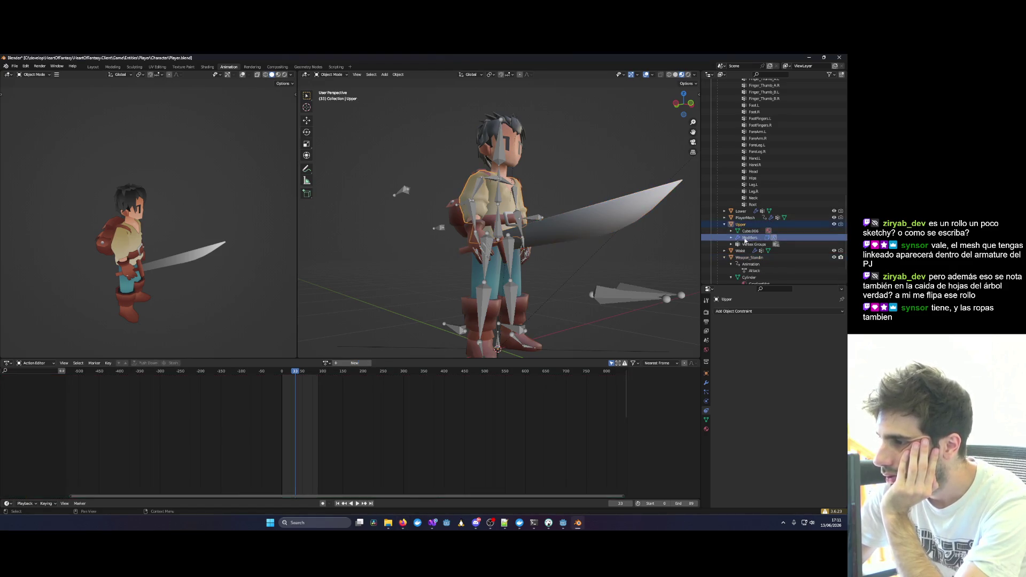
click(731, 238)
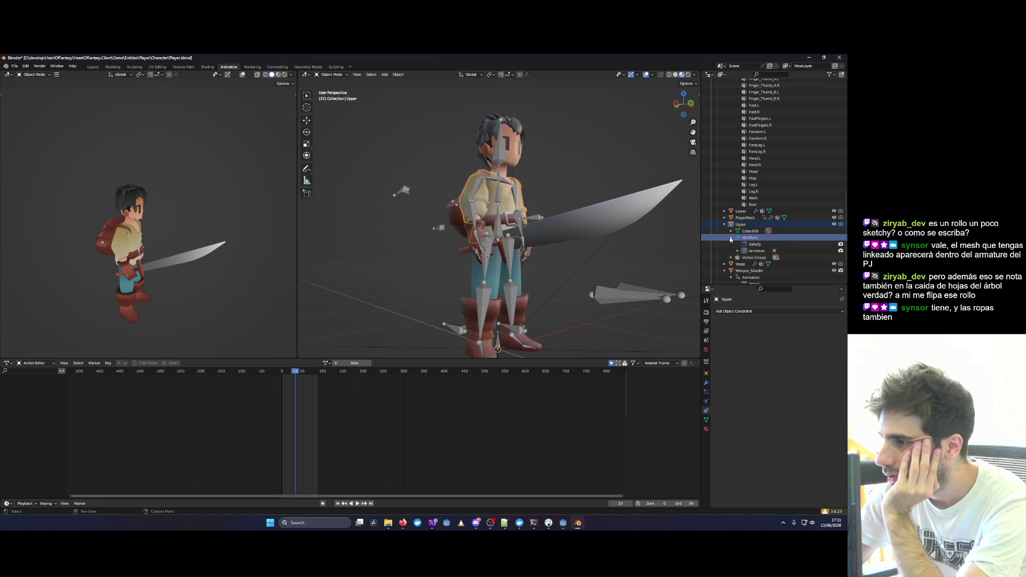
click(739, 251)
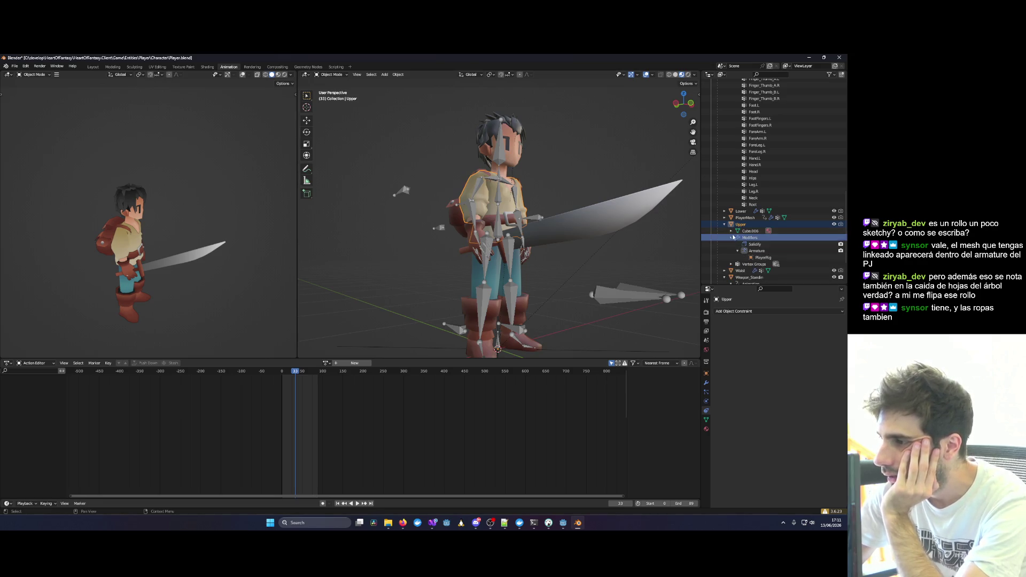
Expand Upper's vertex groups, select Arm.L, orbit to the front, and switch to Layout.
click(731, 264)
scroll(748, 263, down, 10)
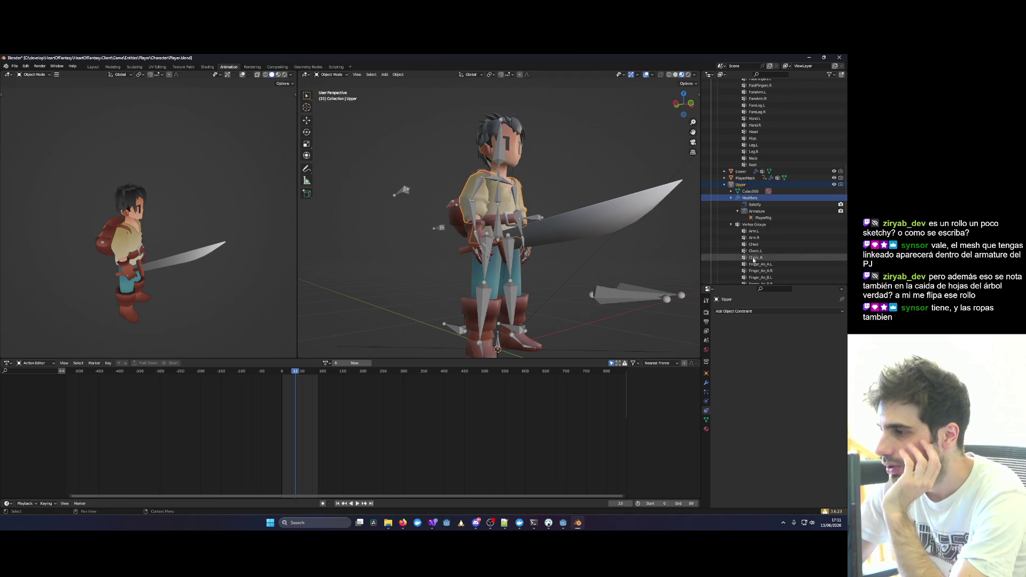
scroll(756, 262, down, 5)
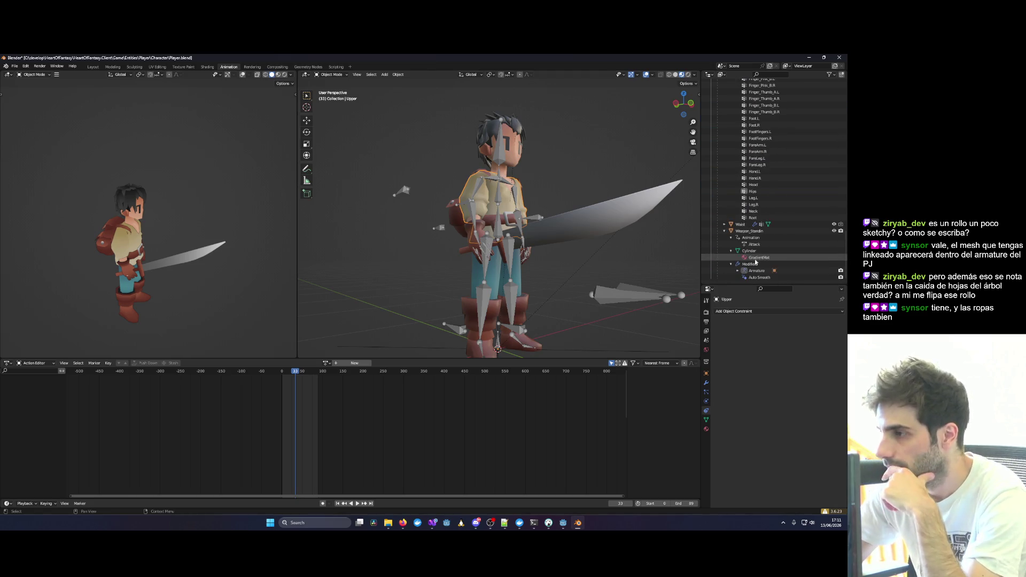
click(762, 217)
scroll(759, 216, up, 5)
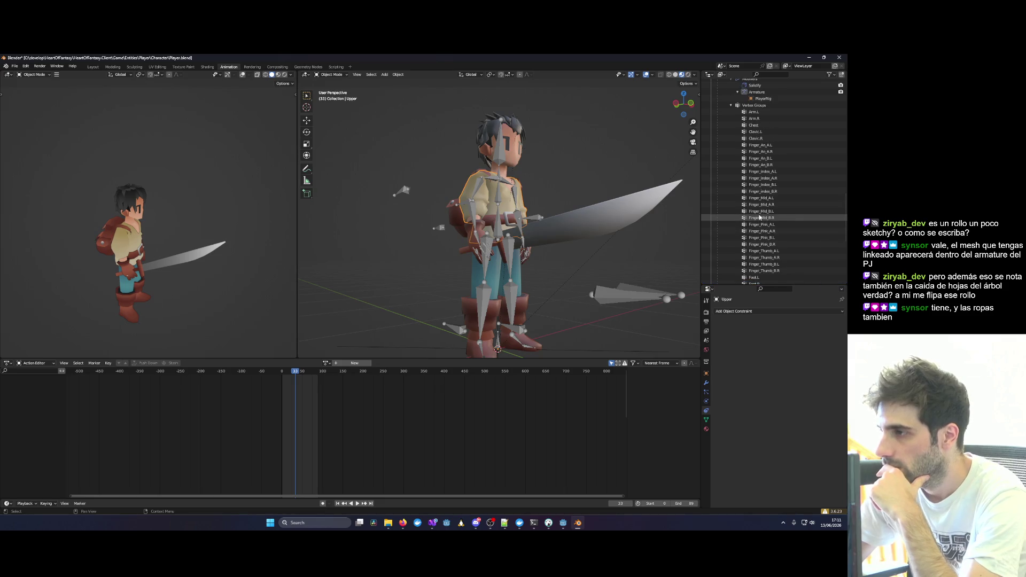
scroll(755, 181, up, 2)
click(755, 152)
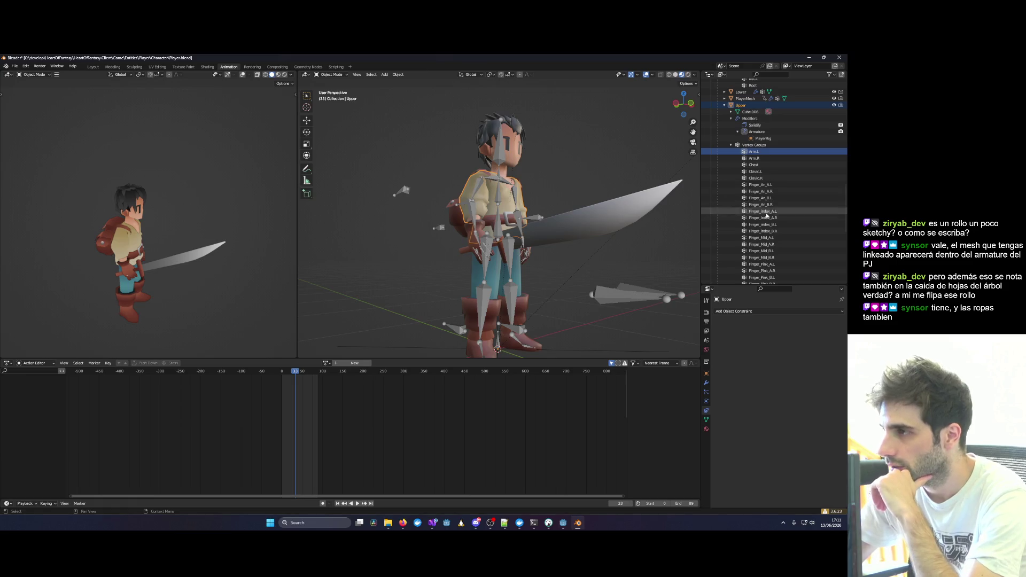
drag(668, 231, 577, 236)
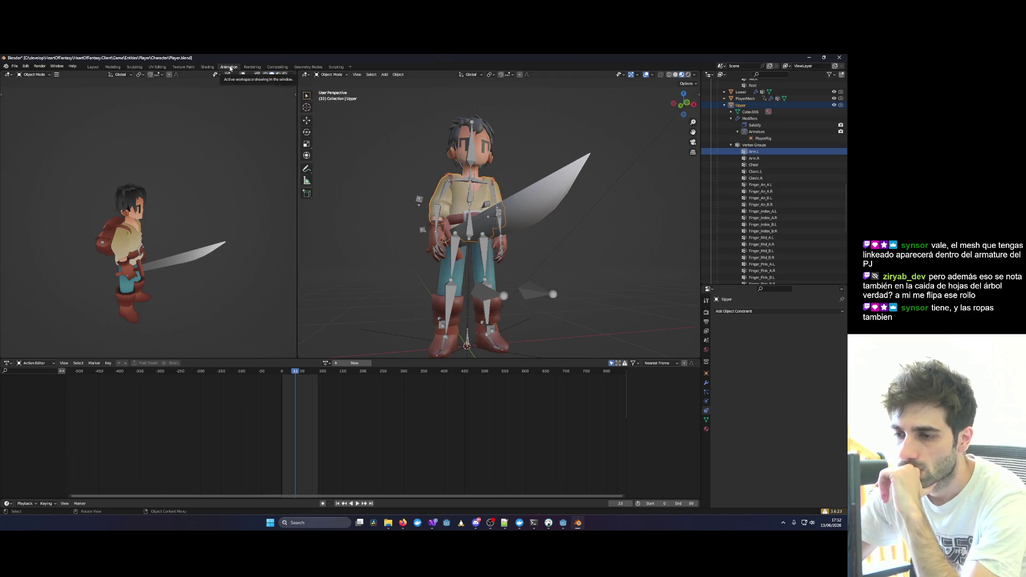
click(93, 67)
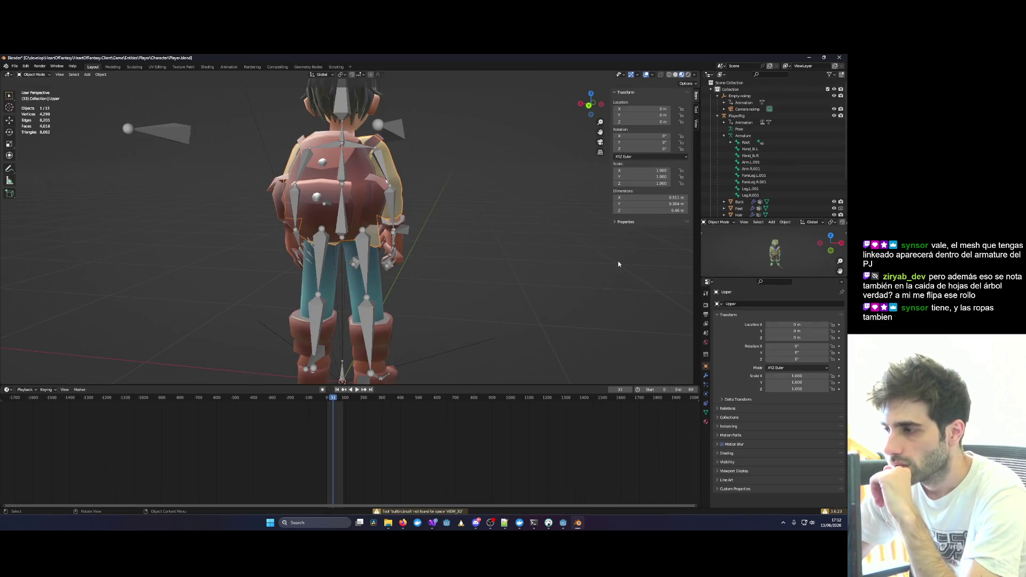
View the front and check Upper's constraints, physics, particles, modifiers, object and mesh data properties.
key(KP_9)
click(706, 404)
click(706, 395)
click(708, 386)
click(706, 376)
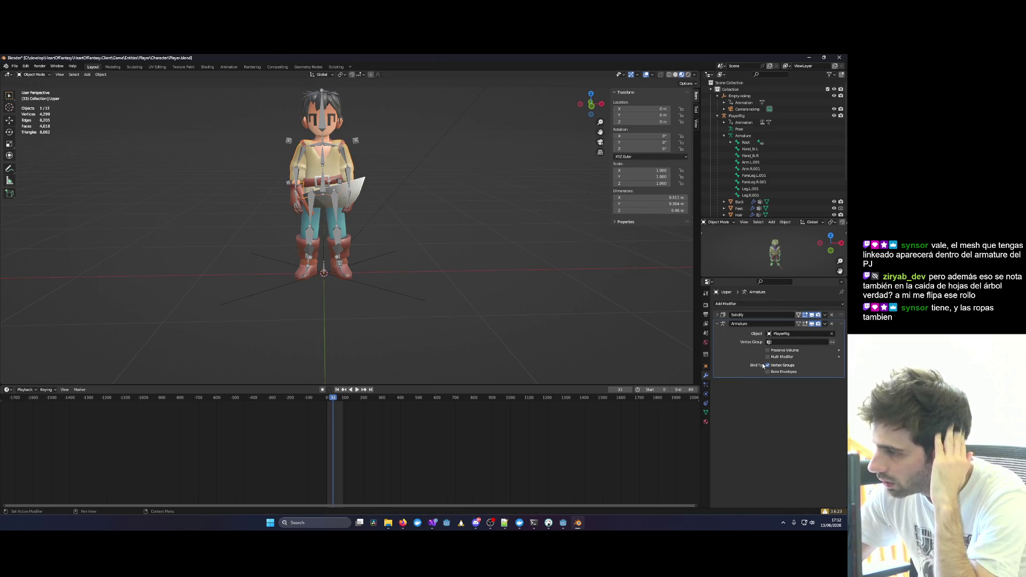
click(705, 368)
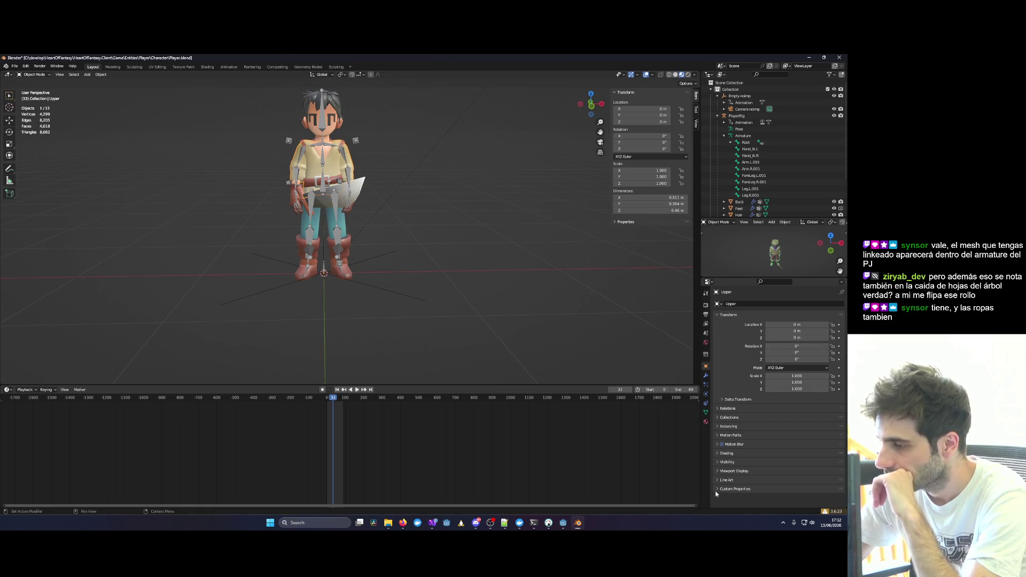
click(706, 414)
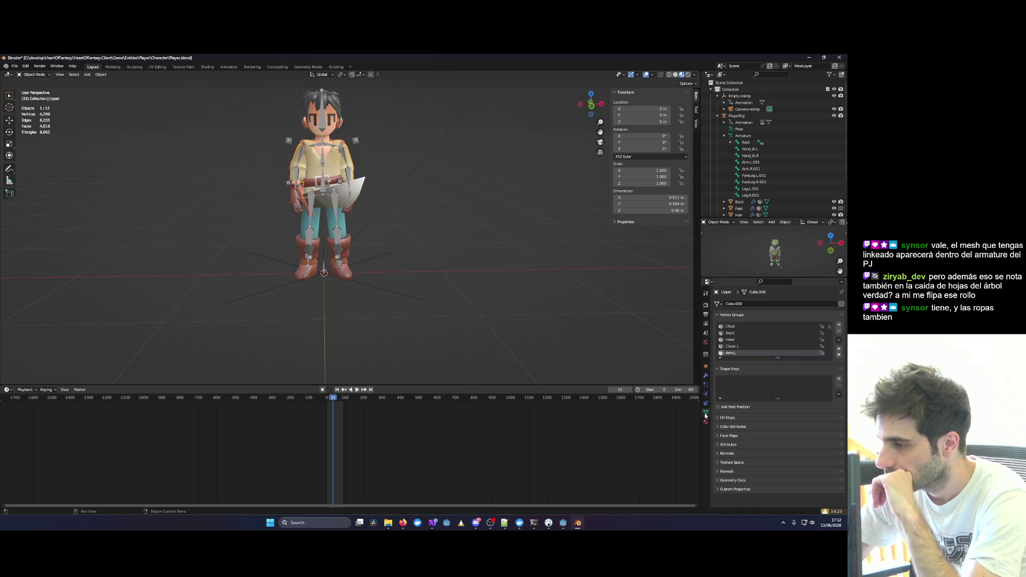
scroll(748, 346, down, 2)
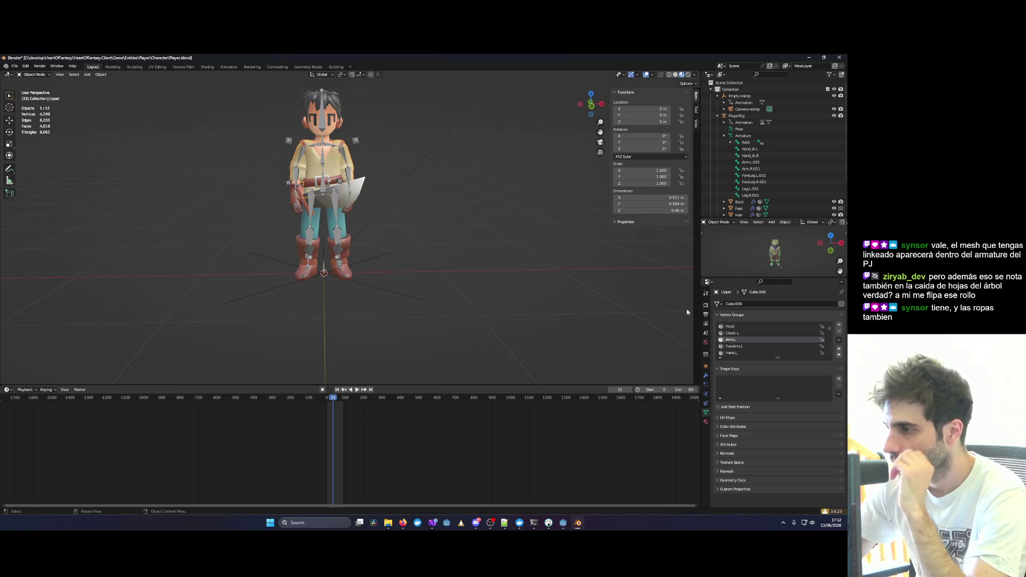
Widen the side editors, orbit to an eye-level side view, and select the sword Weapon_Standin.
drag(701, 251, 507, 252)
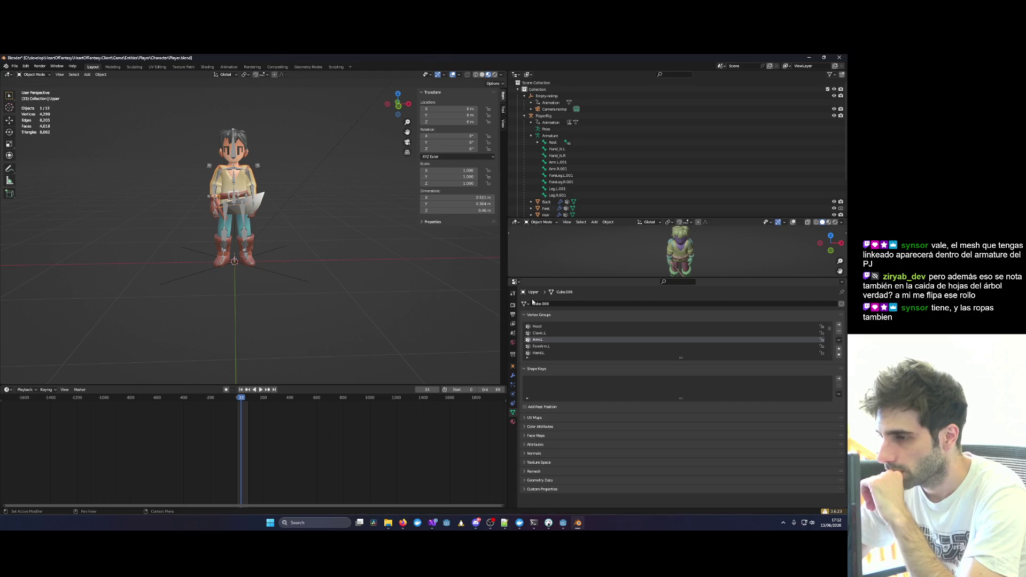
drag(353, 284, 392, 297)
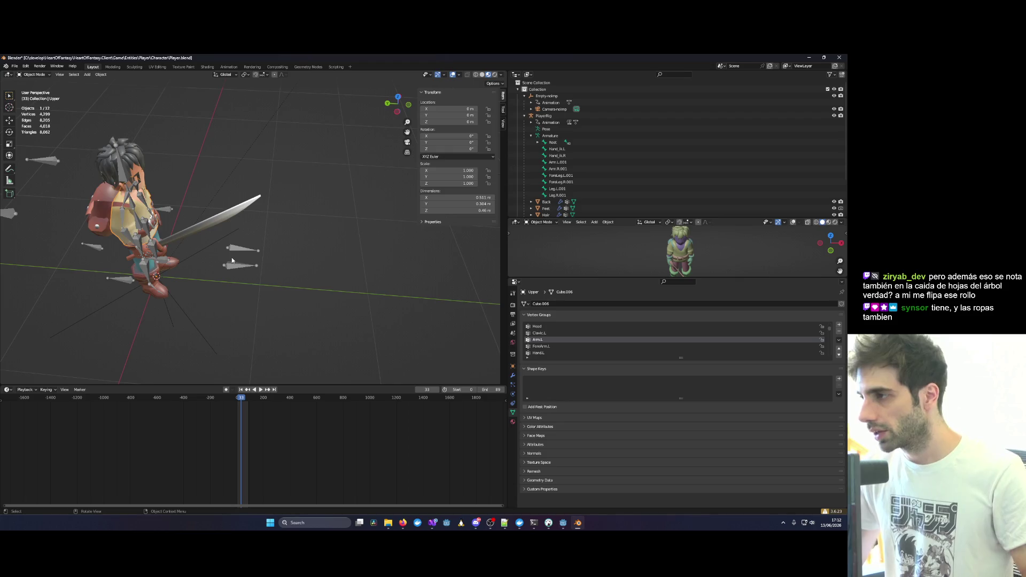
mouse_move(293, 251)
mouse_down()
mouse_move(294, 223)
mouse_move(270, 219)
mouse_move(311, 204)
mouse_move(296, 230)
mouse_move(293, 206)
mouse_up()
scroll(311, 204, up, 4)
click(293, 205)
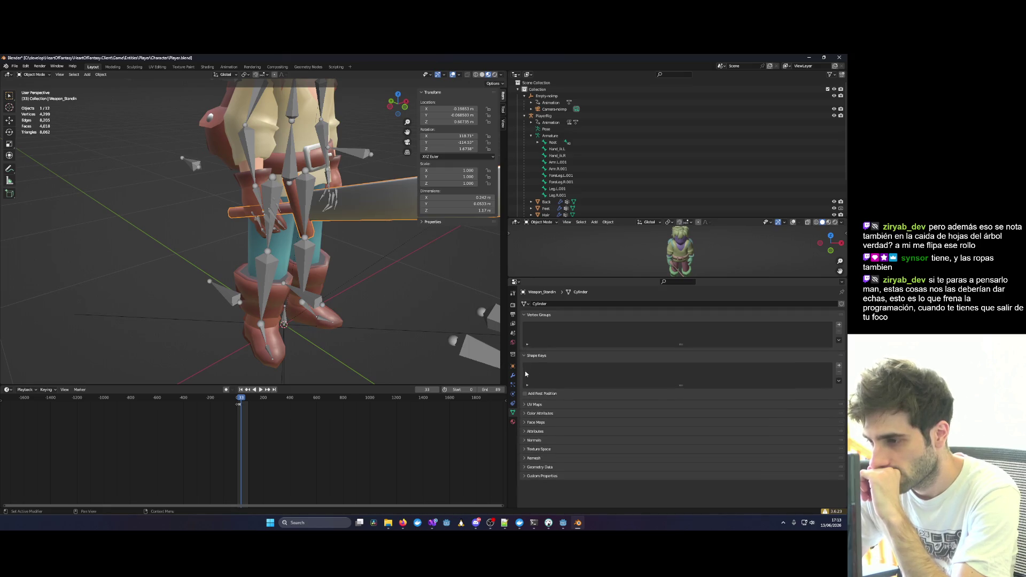
Expand Weapon_Standin's Geometry Data panel, orbit to a near-front view, and collapse the Outliner's armature.
click(525, 468)
scroll(525, 471, down, 3)
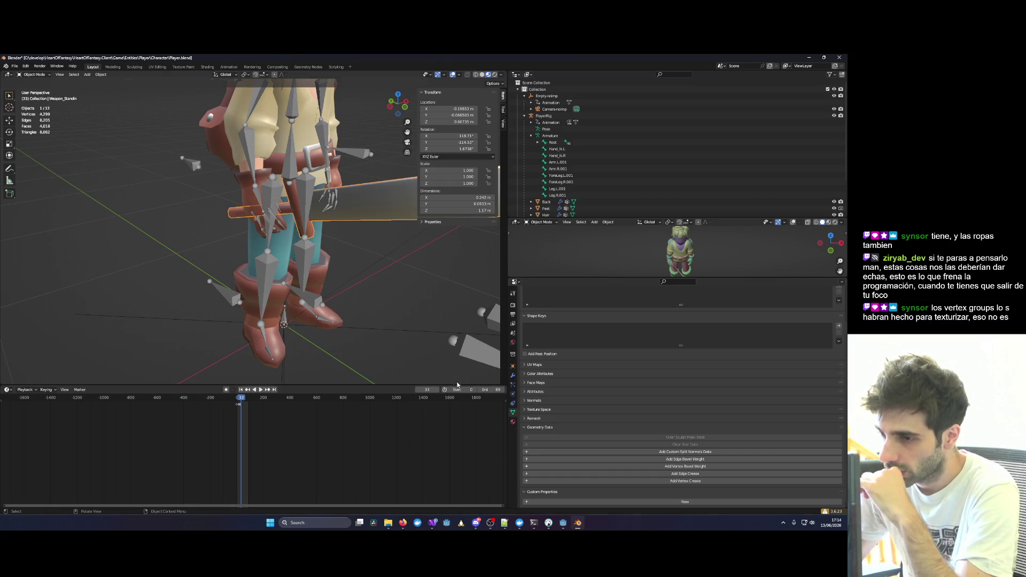
scroll(406, 380, down, 2)
mouse_move(461, 348)
mouse_down()
mouse_move(399, 315)
mouse_move(347, 313)
mouse_move(465, 278)
mouse_up()
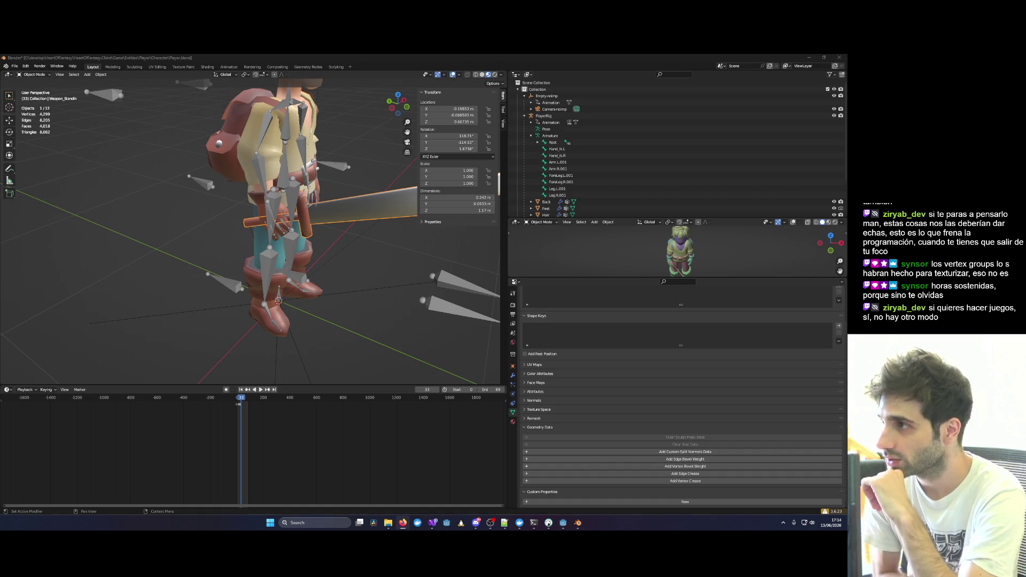
click(532, 136)
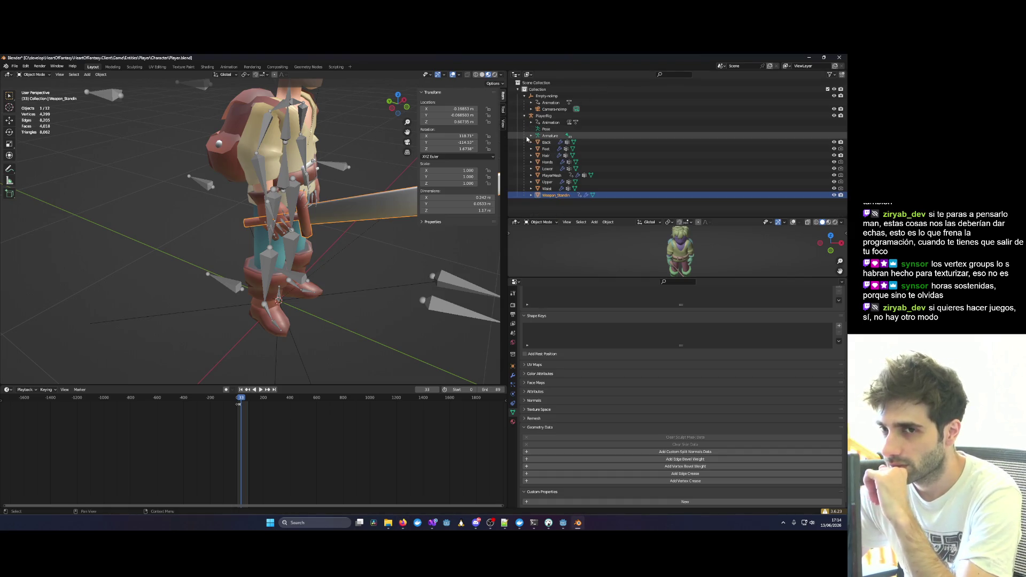
Select Hair and confirm its Armature modifier binds it to PlayerRig.
click(543, 156)
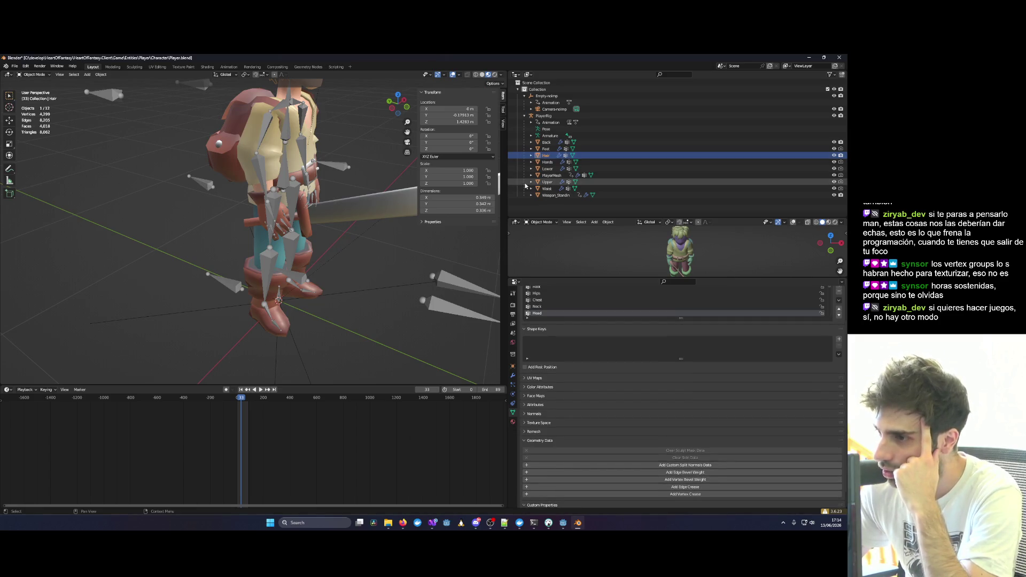
click(511, 406)
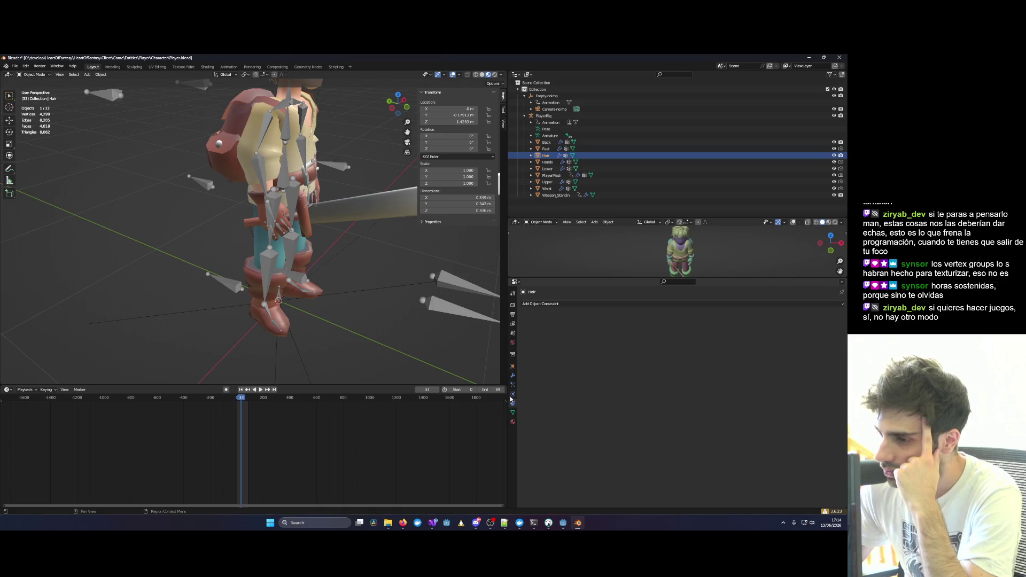
click(511, 395)
click(512, 377)
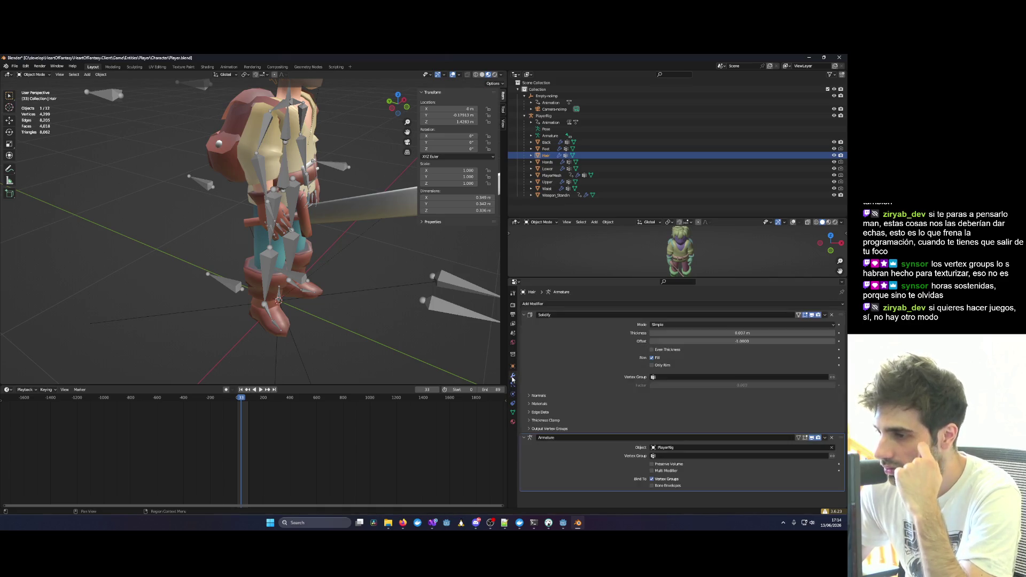
click(512, 371)
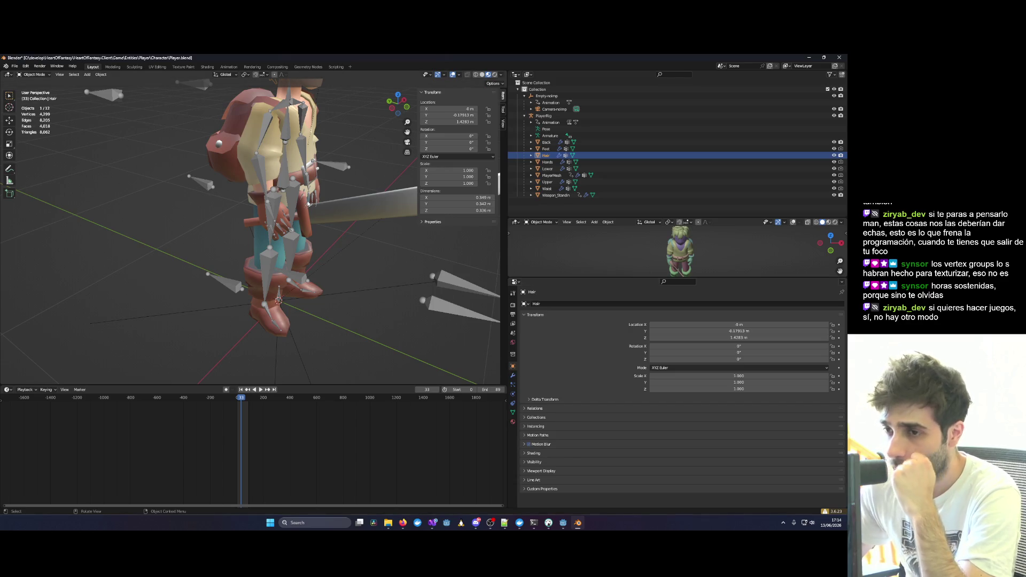
Reselect the sword Weapon_Standin, orbit around it, and minimize Blender.
click(355, 213)
mouse_move(354, 213)
mouse_down()
mouse_move(305, 214)
mouse_move(370, 202)
mouse_move(323, 201)
mouse_up()
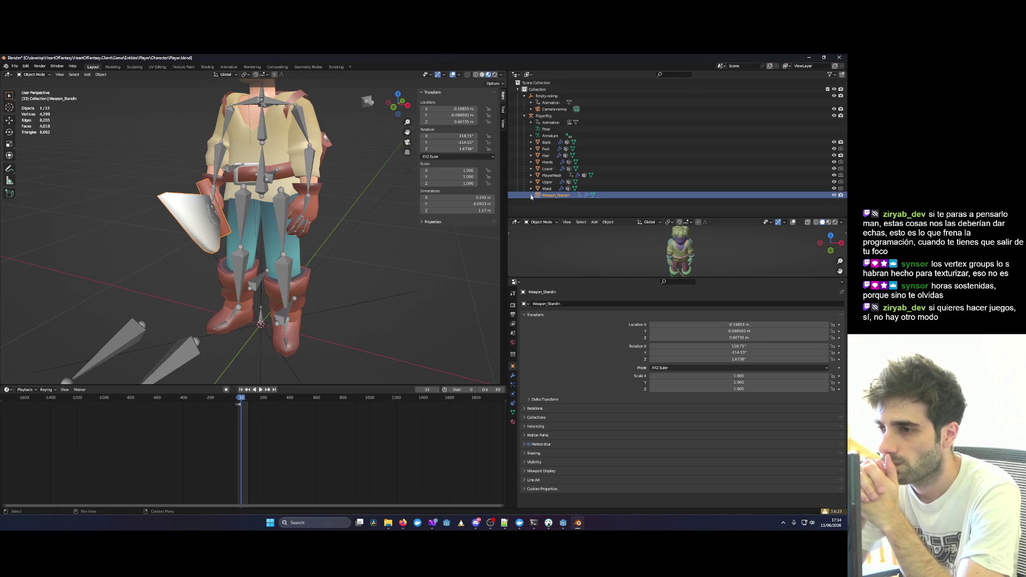
click(809, 58)
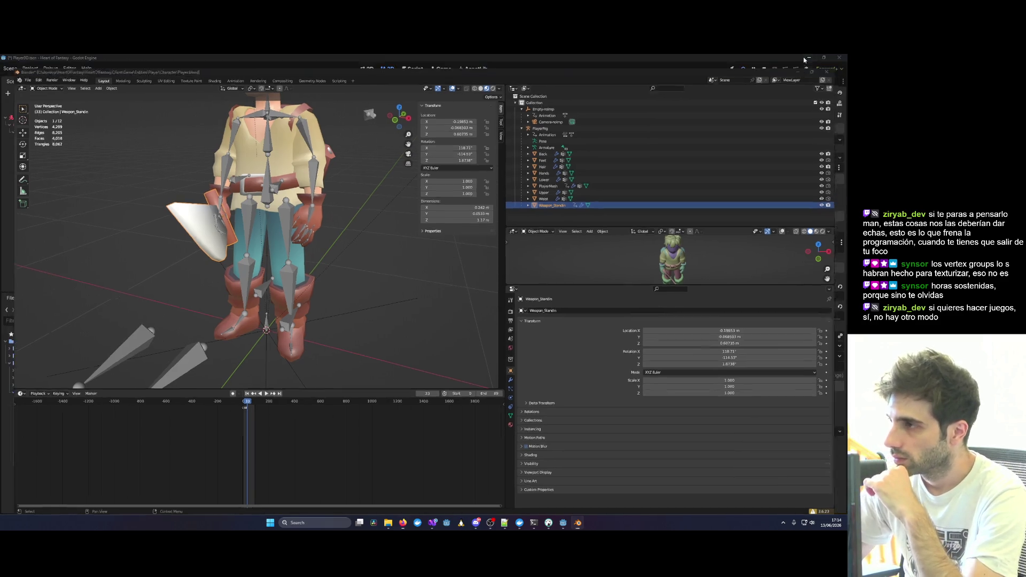
Bring the HeartOfFantasy.Client Visual Studio project to the front.
scroll(129, 238, down, 1)
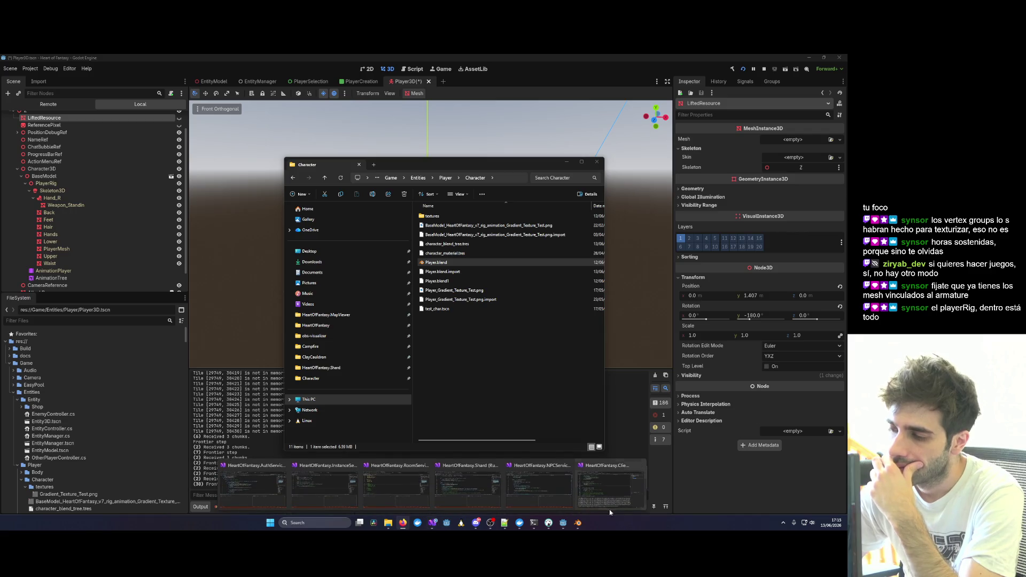
click(614, 486)
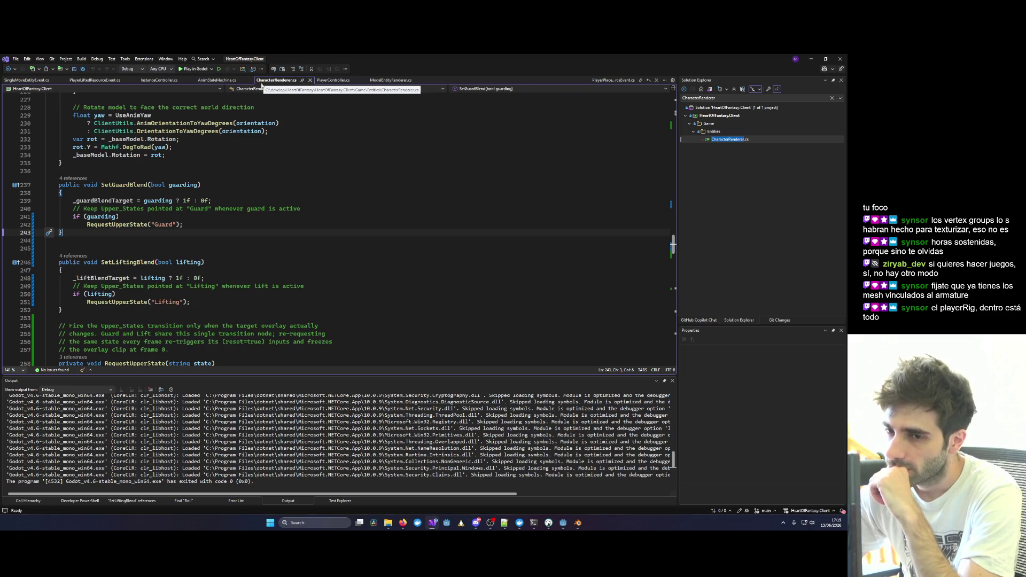
Scroll the code and briefly select the RemoveEquipment method name.
scroll(405, 272, down, 5)
scroll(405, 272, down, 12)
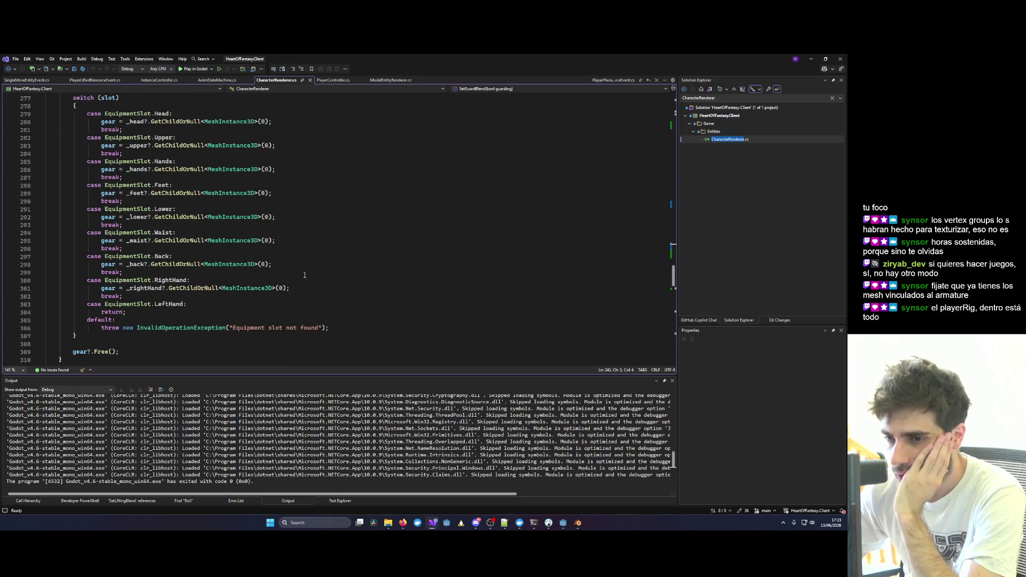
scroll(197, 283, up, 9)
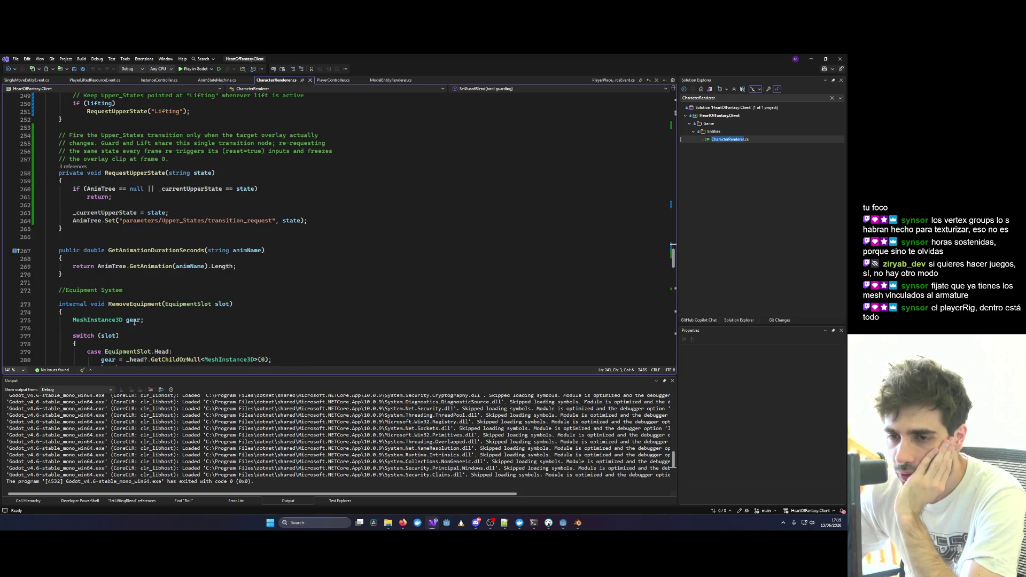
ctrl+click(134, 304)
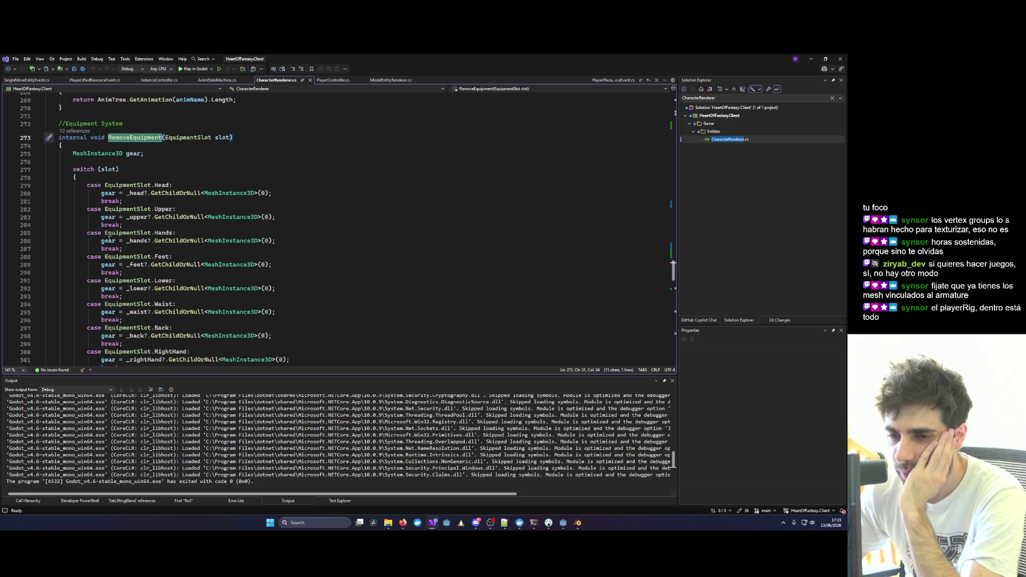
click(128, 145)
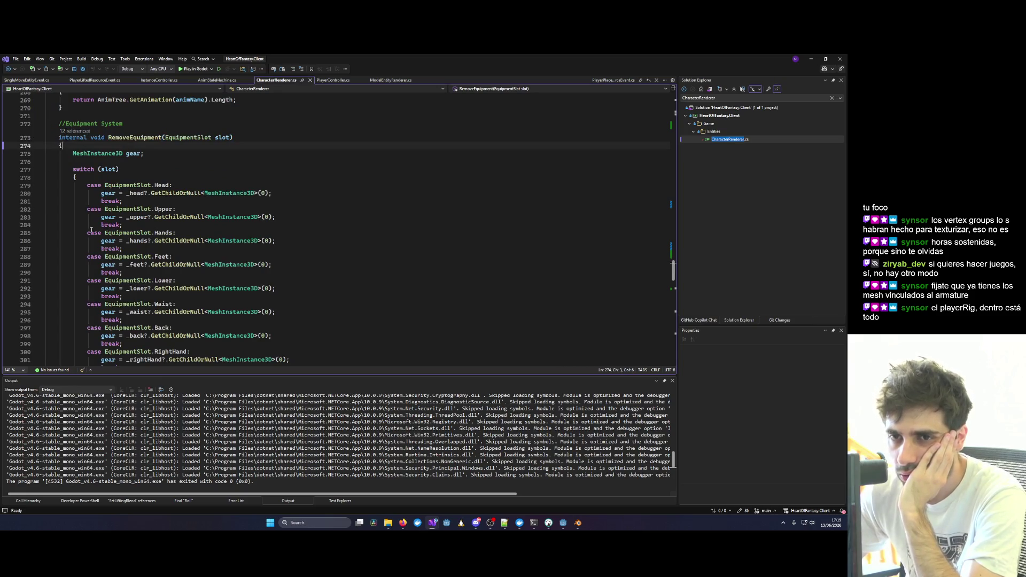
scroll(91, 230, down, 10)
Highlight EquipItemSlot, its ItemType parameter and the type uses, then return to Blender.
double_click(131, 214)
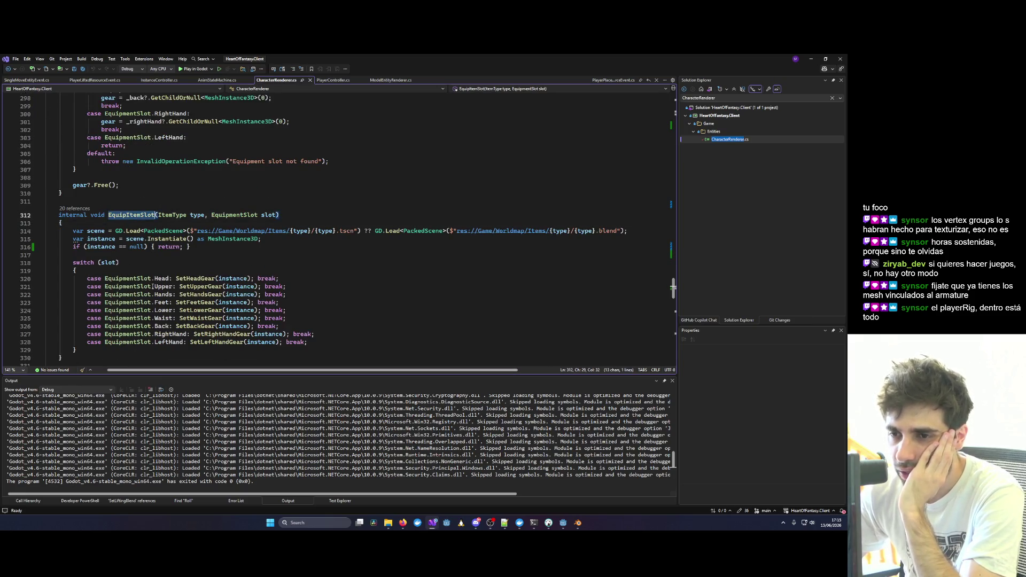
double_click(172, 215)
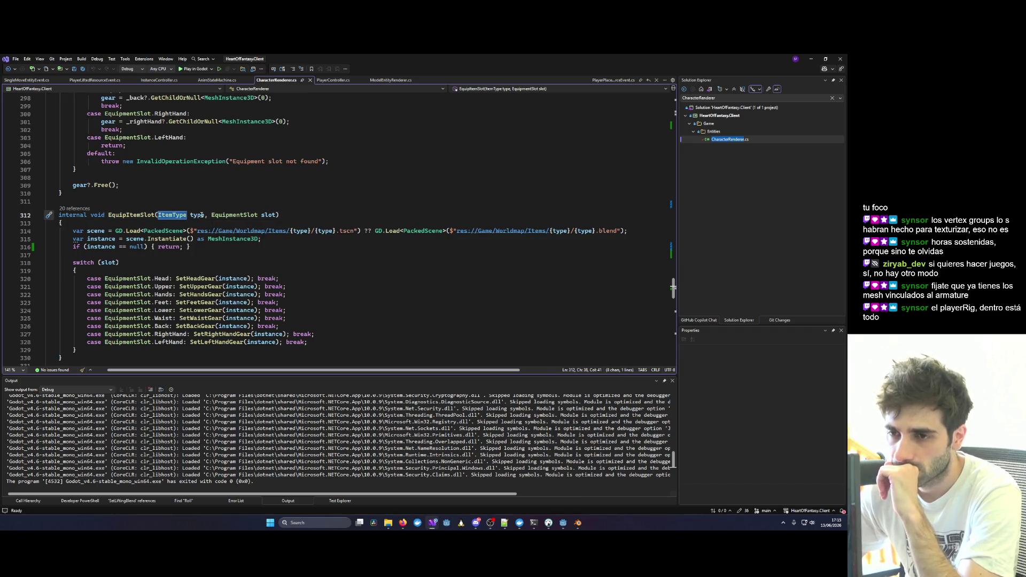
double_click(196, 214)
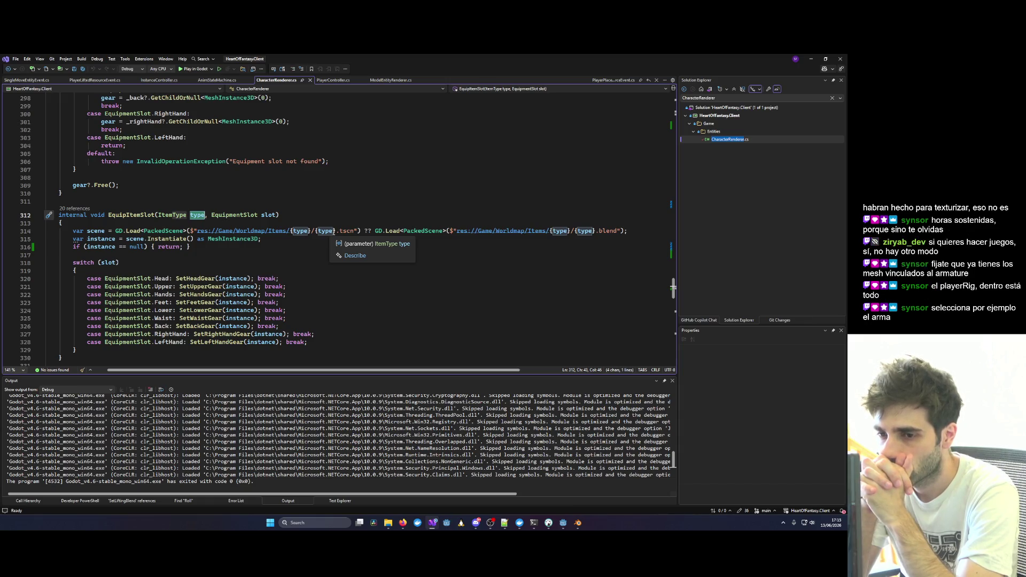
scroll(214, 268, down, 2)
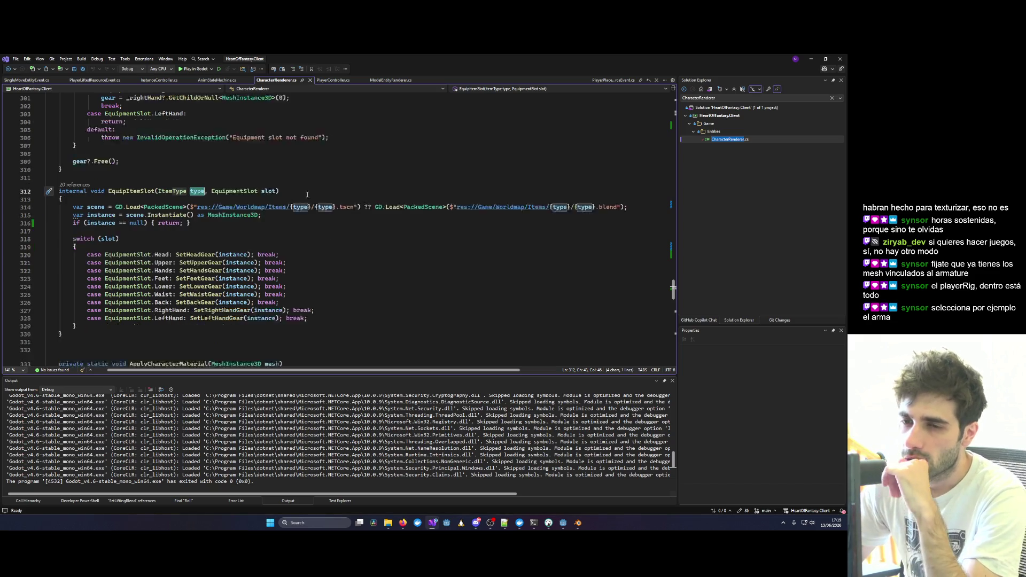
scroll(144, 284, up, 2)
scroll(145, 284, up, 12)
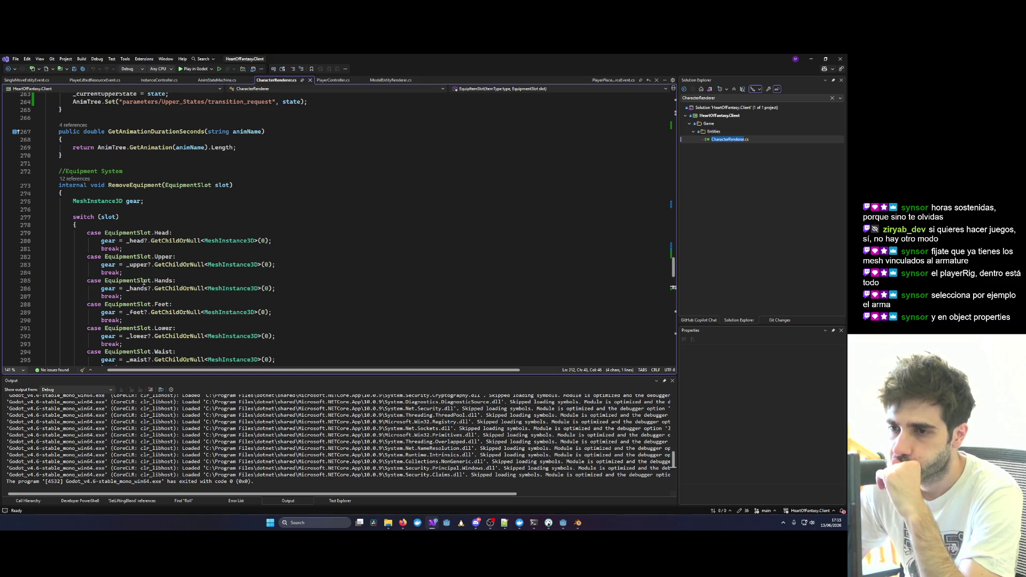
scroll(143, 283, up, 17)
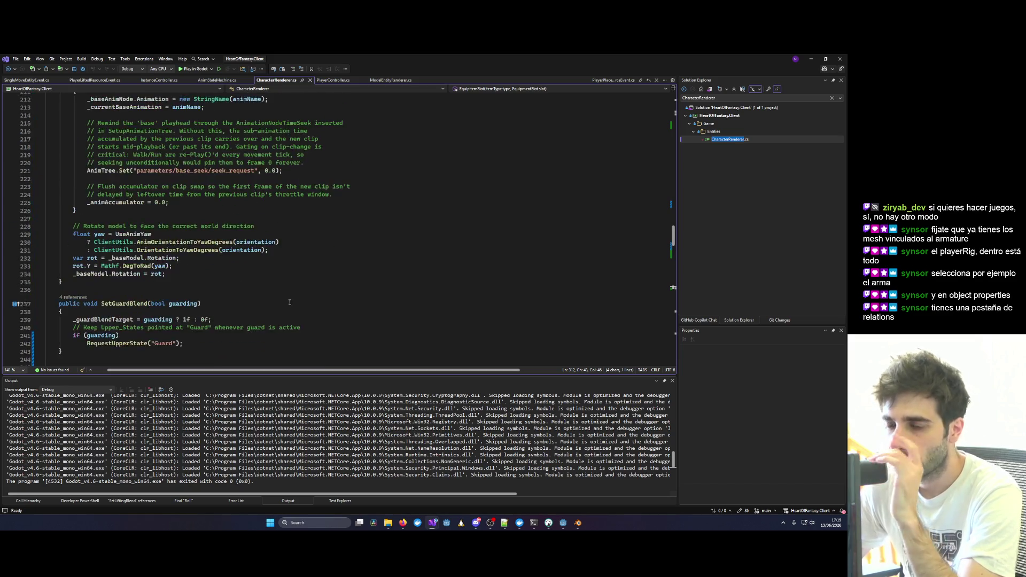
click(577, 523)
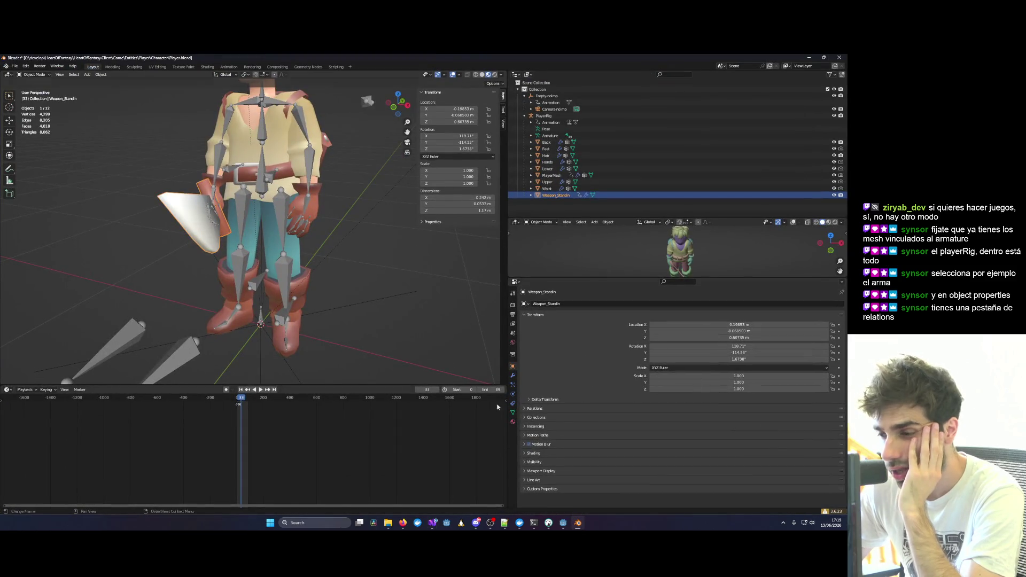
Delete the LiftedResource node from Godot's Player3D scene.
click(561, 524)
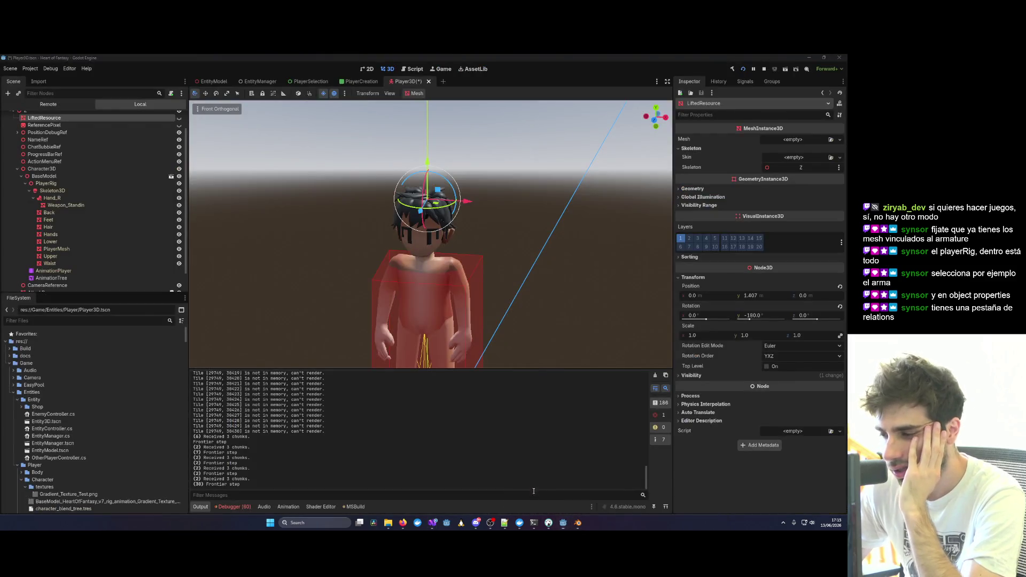
scroll(50, 129, up, 1)
click(55, 145)
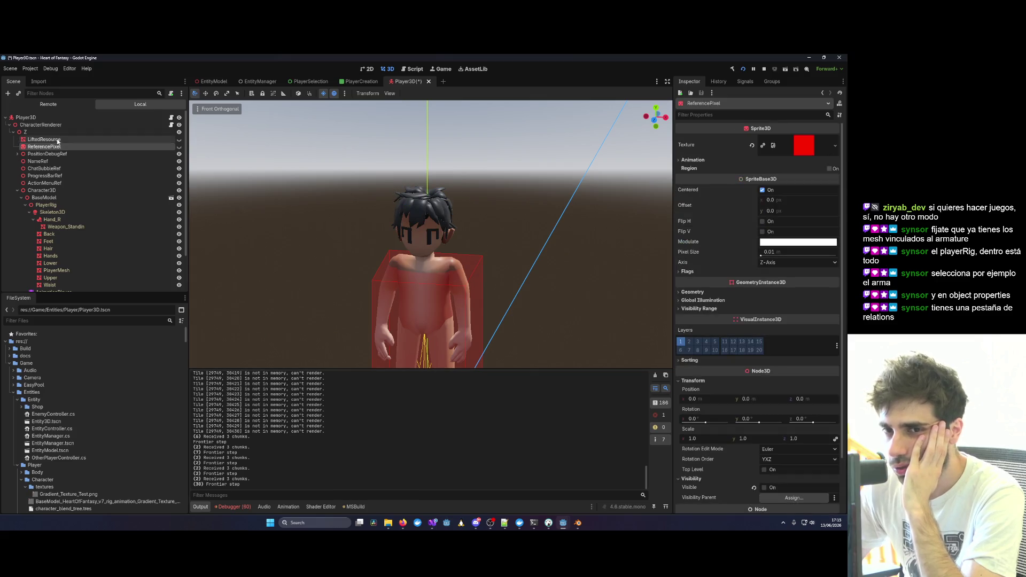
click(58, 139)
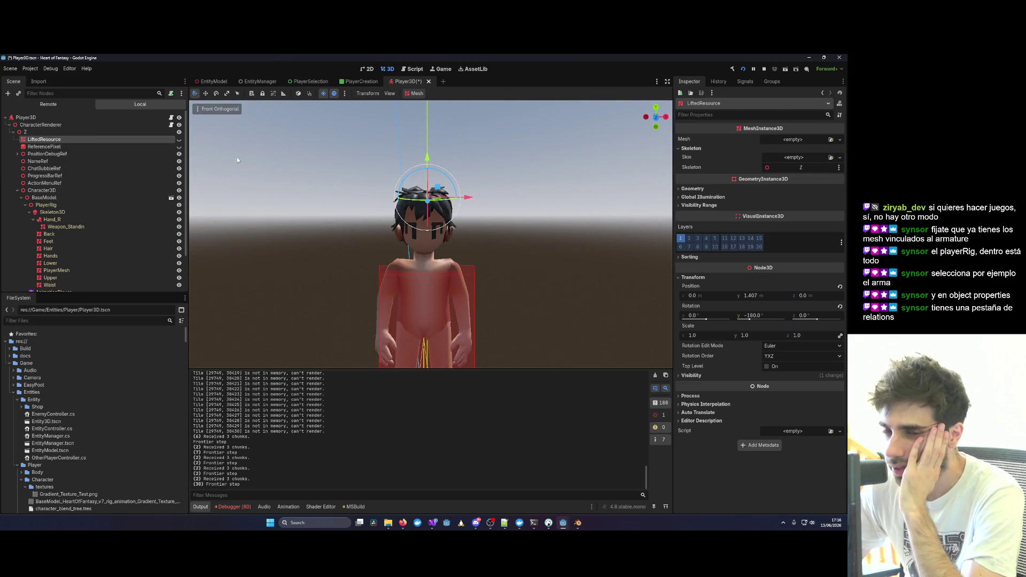
key(Delete)
key(Return)
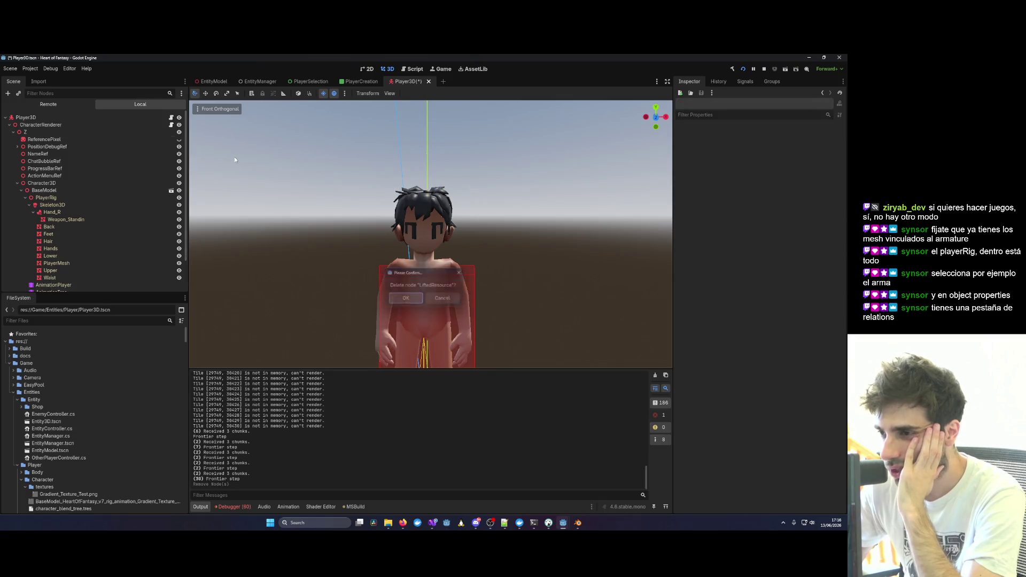
Select the Weapon_Standin mesh under Hand_R, then go back to Blender.
scroll(159, 240, down, 2)
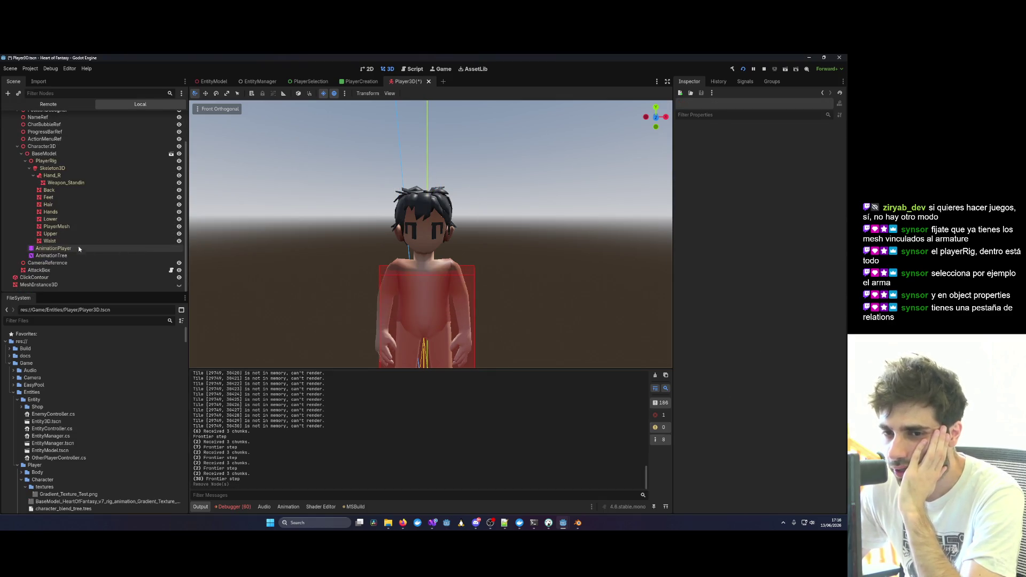
click(76, 184)
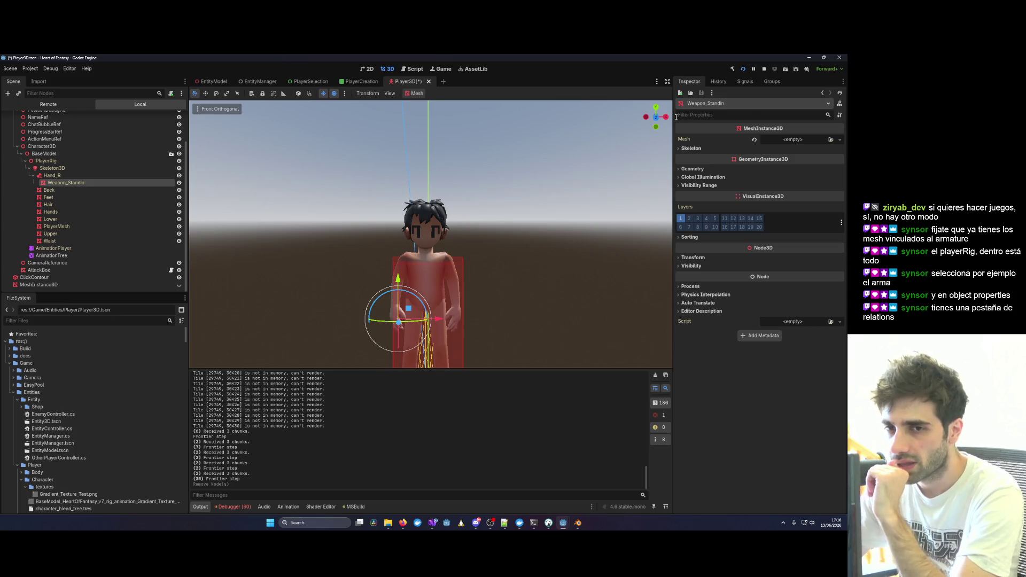
click(577, 523)
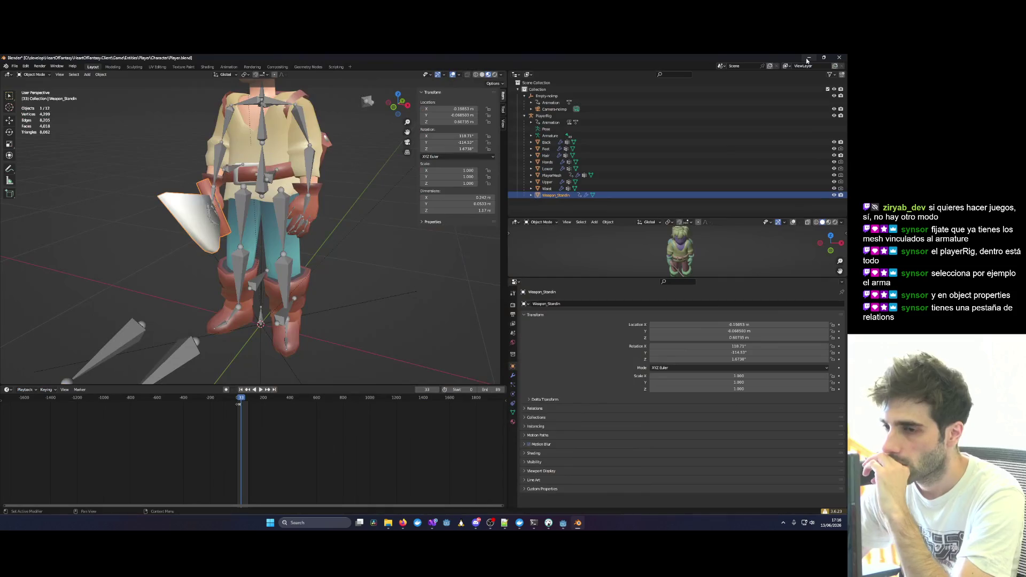
Scan the CharacterRenderer code and search it for 'Lift', landing on _liftBlendTarget.
mouse_move(433, 524)
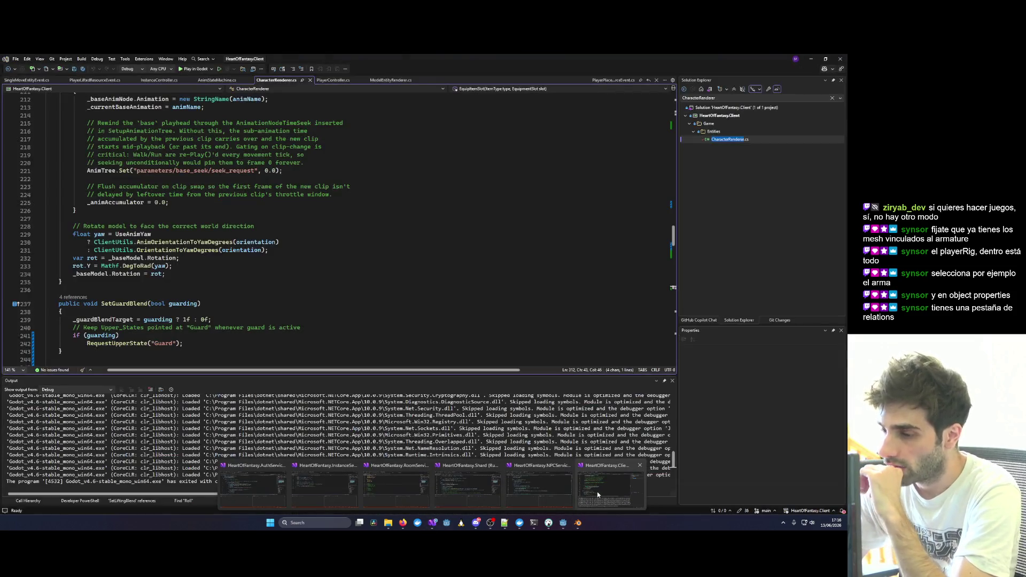
click(598, 494)
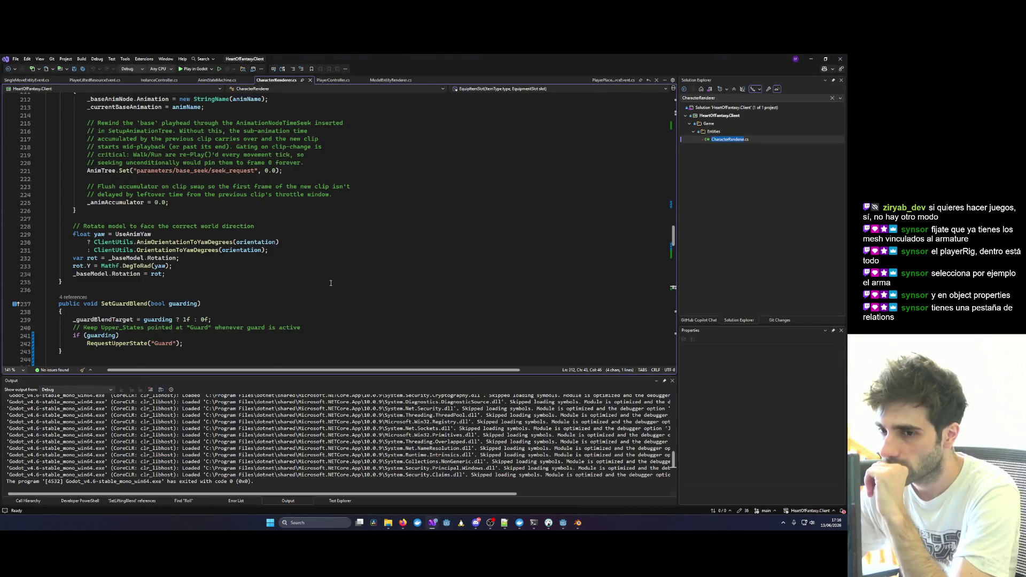
scroll(331, 283, down, 7)
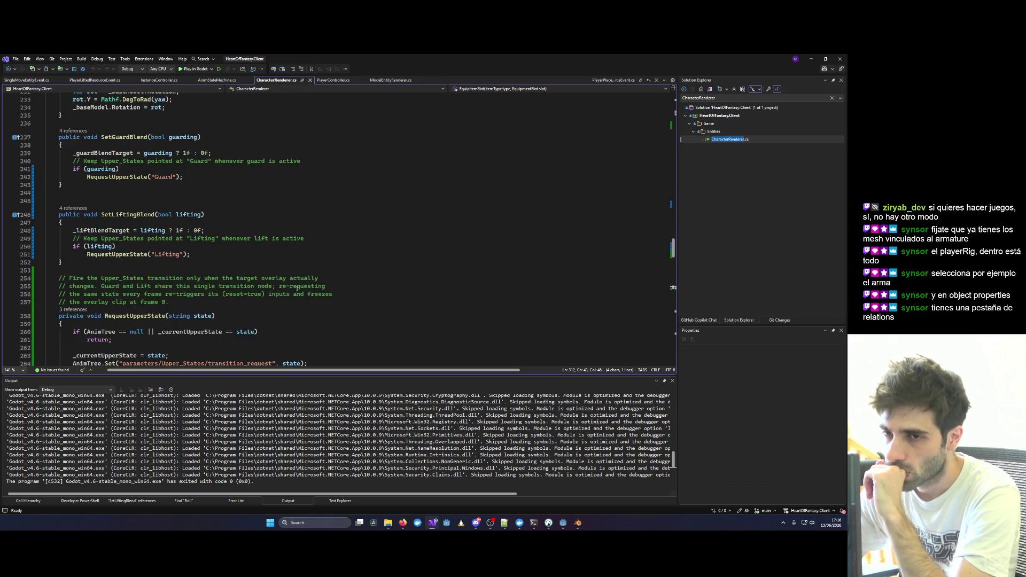
scroll(297, 288, up, 18)
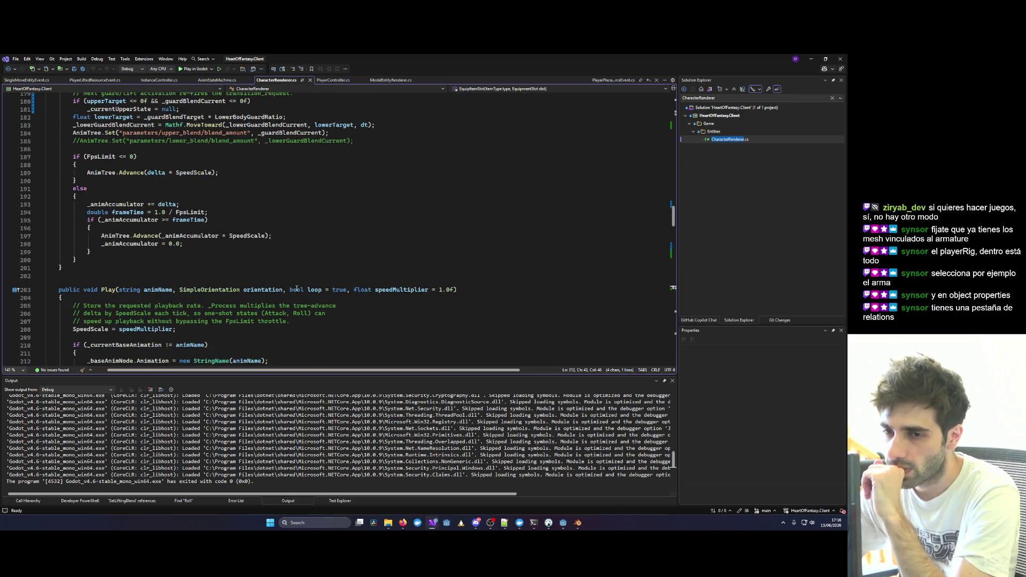
scroll(297, 289, up, 20)
scroll(298, 289, up, 17)
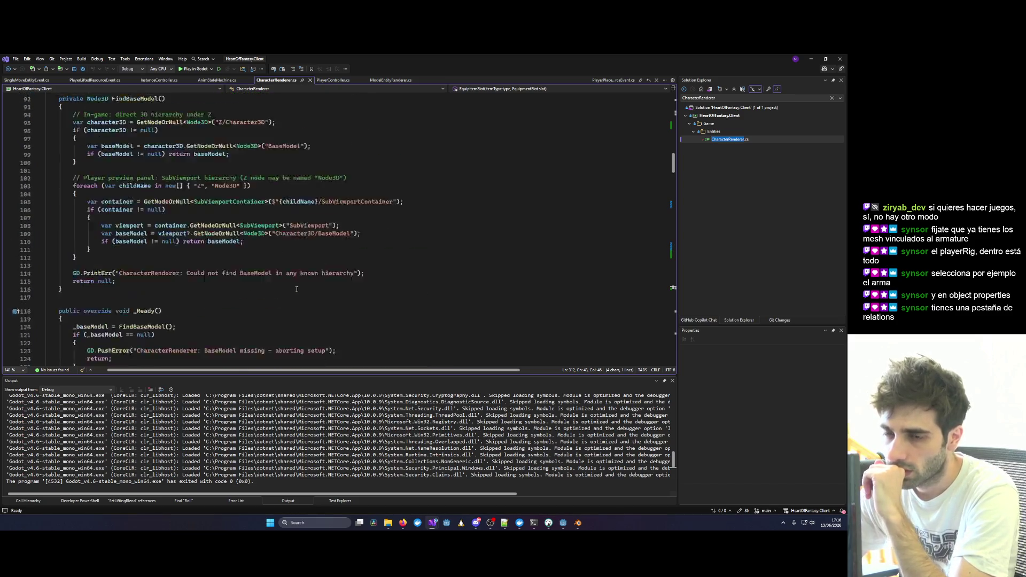
scroll(297, 289, up, 10)
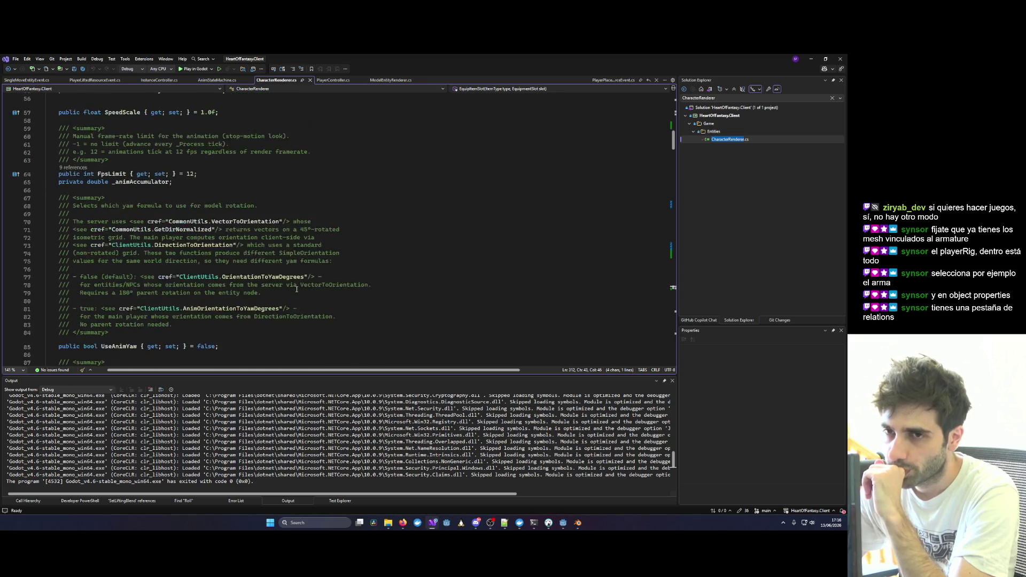
scroll(297, 289, down, 20)
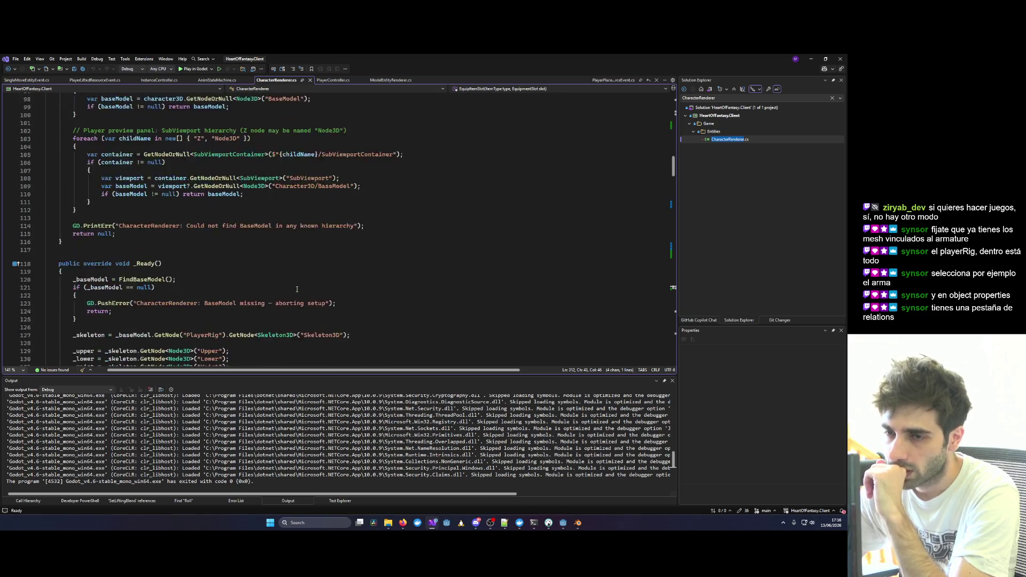
scroll(293, 285, down, 9)
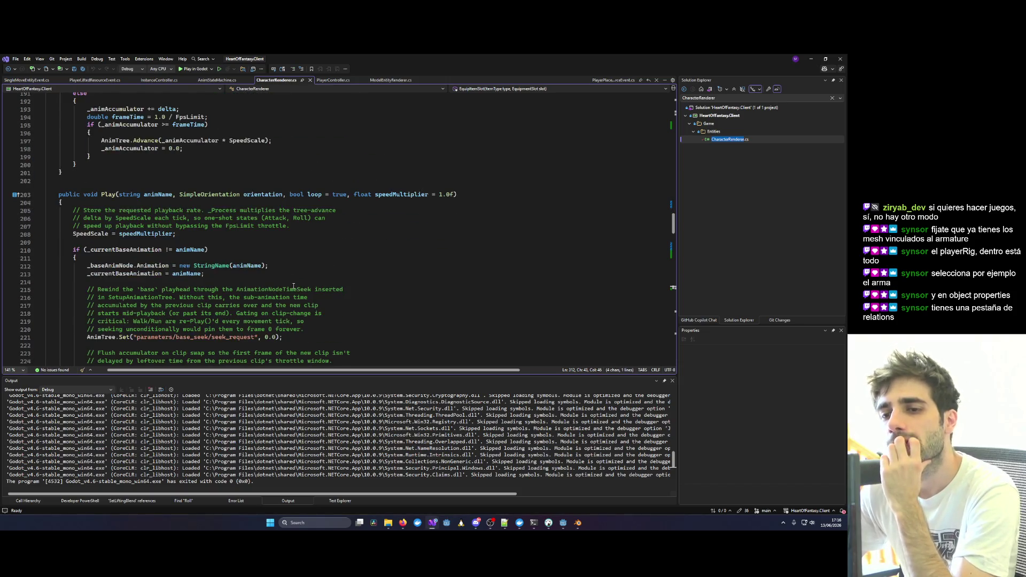
scroll(294, 286, down, 13)
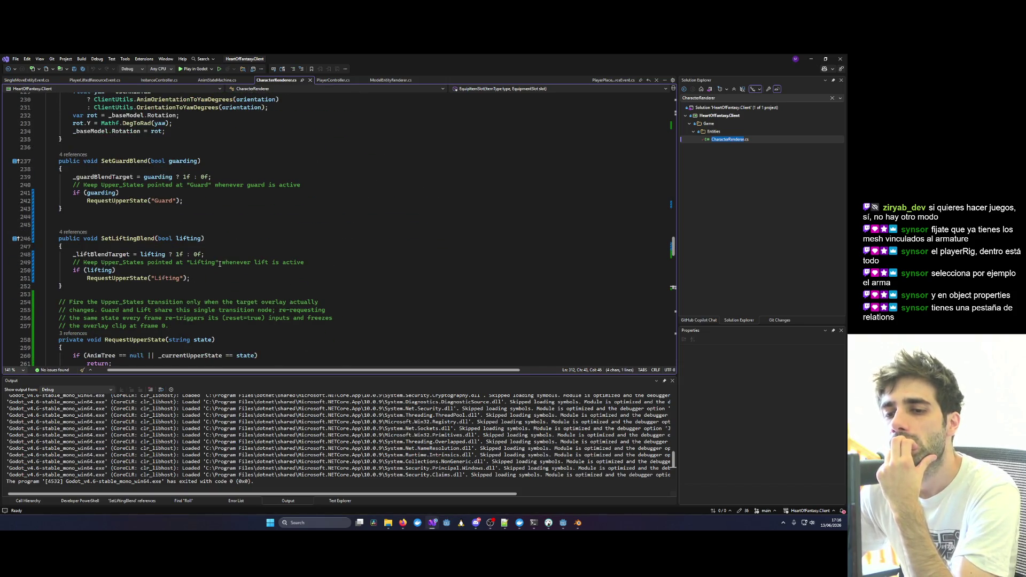
scroll(220, 264, down, 6)
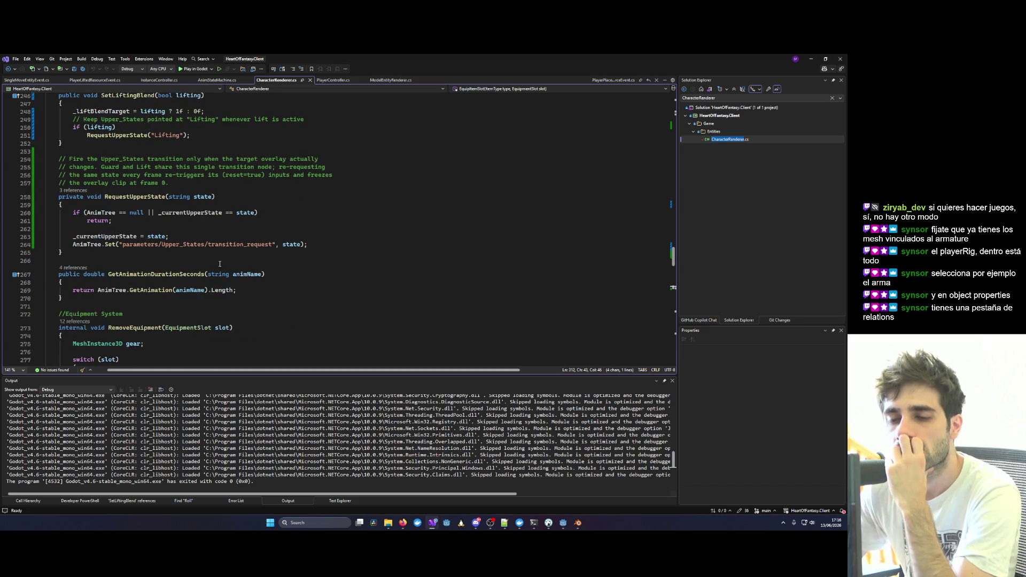
scroll(220, 264, down, 20)
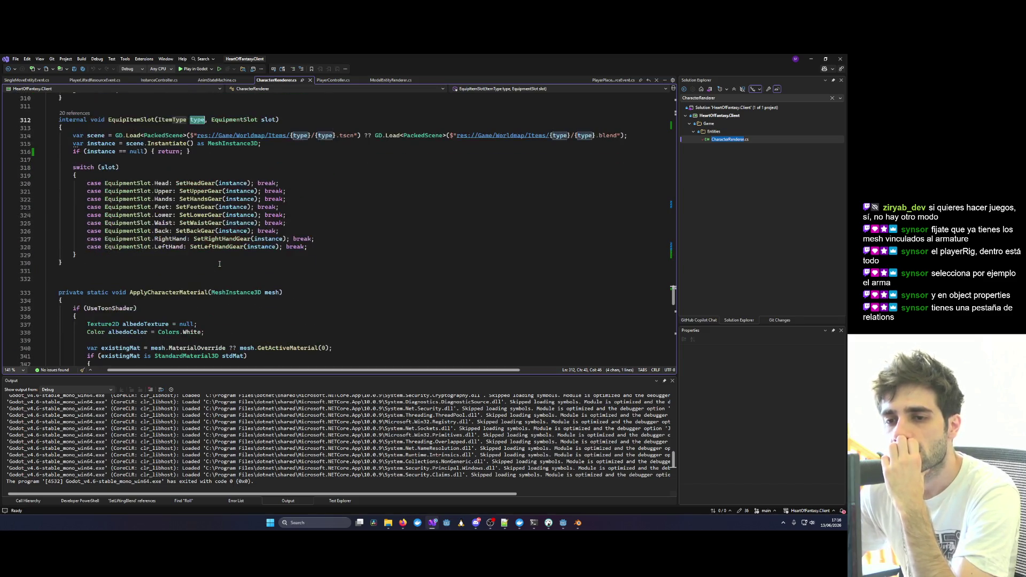
key(ctrl+f)
text(Lift)
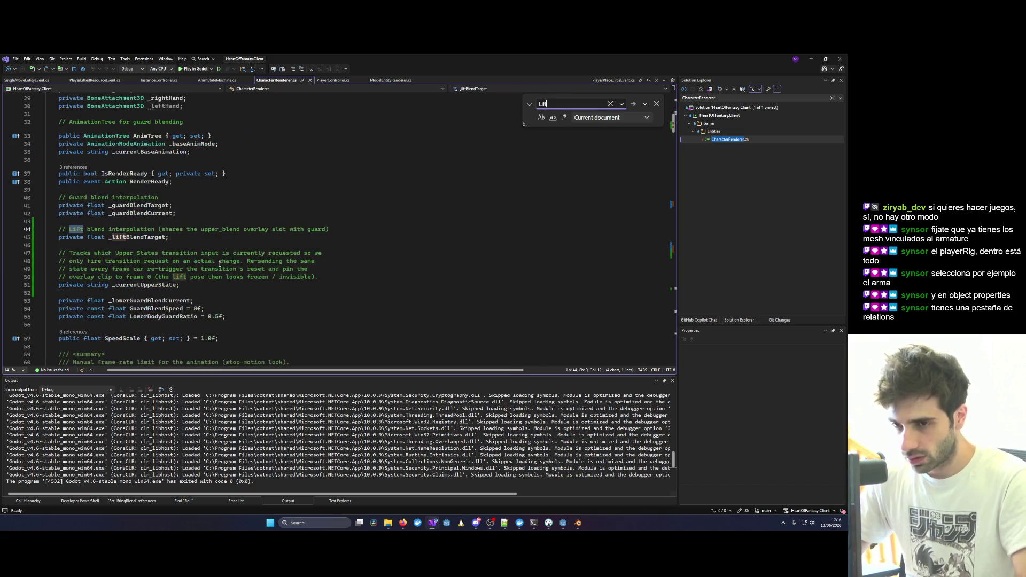
key(Return)
key(Return)
key(Return)
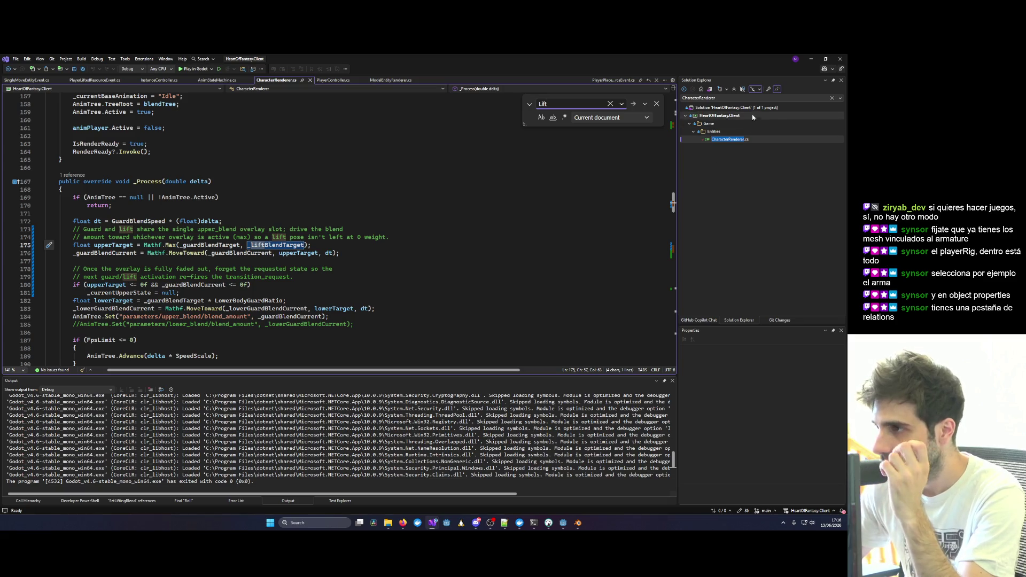
Filter the Solution Explorer for 'Player' to locate PlayerController.cs.
click(832, 98)
text(P)
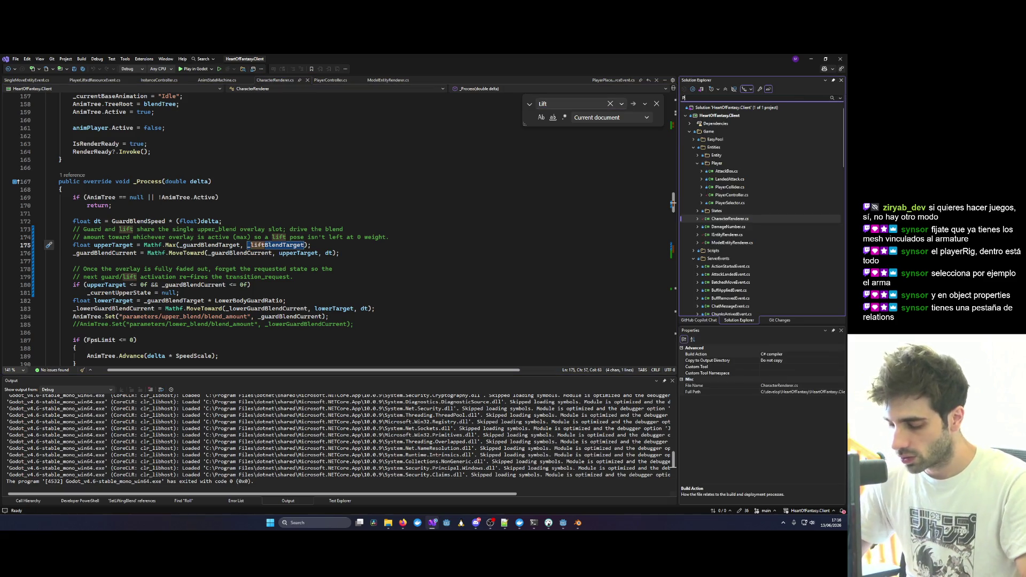
text(layerControlle)
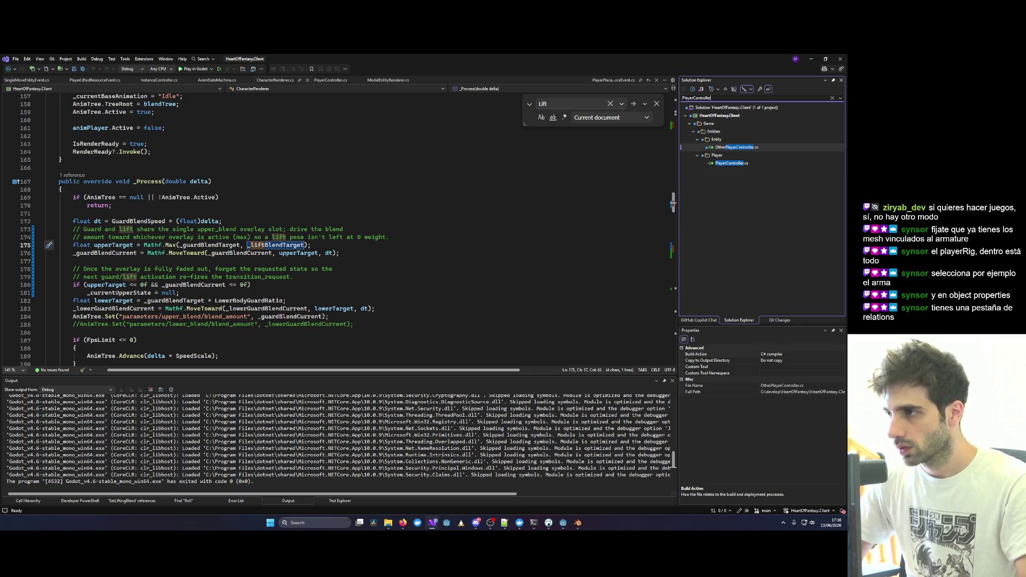
key(Down)
Open PlayerController.cs and step through its 'Lift' matches.
key(Return)
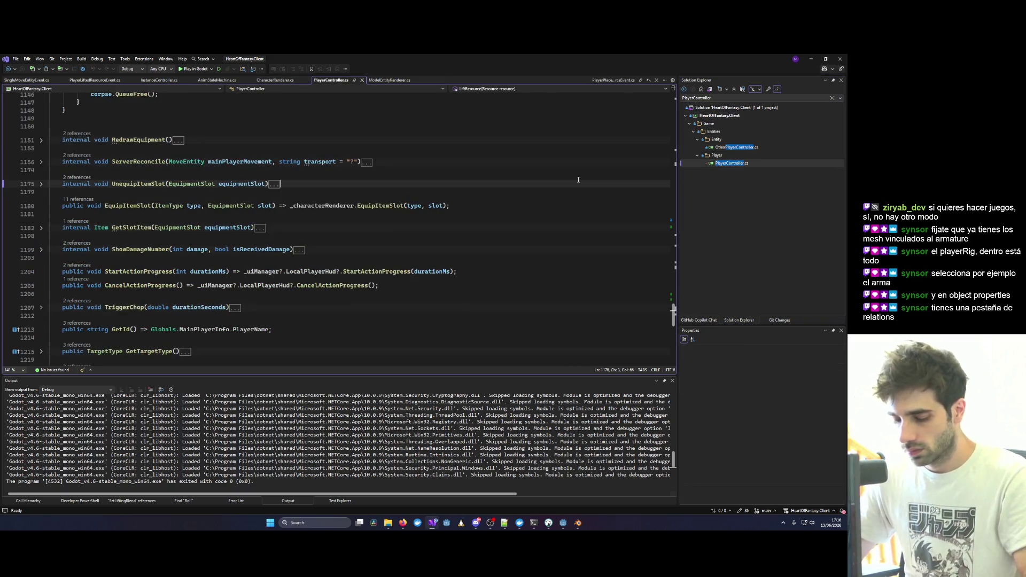
key(ctrl+f)
text(Lift)
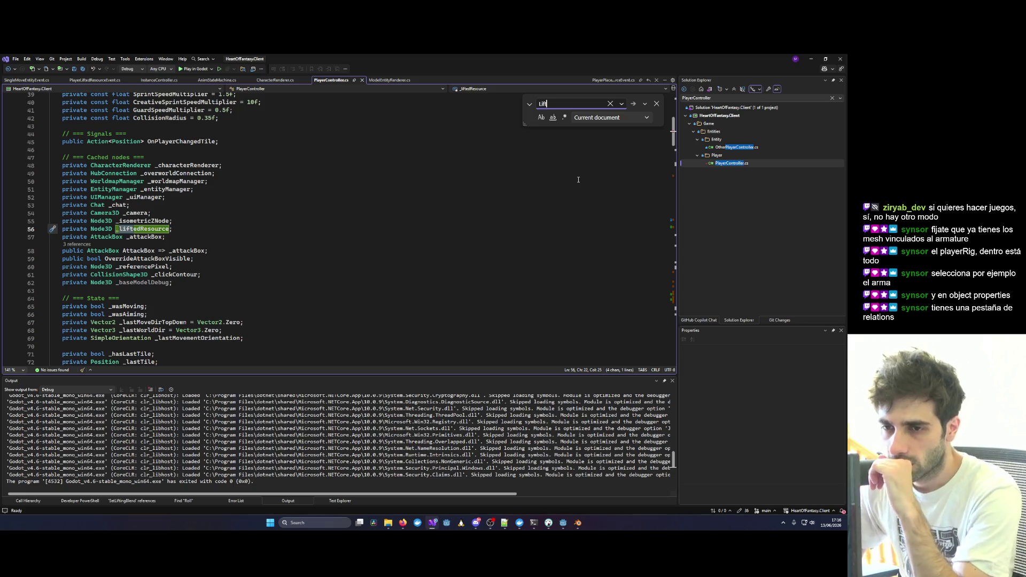
key(Return)
key(Return)
key(Return)
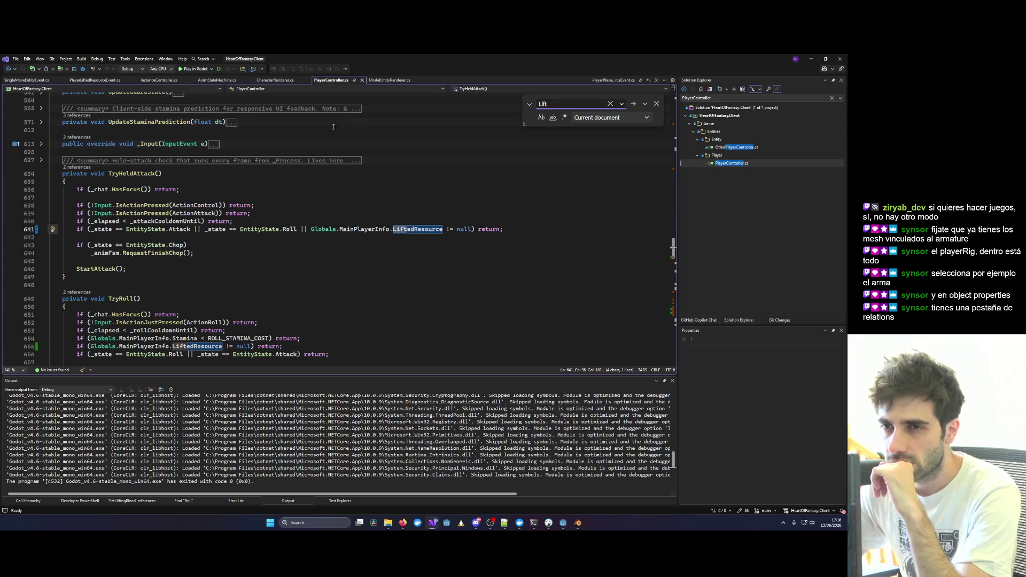
Follow definitions from the lifted/placed resource events through to the LiftResource method.
click(160, 80)
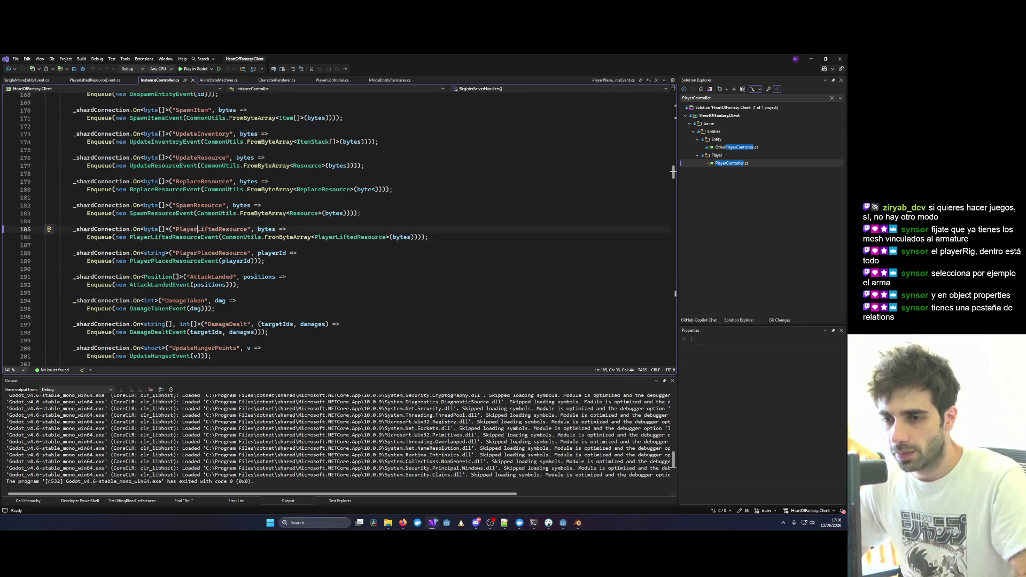
ctrl+click(172, 261)
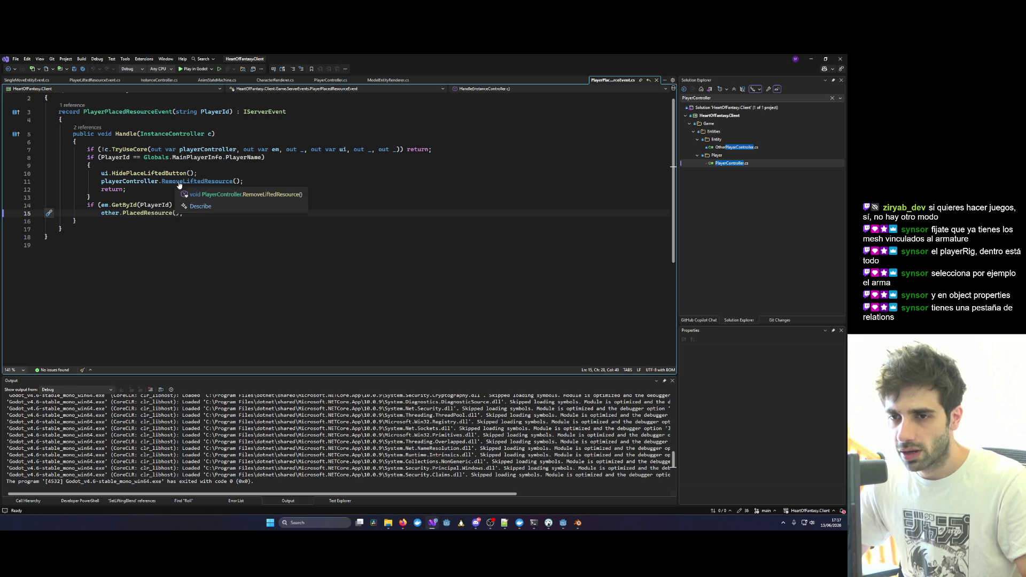
ctrl+click(179, 188)
key(ctrl+minus)
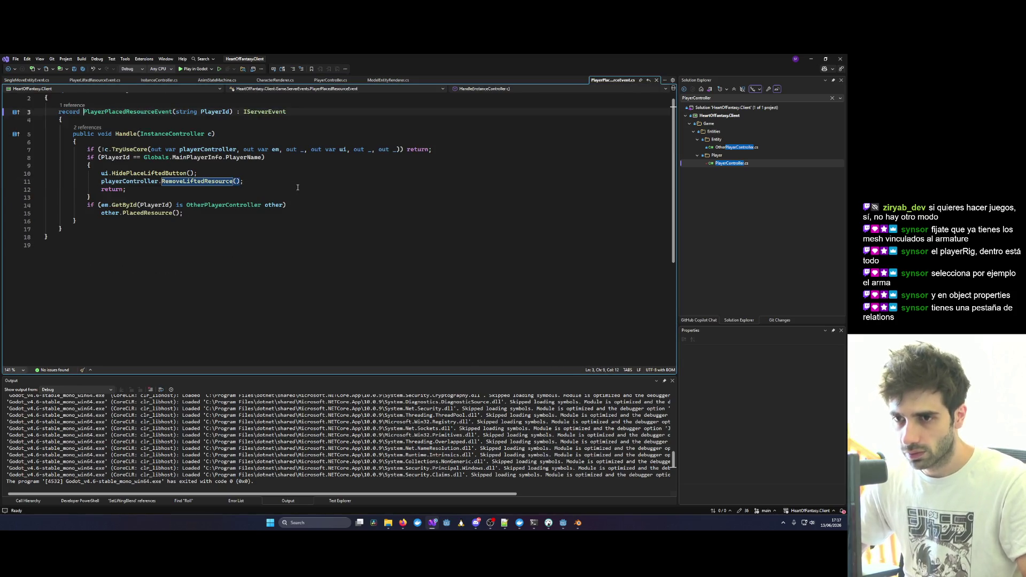
key(ctrl+minus)
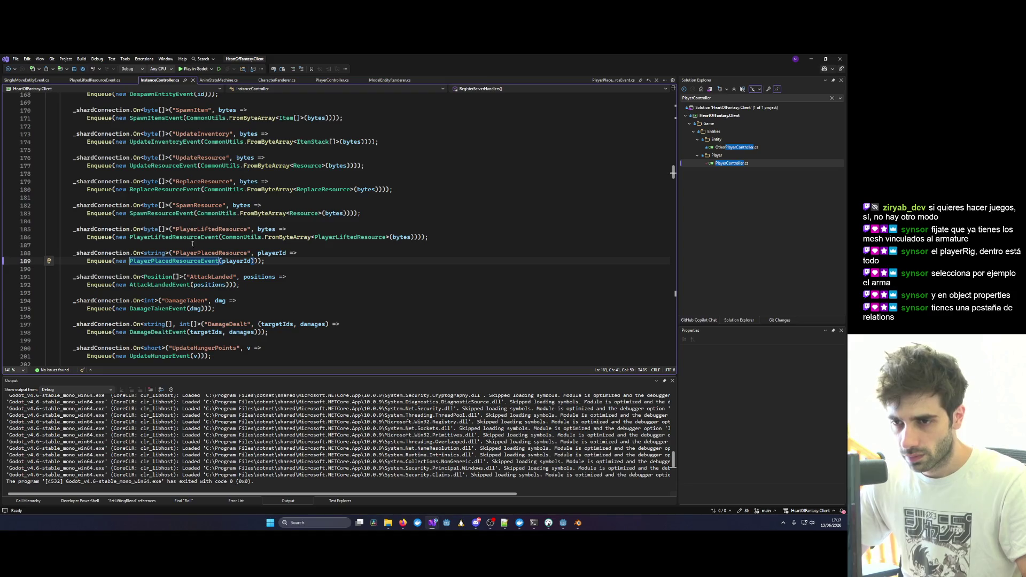
ctrl+click(177, 238)
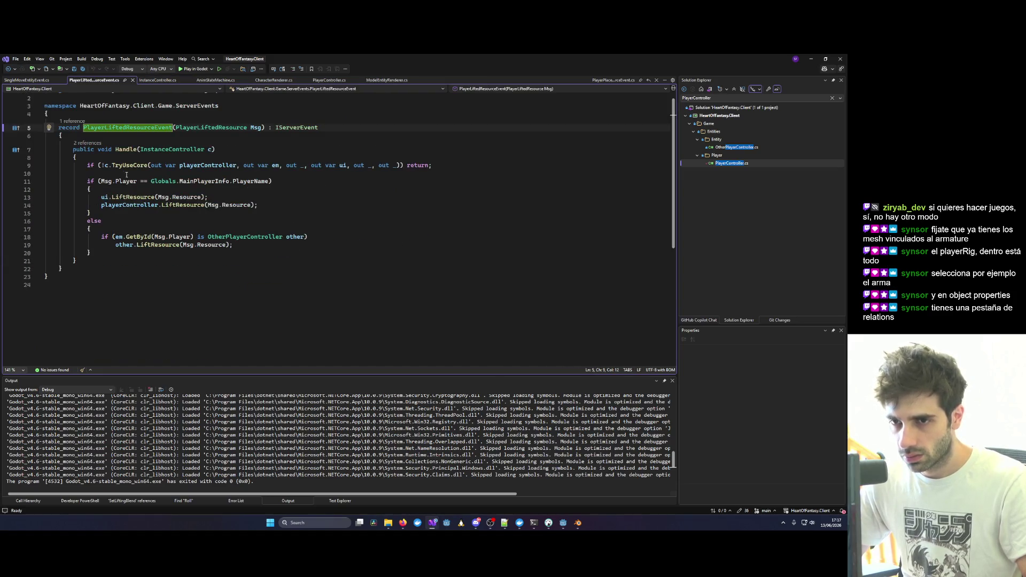
ctrl+click(182, 205)
Trace itemObject, itemScript and _liftedResource uses up to the LiftedResource node path string.
click(107, 253)
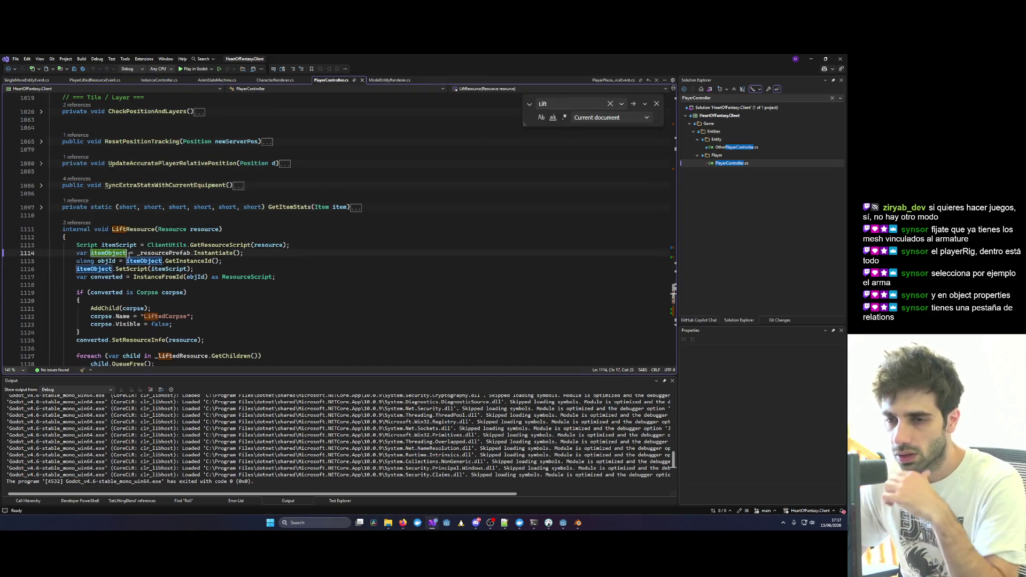
scroll(115, 249, down, 4)
click(193, 221)
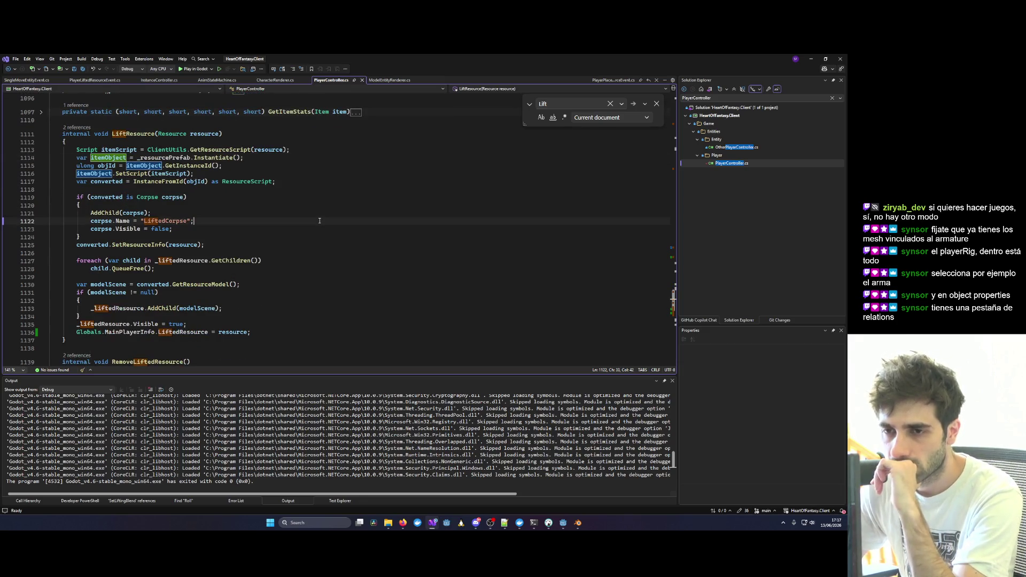
double_click(240, 149)
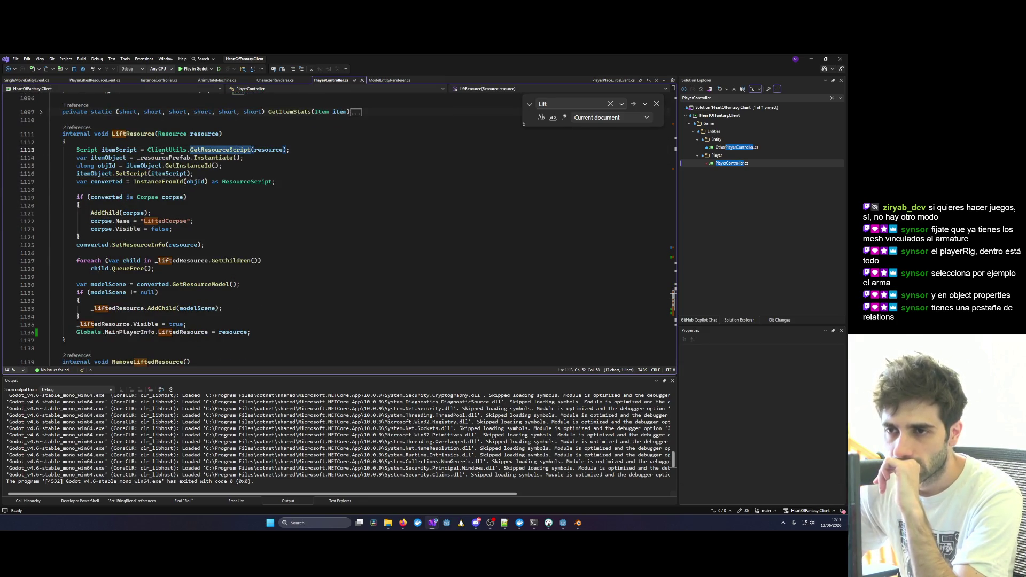
double_click(119, 149)
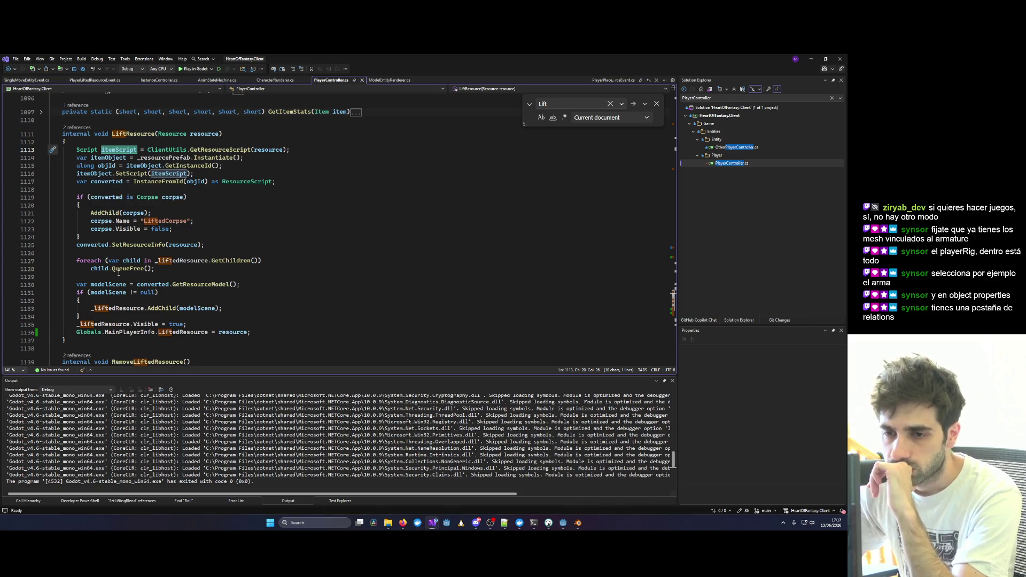
double_click(131, 309)
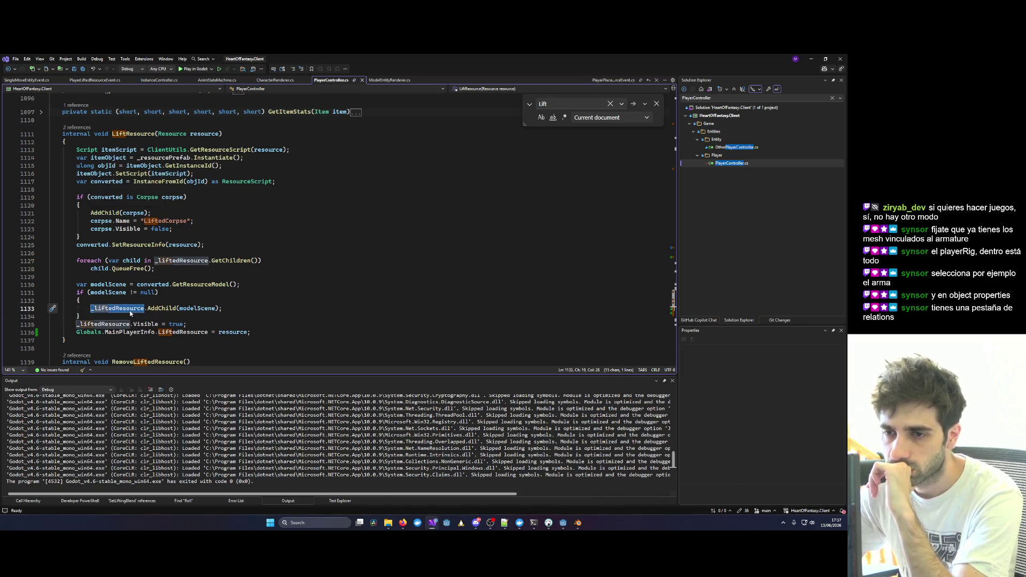
double_click(180, 262)
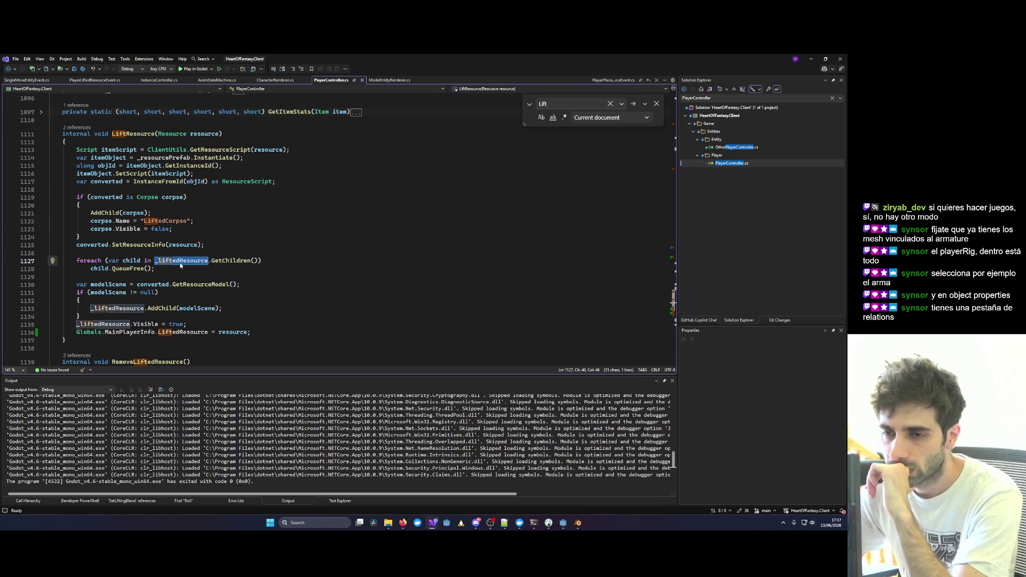
scroll(180, 262, up, 9)
scroll(179, 262, up, 5)
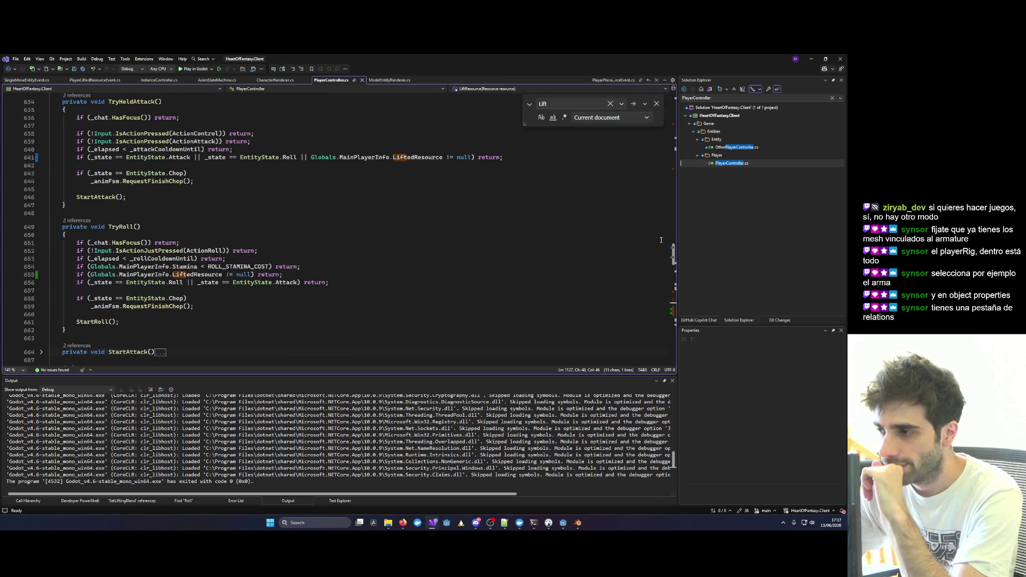
mouse_move(673, 260)
mouse_down()
mouse_move(664, 121)
mouse_move(676, 150)
mouse_move(677, 123)
mouse_move(665, 171)
mouse_up()
double_click(286, 228)
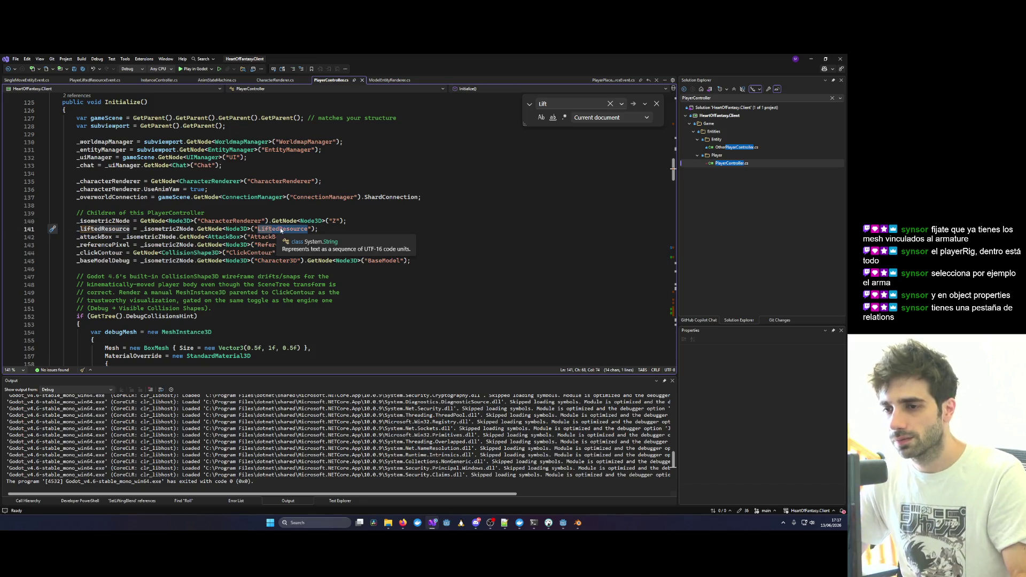
Glance at the Blender rig, then bring the Godot Player3D scene forward.
key(alt+Tab)
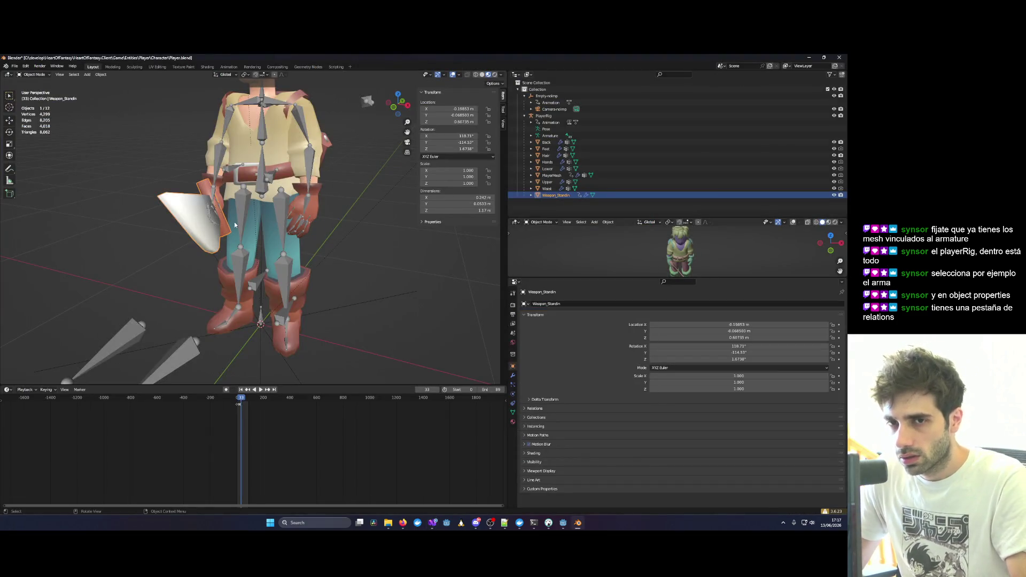
key(alt+Tab)
click(546, 510)
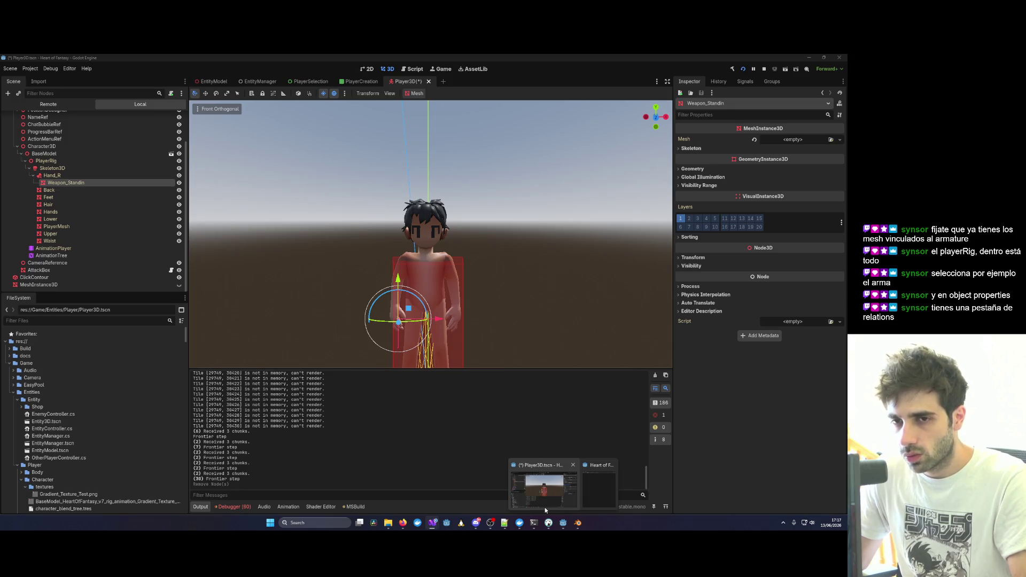
Check the Hand_R area of the PlayerRig tree in Godot, then go back to PlayerController.
click(544, 508)
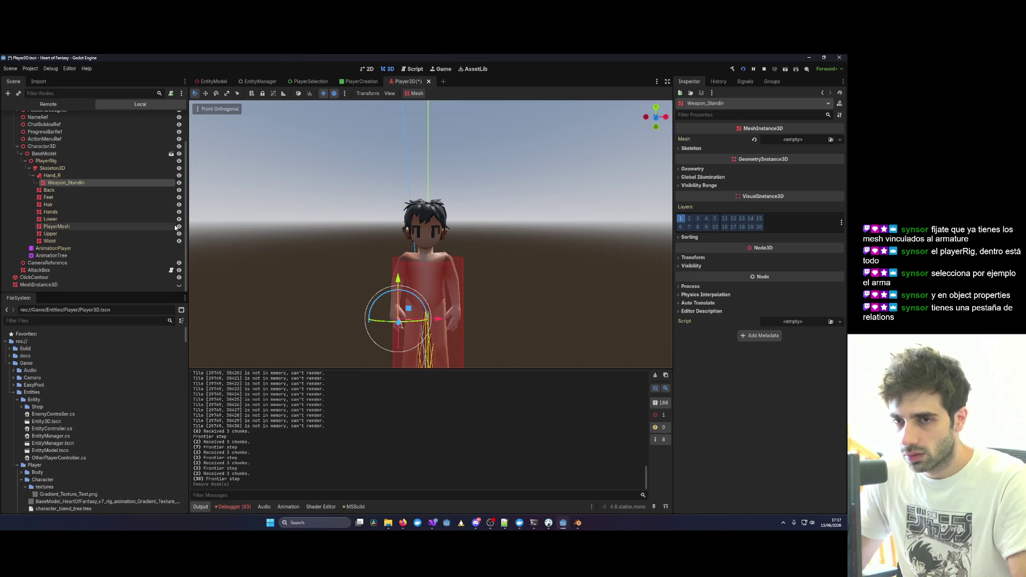
key(alt+Tab)
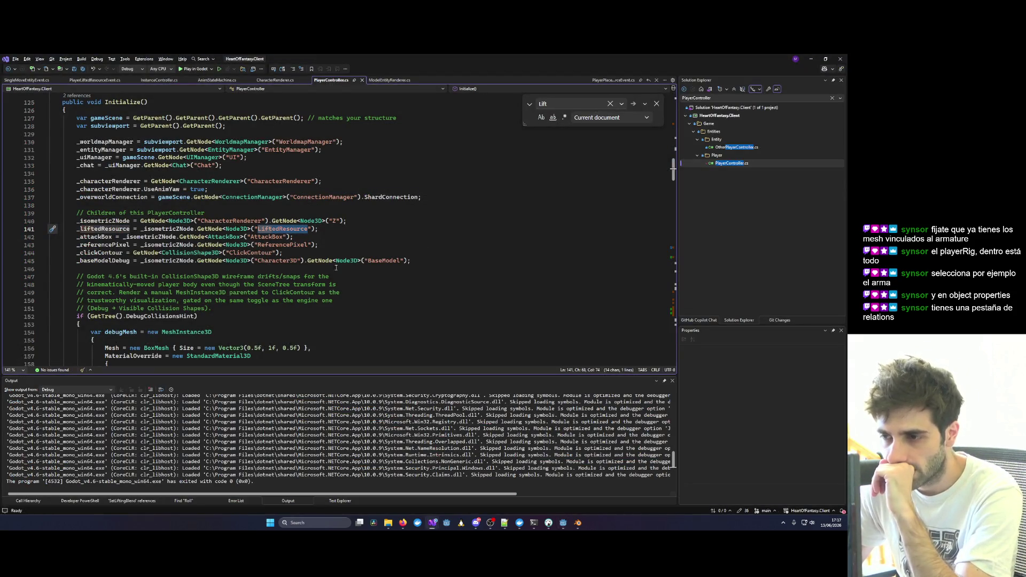
Move the _liftedResource assignment below the BaseModel lookup and select its lookup chain.
triple_click(104, 230)
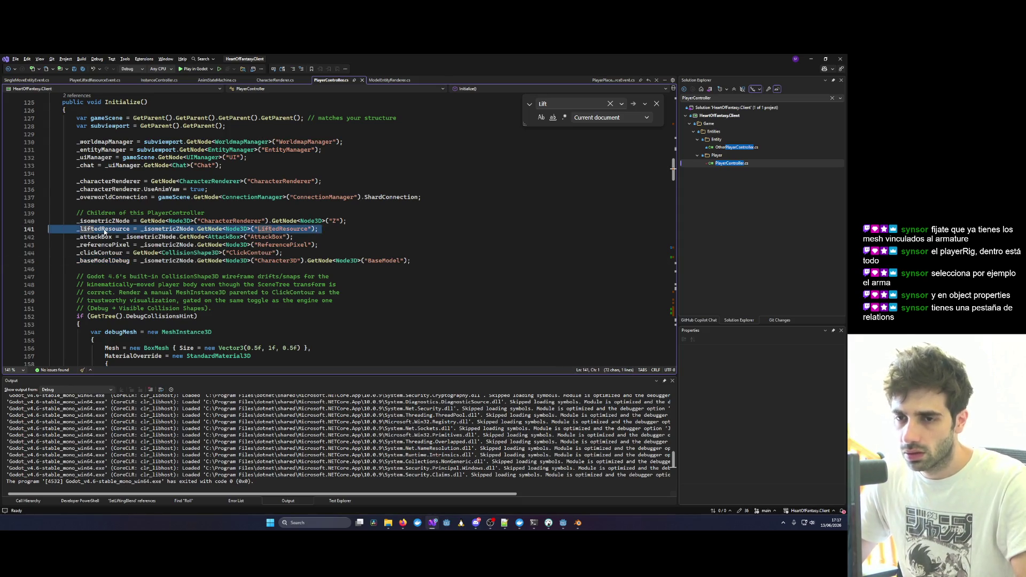
key(alt+Down)
key(alt+Down)
key(alt+Down)
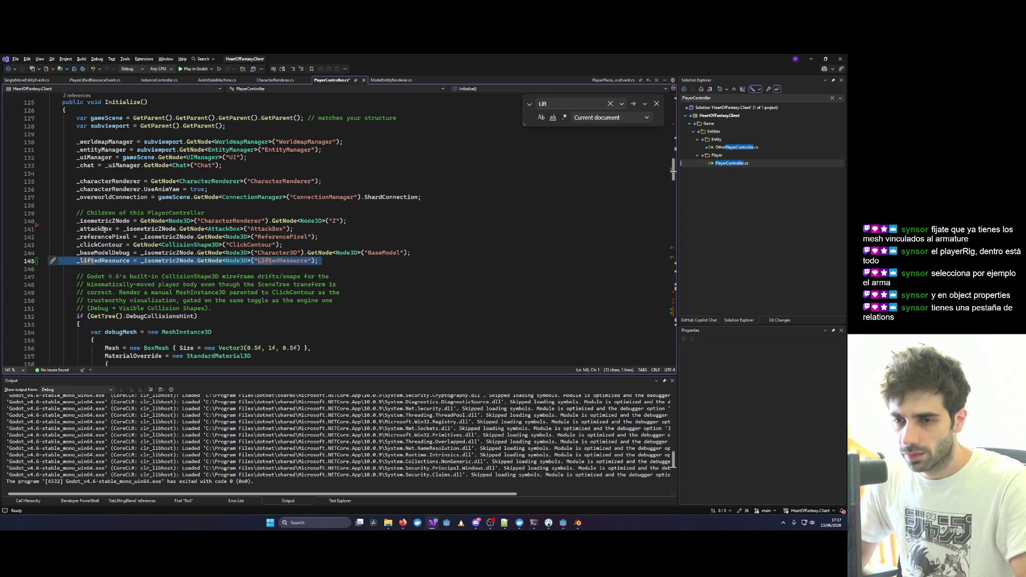
key(Down)
click(141, 261)
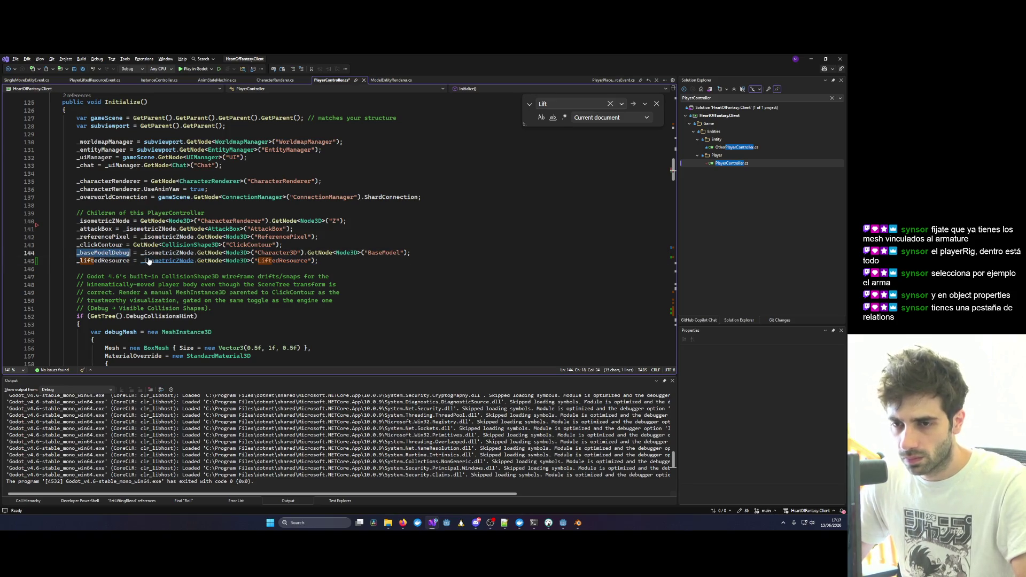
drag(141, 260, 317, 261)
Replace Character3D with PlayerRig in the lookup path and save the script.
key(alt+Tab)
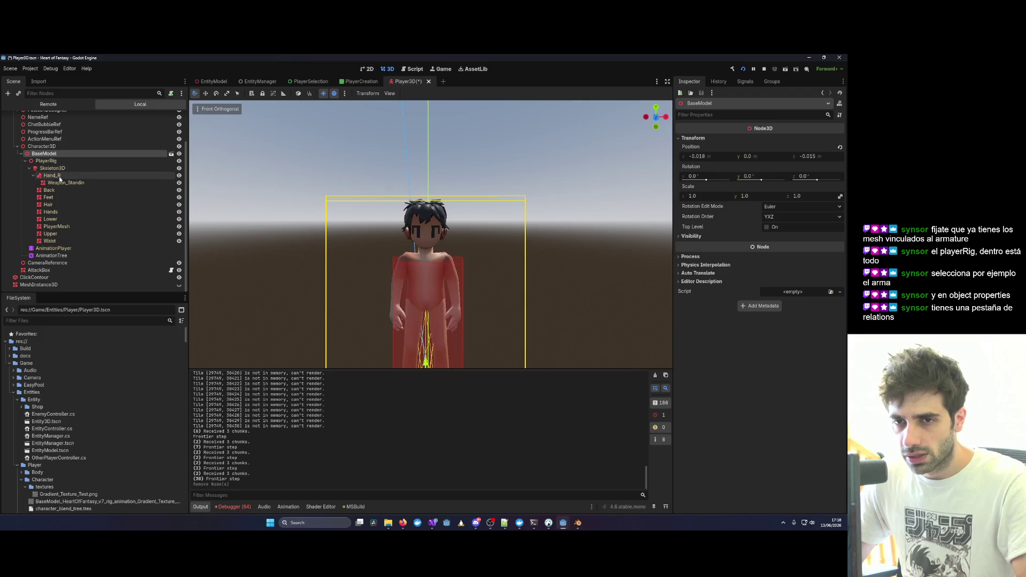
key(alt+Tab)
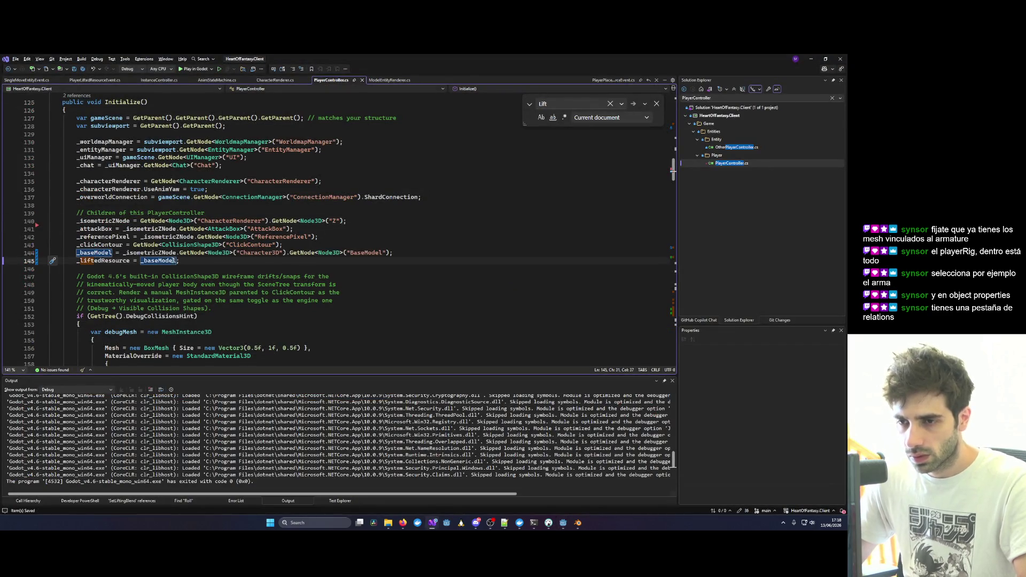
drag(179, 252, 232, 252)
drag(123, 253, 392, 254)
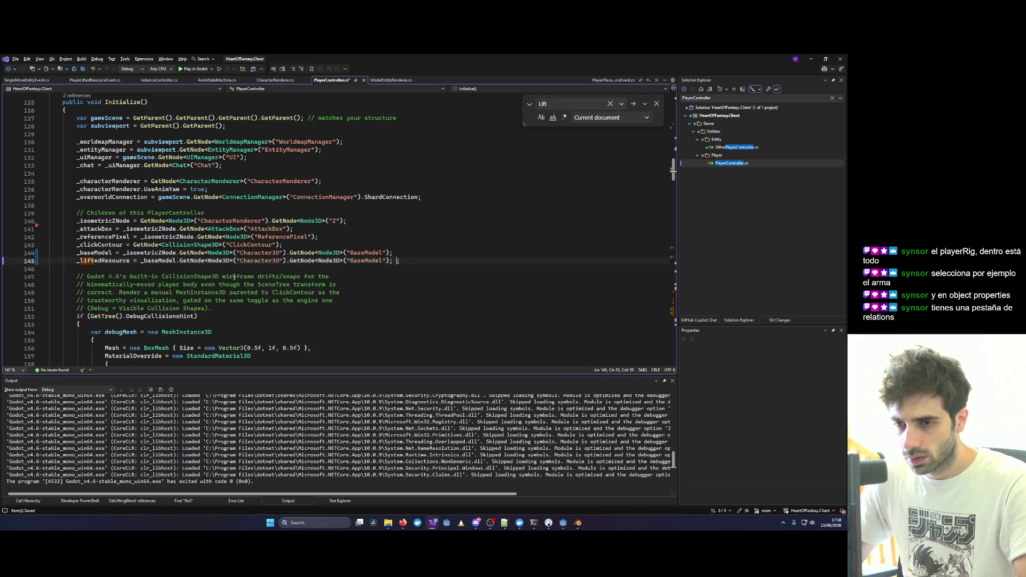
key(alt+Tab)
click(46, 161)
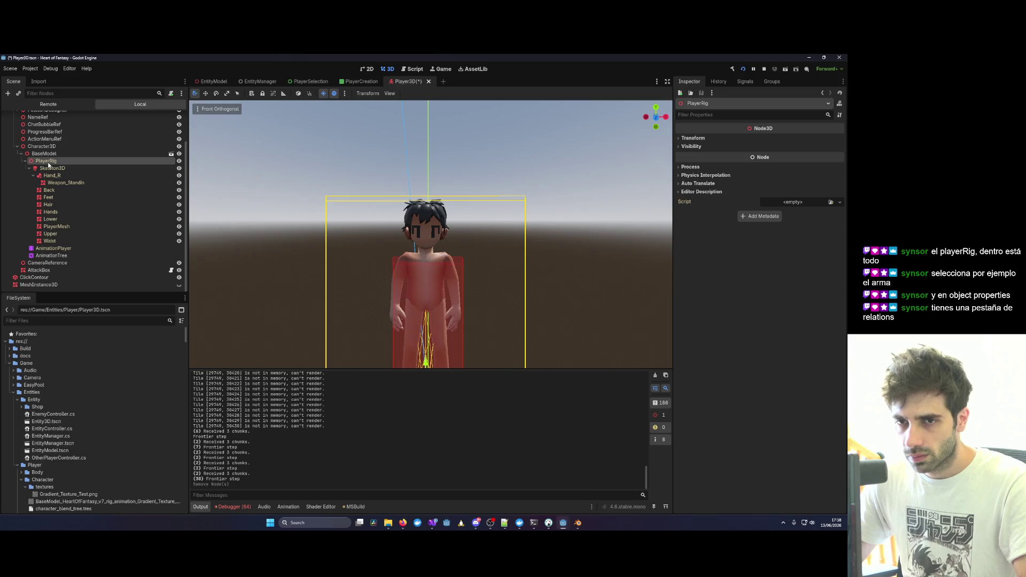
key(alt+Tab)
double_click(253, 260)
text(Pla)
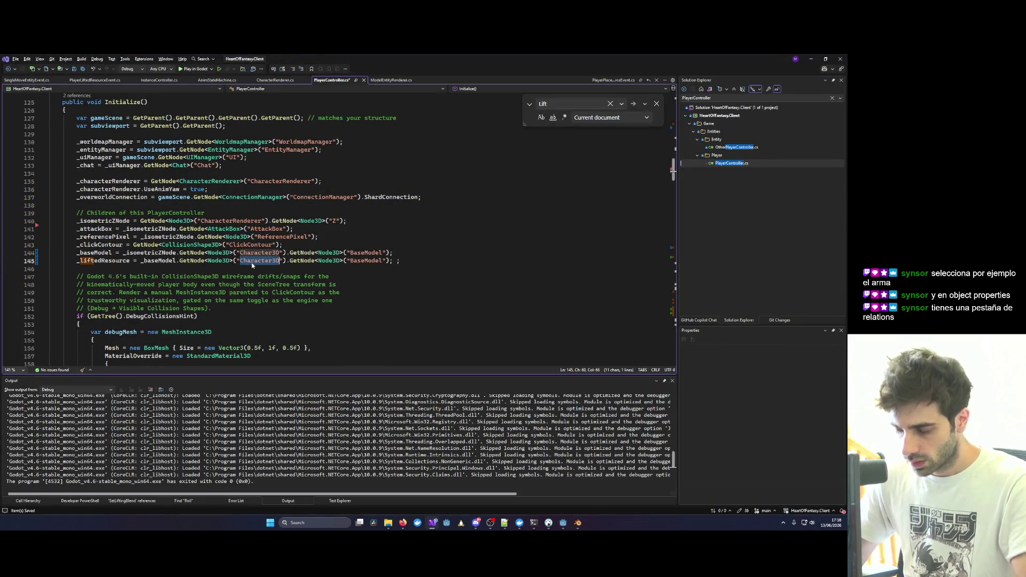
text(yerRig)
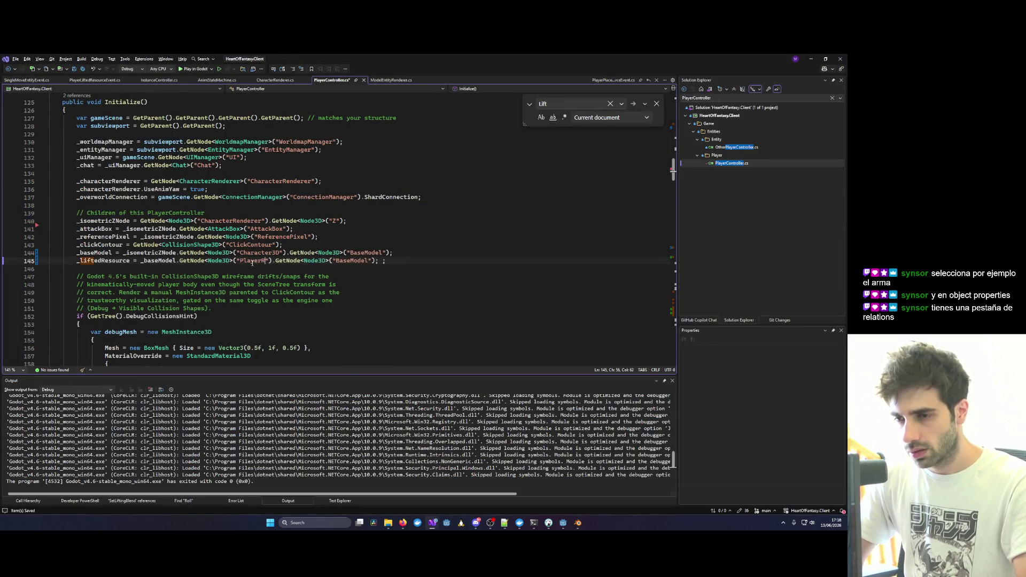
key(ctrl+s)
Change the BaseModel lookup on line 145 to Skeleton3D.
key(alt+Tab)
key(alt+Tab)
double_click(356, 260)
text(Skeleton3D)
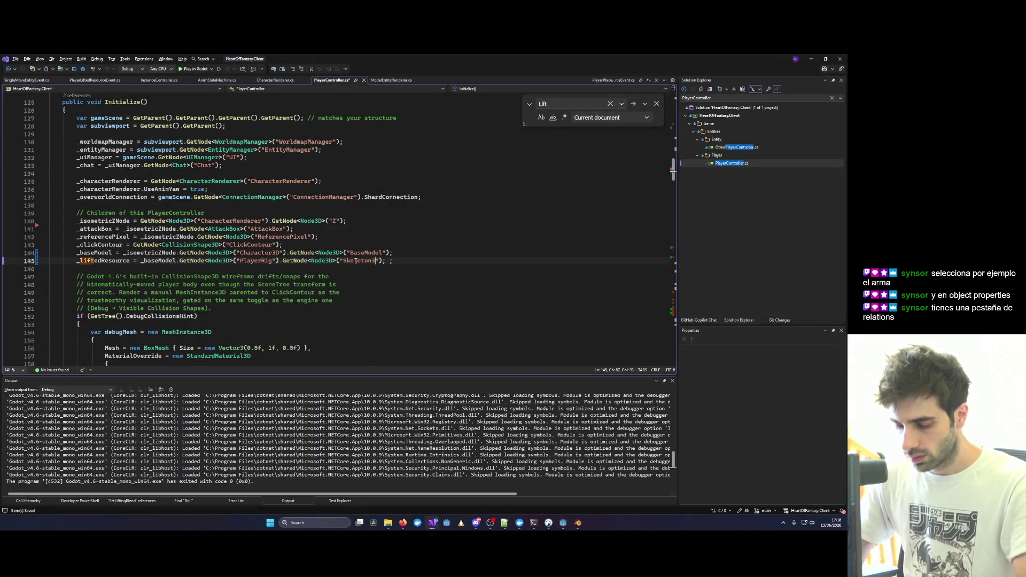
key(alt+Tab)
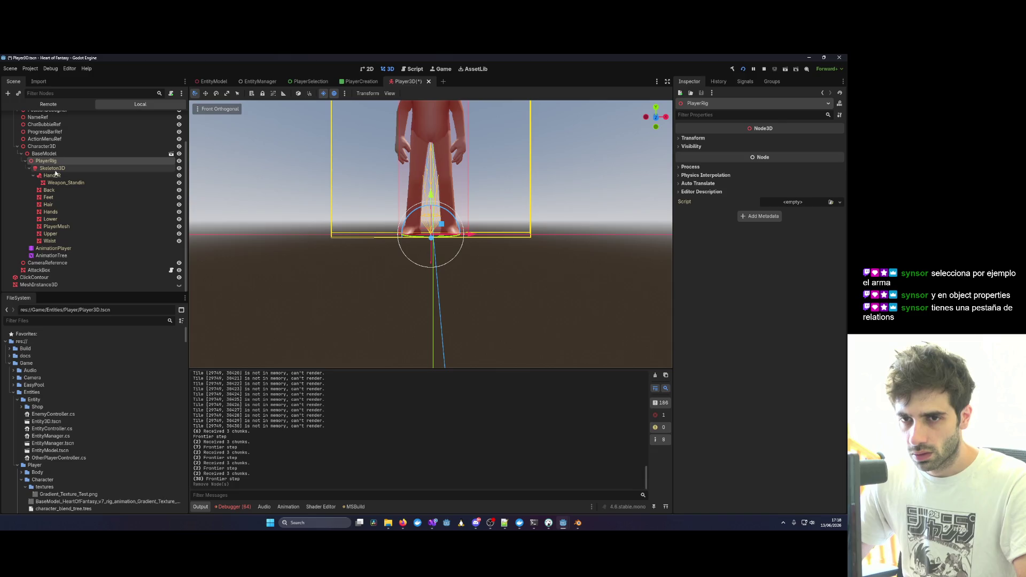
key(alt+Tab)
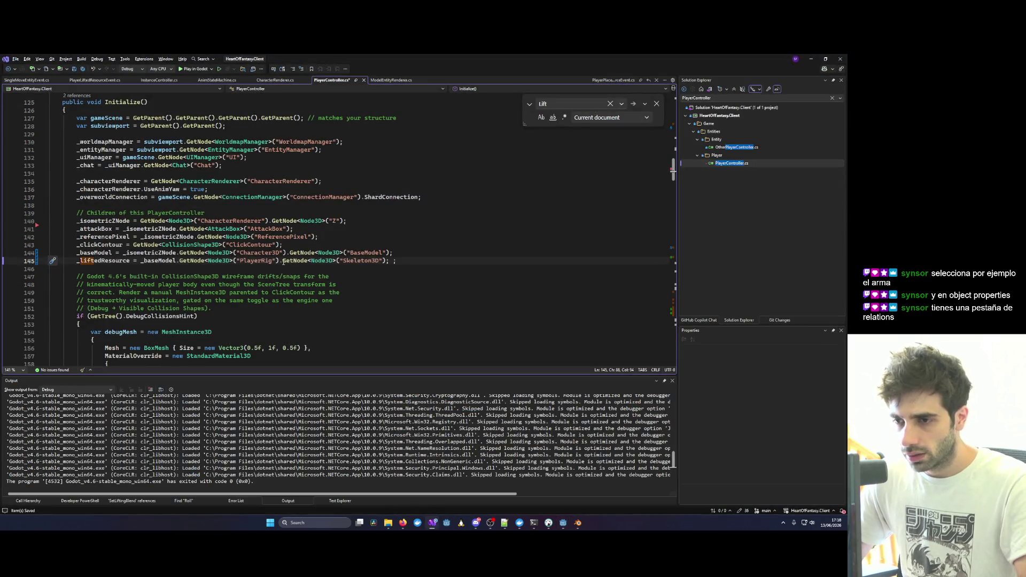
Duplicate the Skeleton3D GetNode call and rename the copy to HandR.
drag(280, 262, 387, 261)
key(ctrl+c)
key(Right)
key(ctrl+v)
key(ctrl+Left)
key(ctrl+Left)
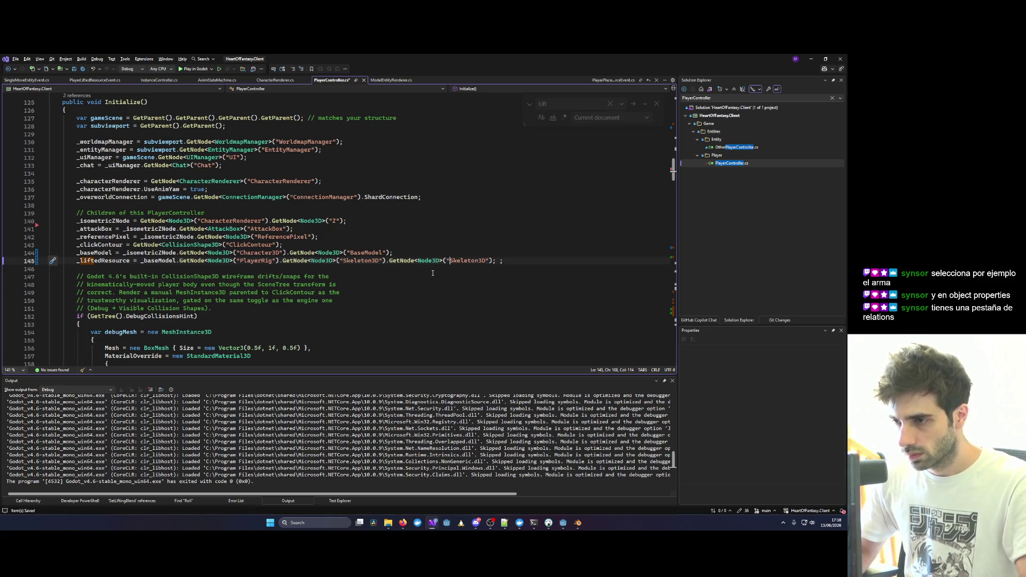
key(ctrl+shift+Right)
text(HandR)
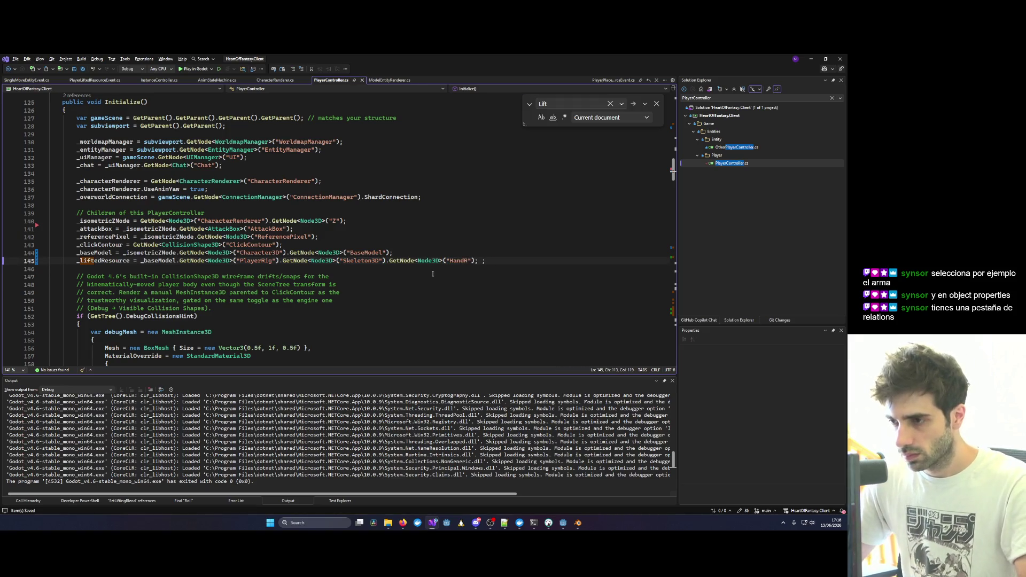
key(alt+Tab)
key(alt+Tab)
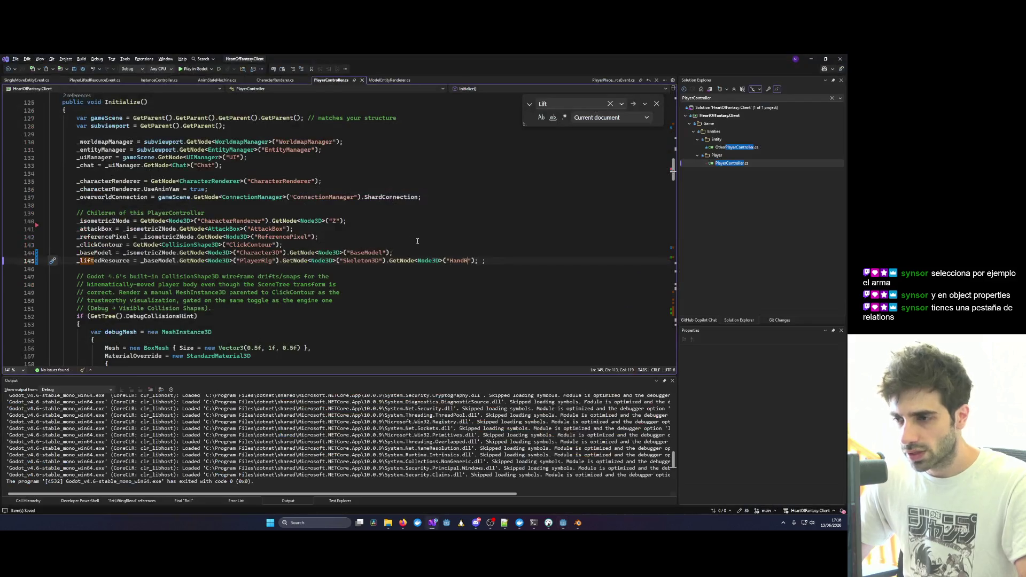
Append a third GetNode call for Weapon_Standin after the HandR lookup.
drag(408, 261, 476, 263)
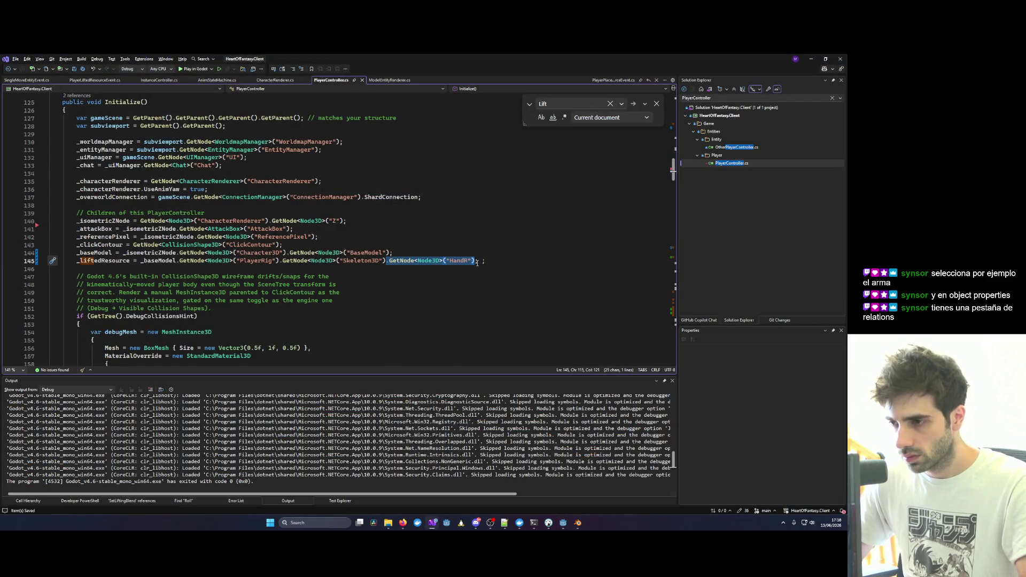
key(ctrl+c)
click(477, 263)
key(ctrl+v)
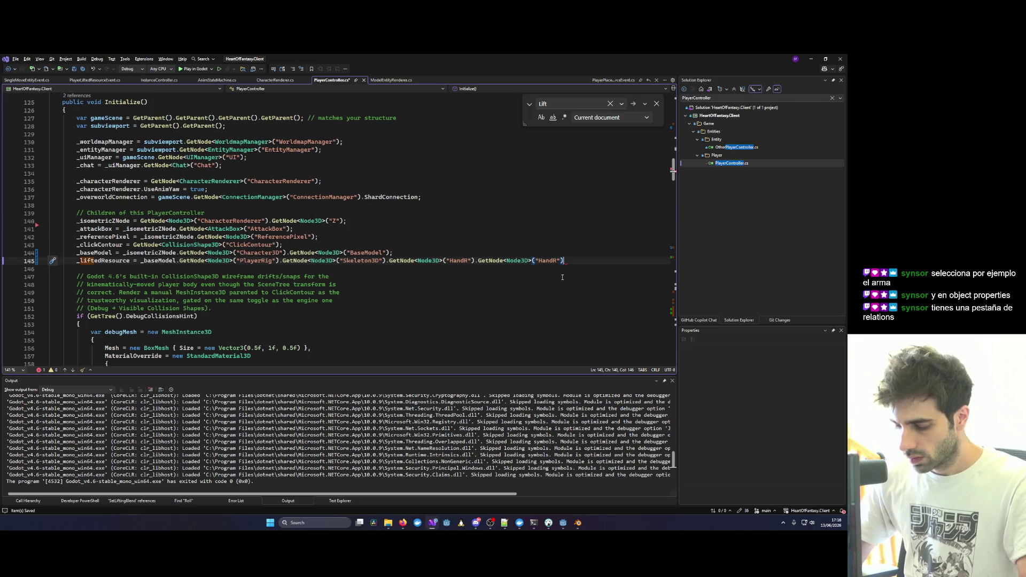
key(Left)
key(Left)
key(Left)
key(ctrl+shift+Left)
text(W)
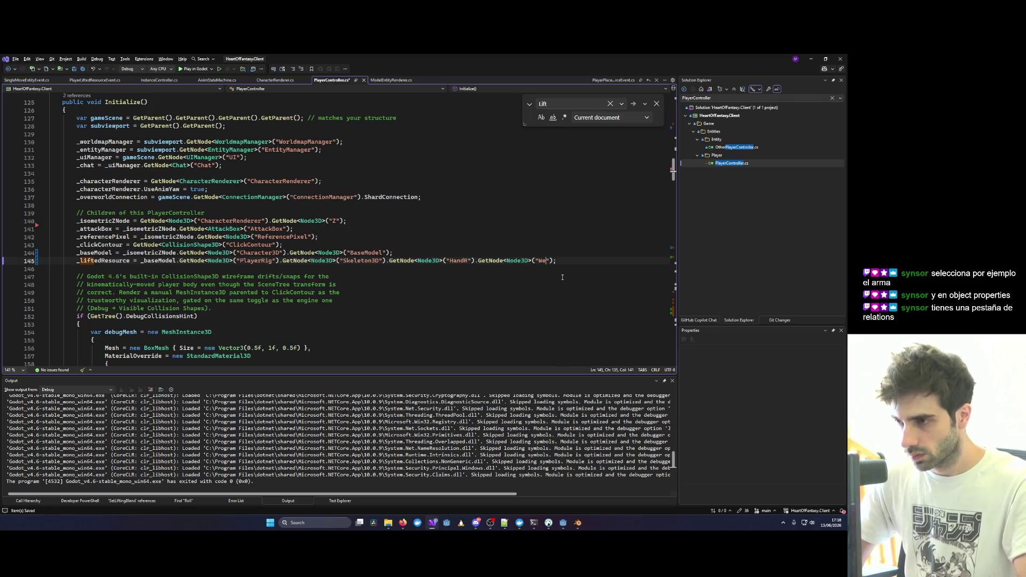
text(_Standin)
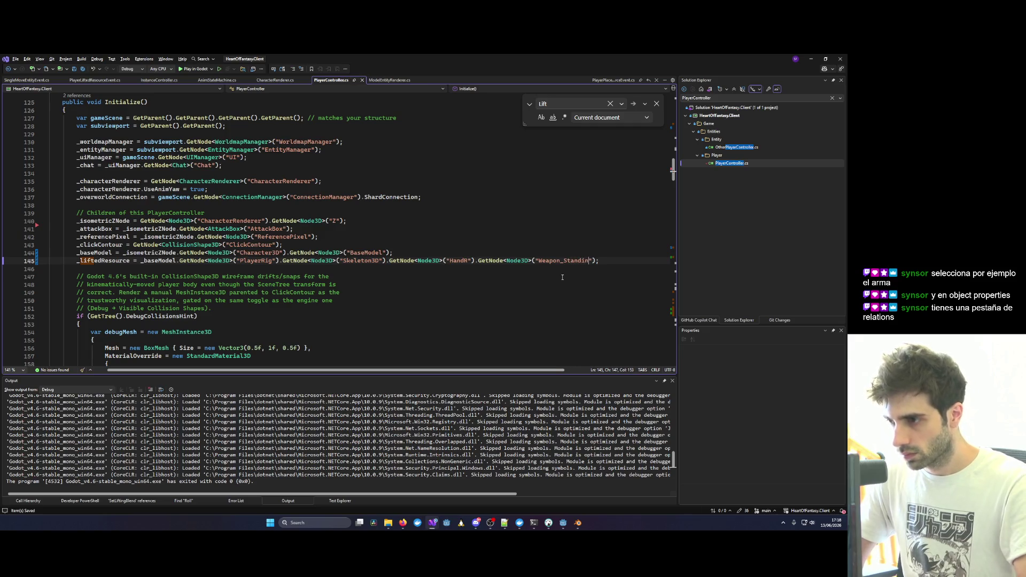
Confirm the Weapon_Standin node under the hand in Godot's scene tree, then return to the client code.
key(alt+Tab)
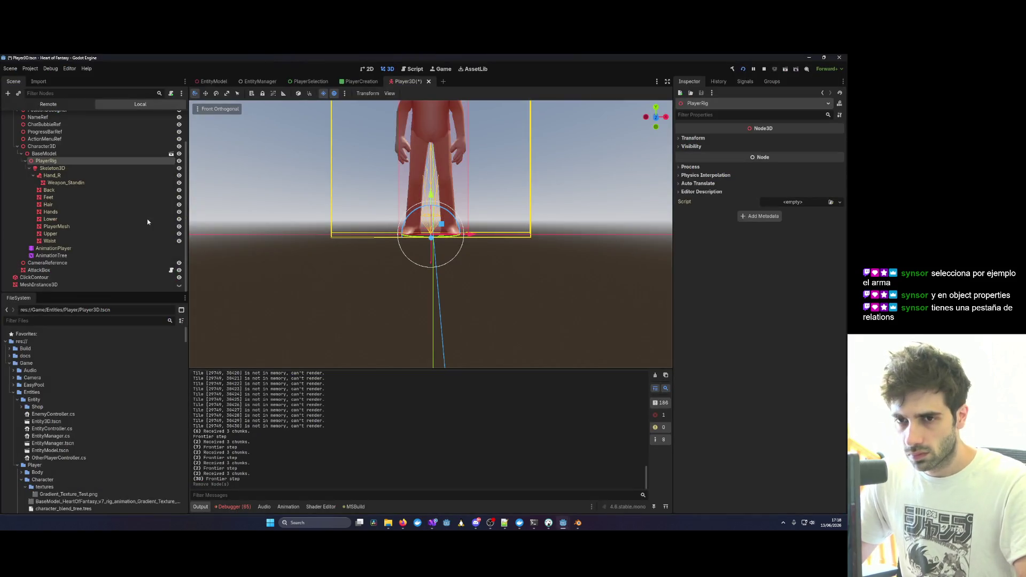
click(94, 183)
key(alt+Tab)
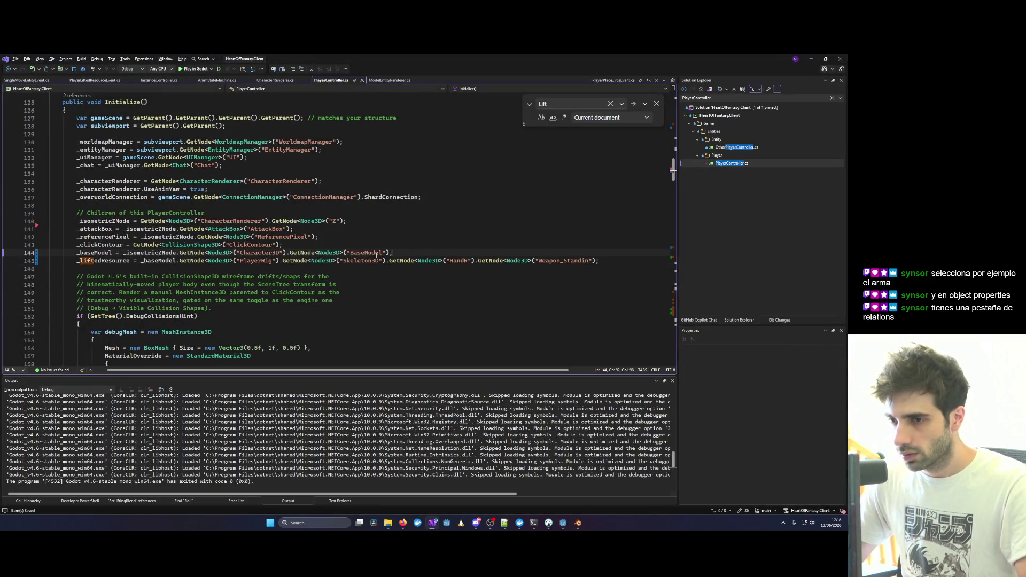
key(Up)
key(Up)
key(Up)
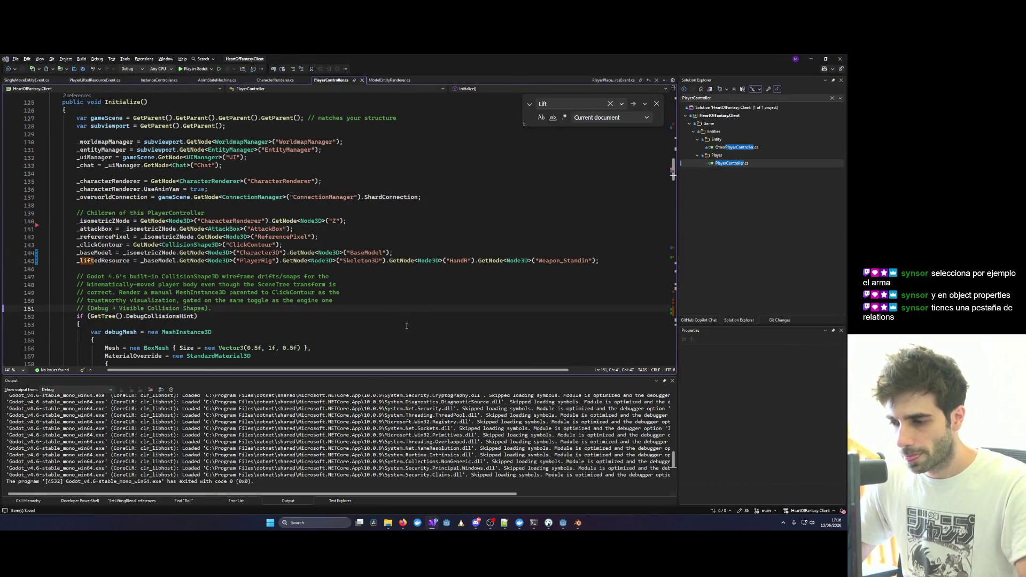
key(alt+Tab)
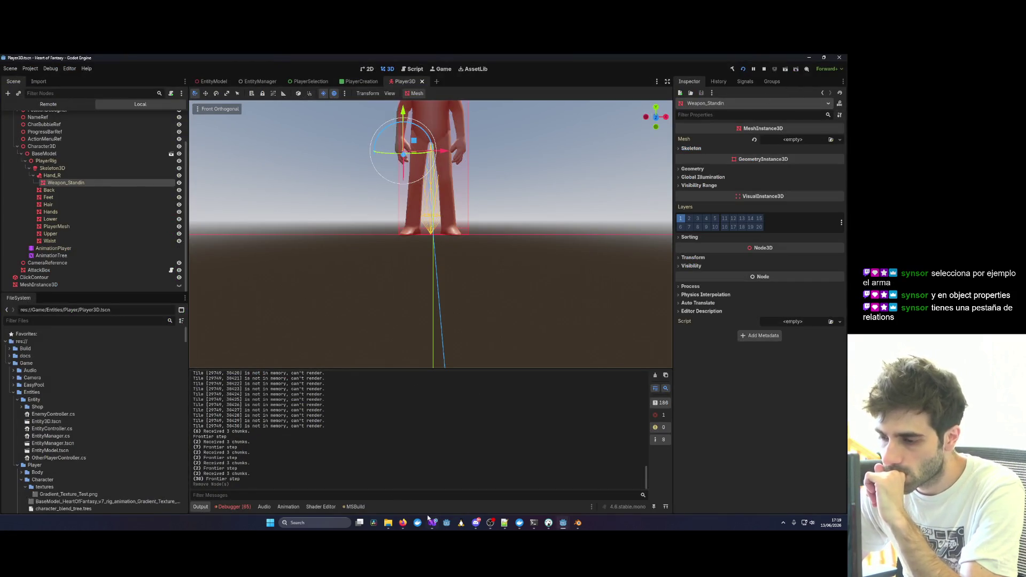
mouse_move(432, 521)
click(613, 486)
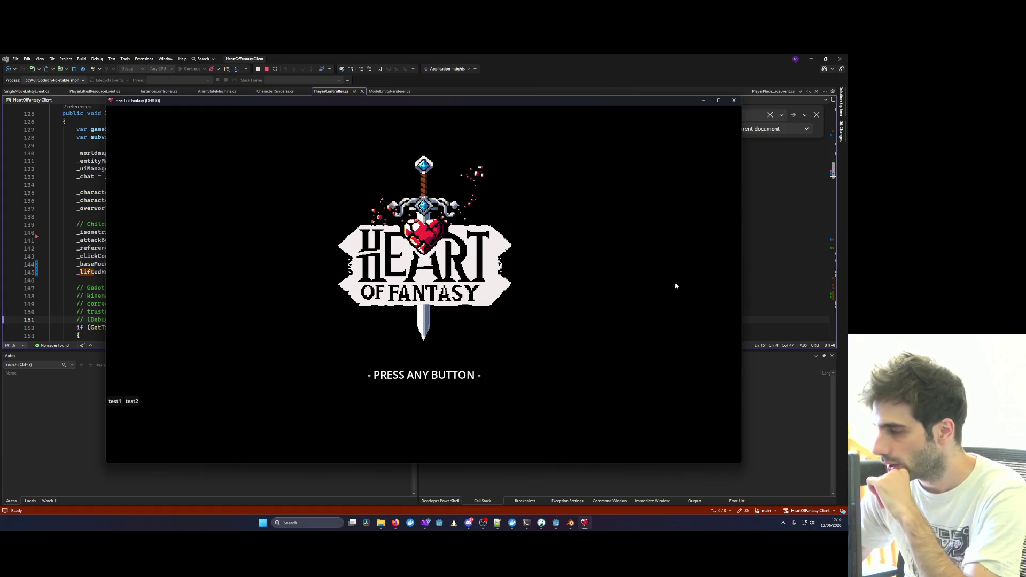
Get past the title screen, log in with the test account and enter with the existing character.
click(115, 401)
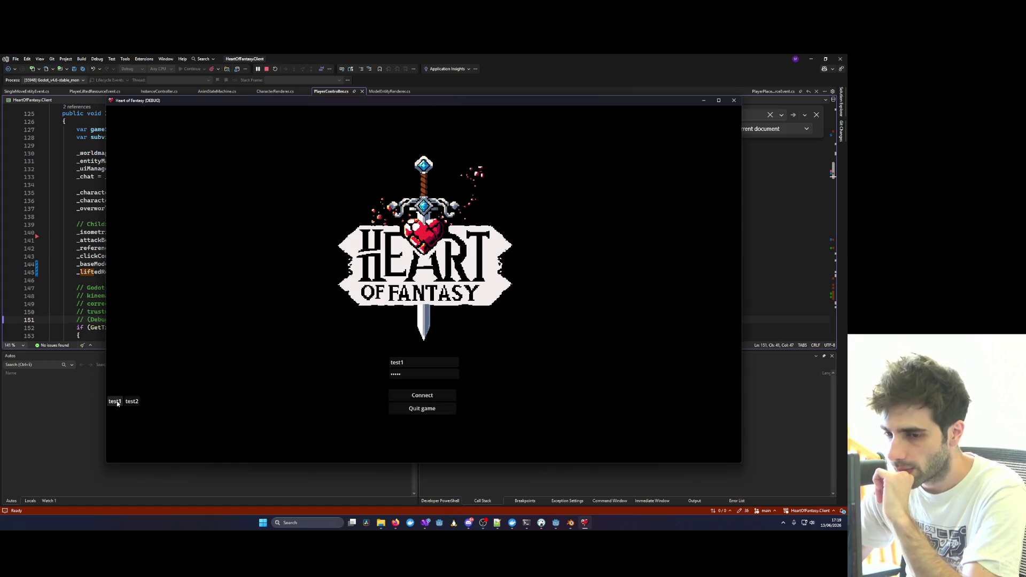
click(448, 398)
click(128, 348)
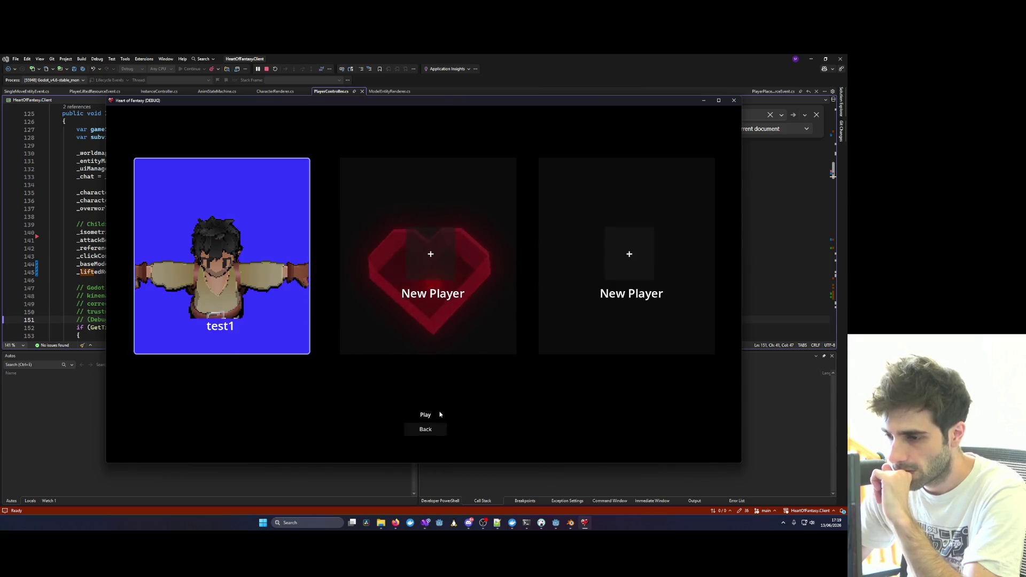
click(440, 414)
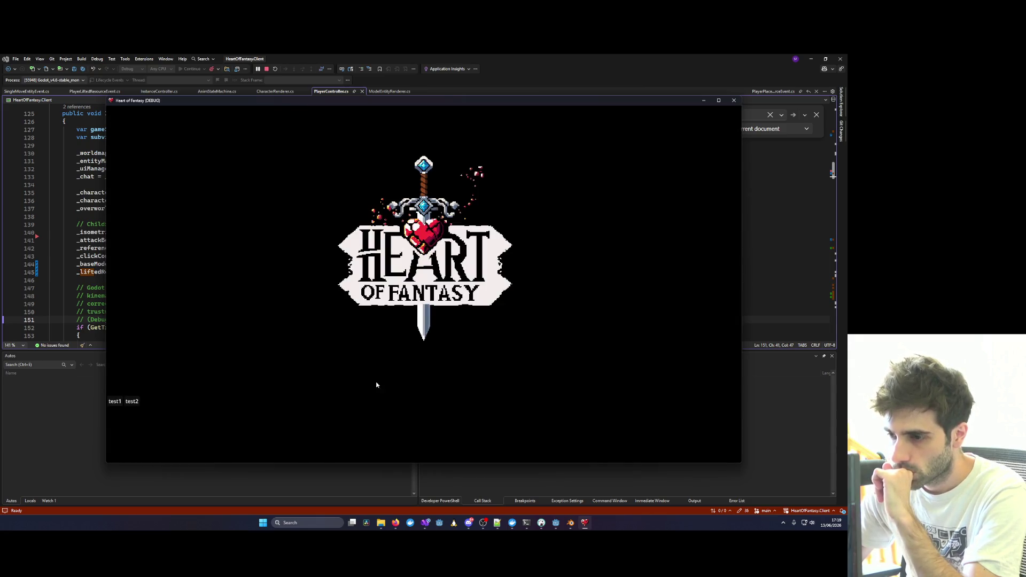
Return to the controller code and rebuild and relaunch the game under the debugger.
click(434, 525)
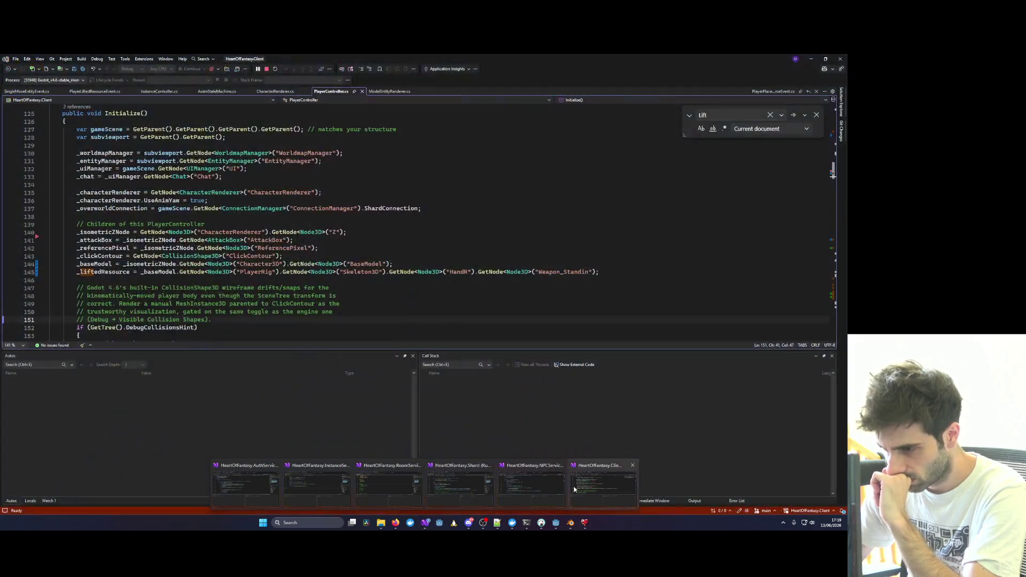
click(575, 489)
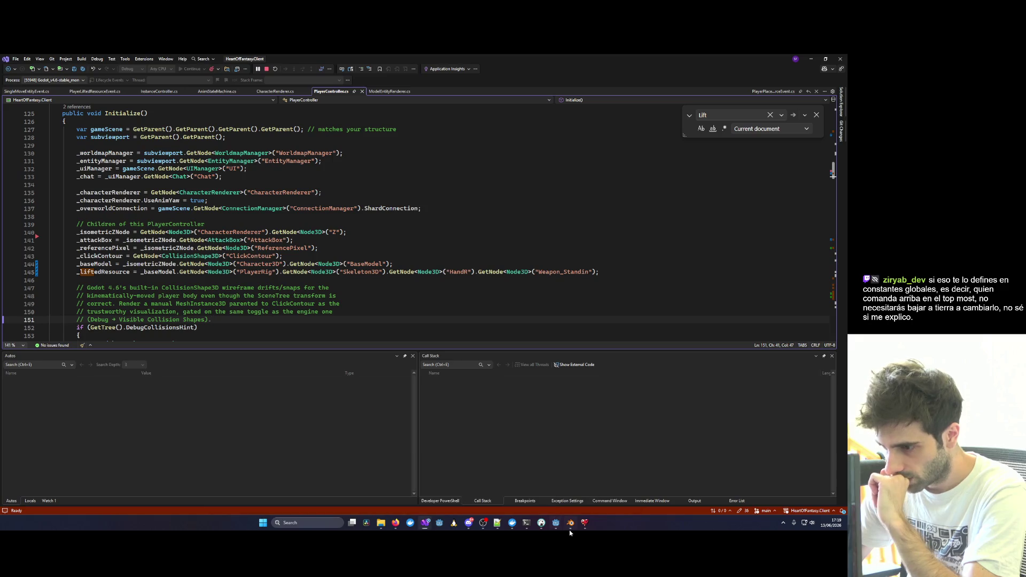
mouse_move(525, 525)
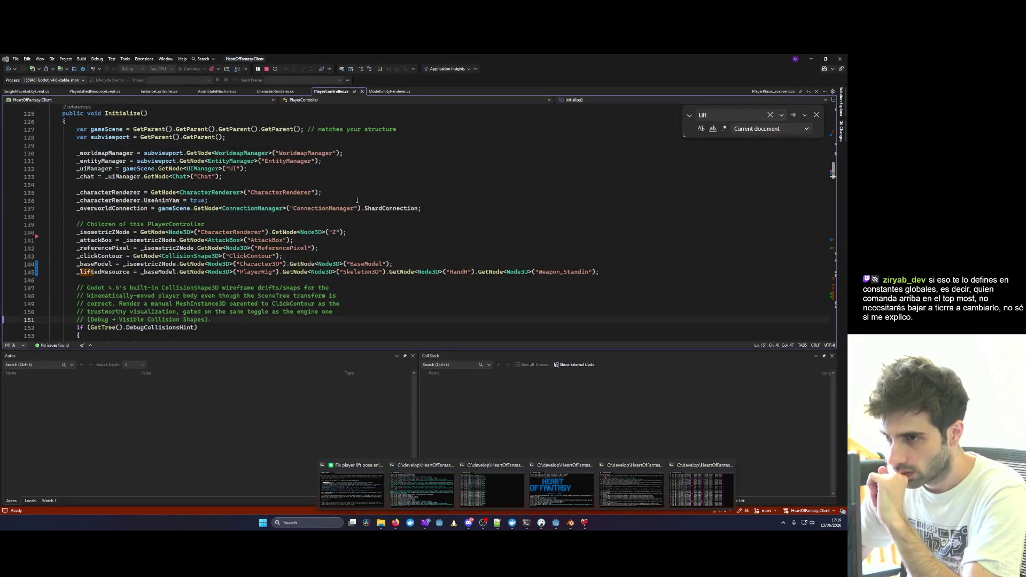
click(214, 201)
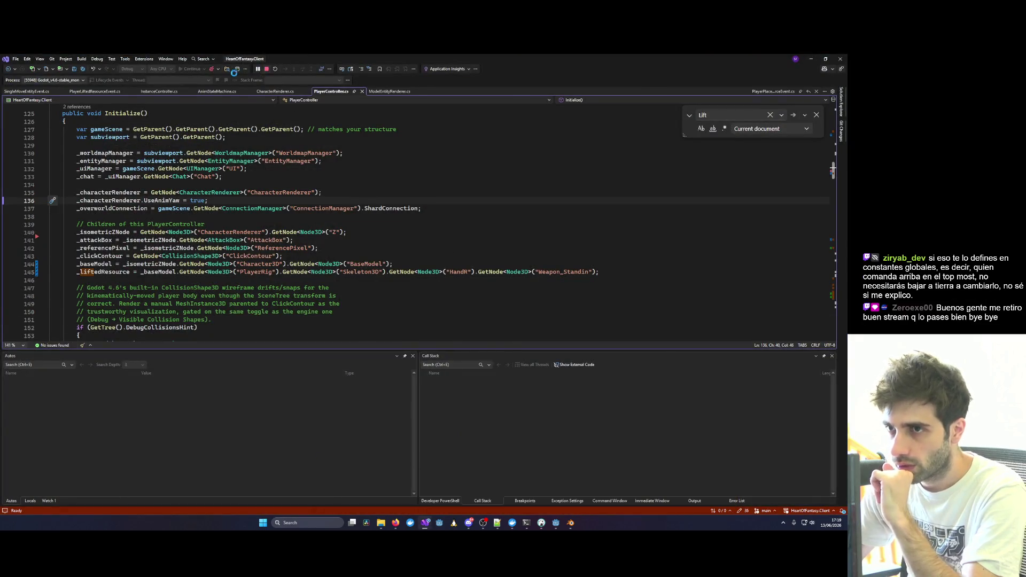
click(205, 69)
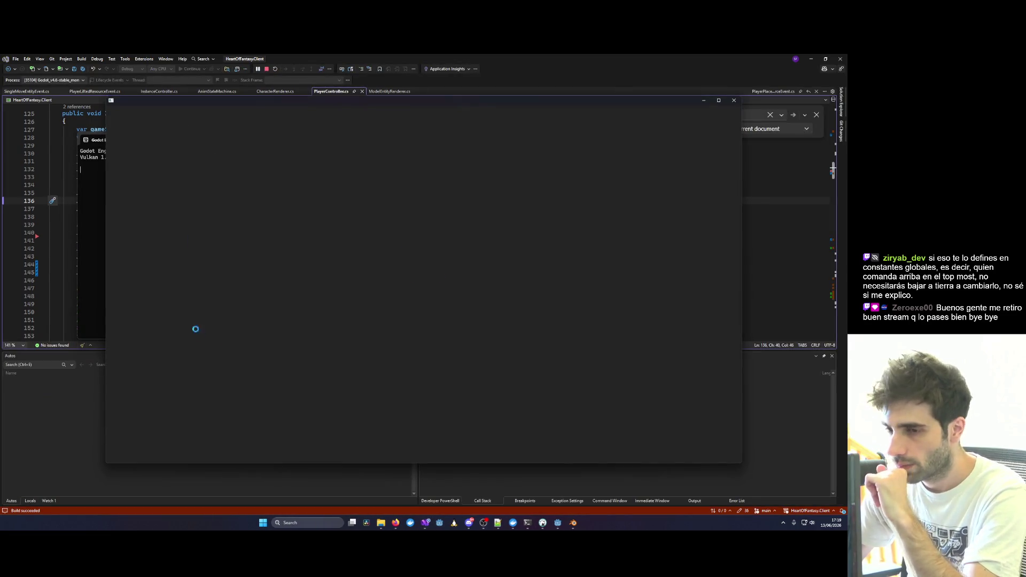
Play through login and character selection again, then close the console showing the NullReferenceException.
key(Return)
key(Return)
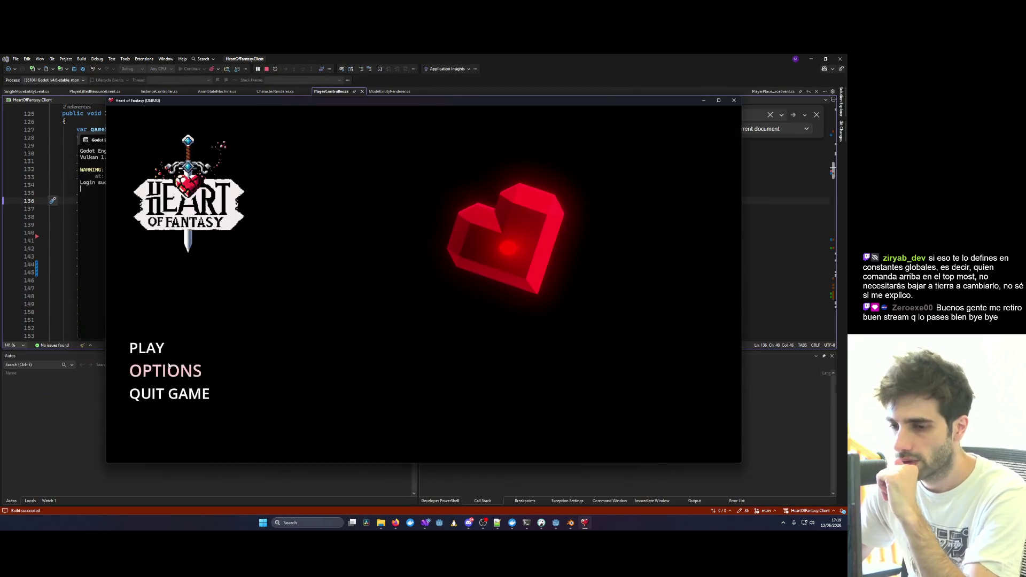
click(147, 348)
click(428, 415)
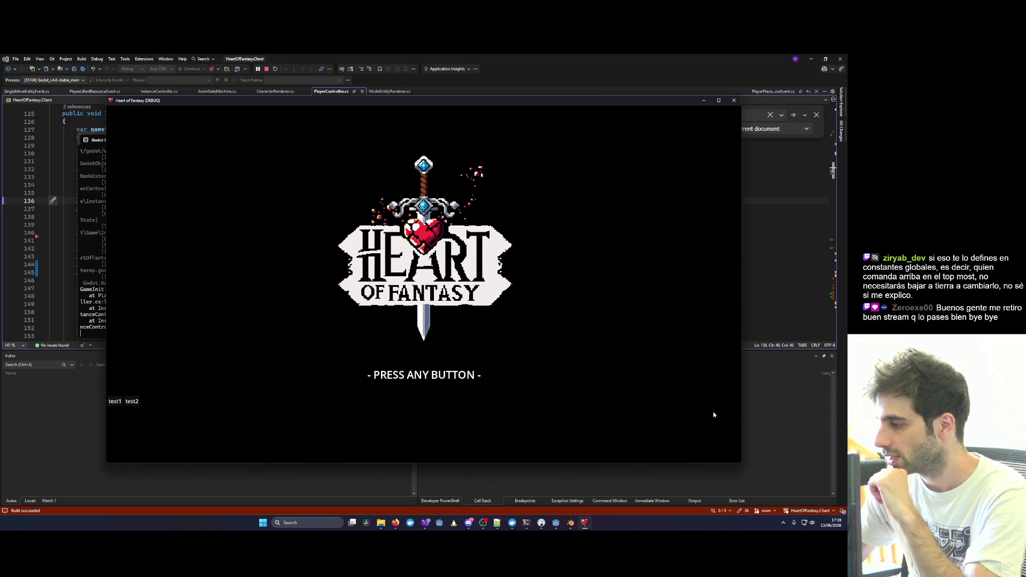
click(614, 365)
click(118, 403)
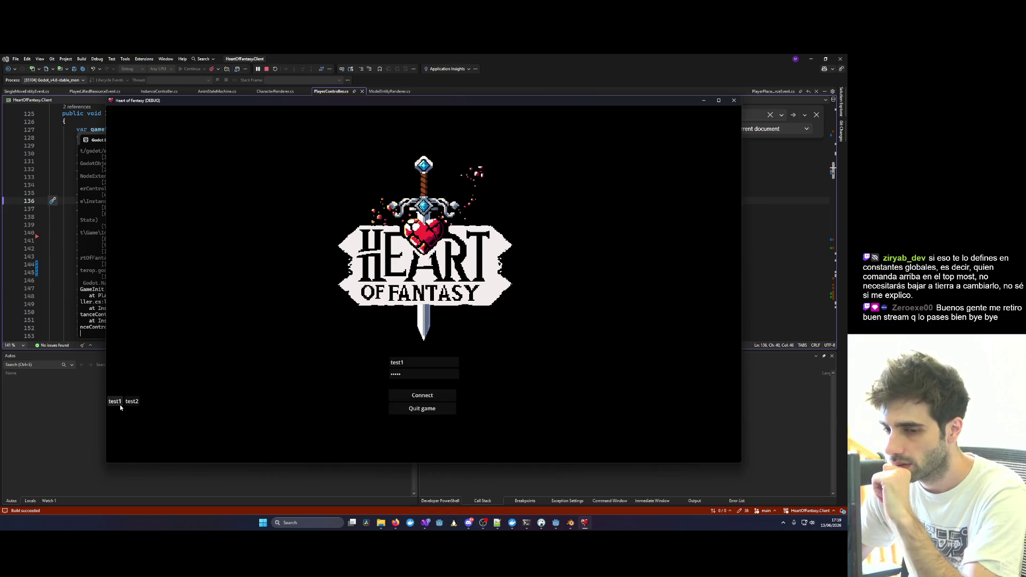
click(434, 398)
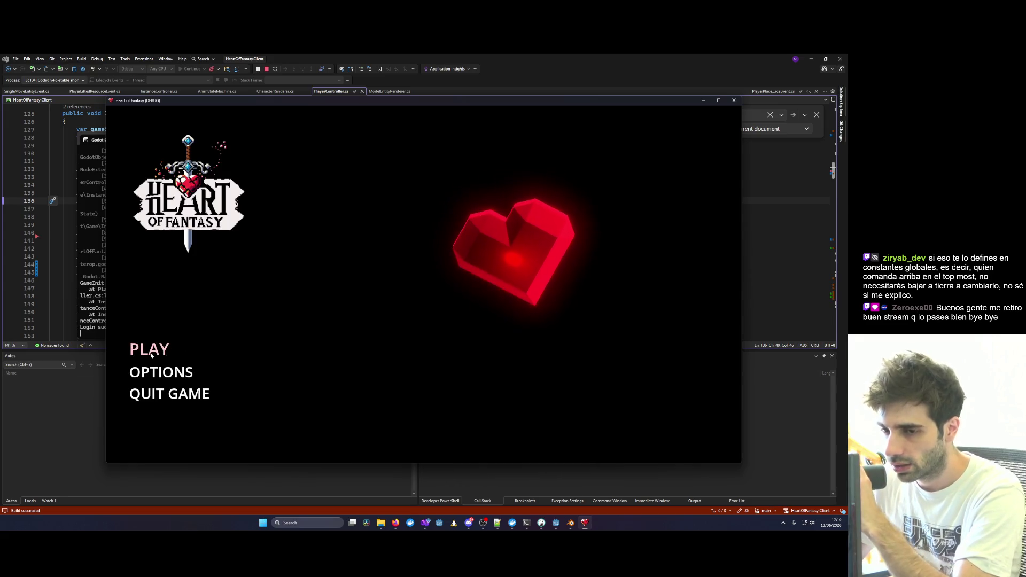
click(153, 349)
click(160, 332)
click(423, 415)
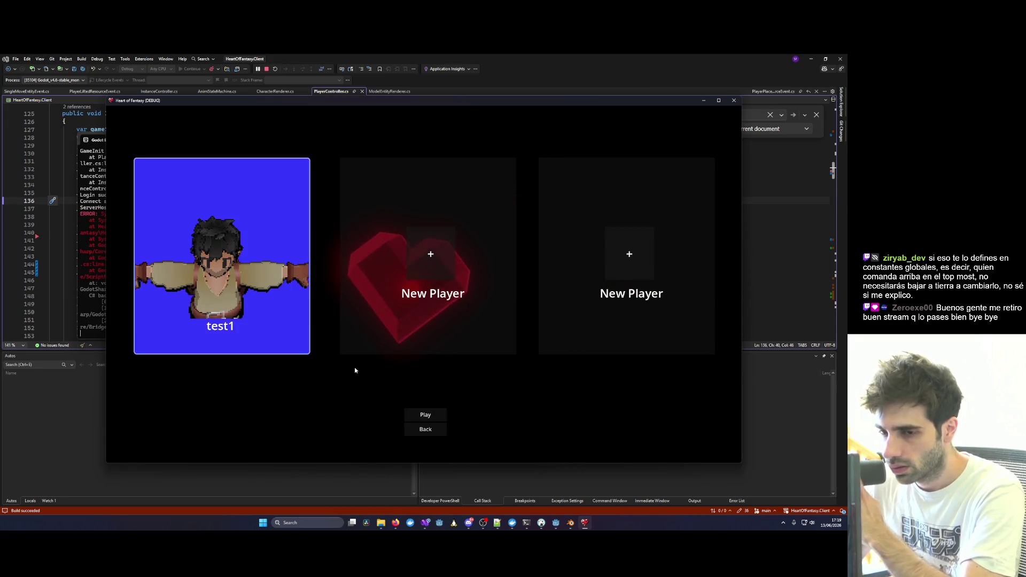
drag(243, 101, 562, 155)
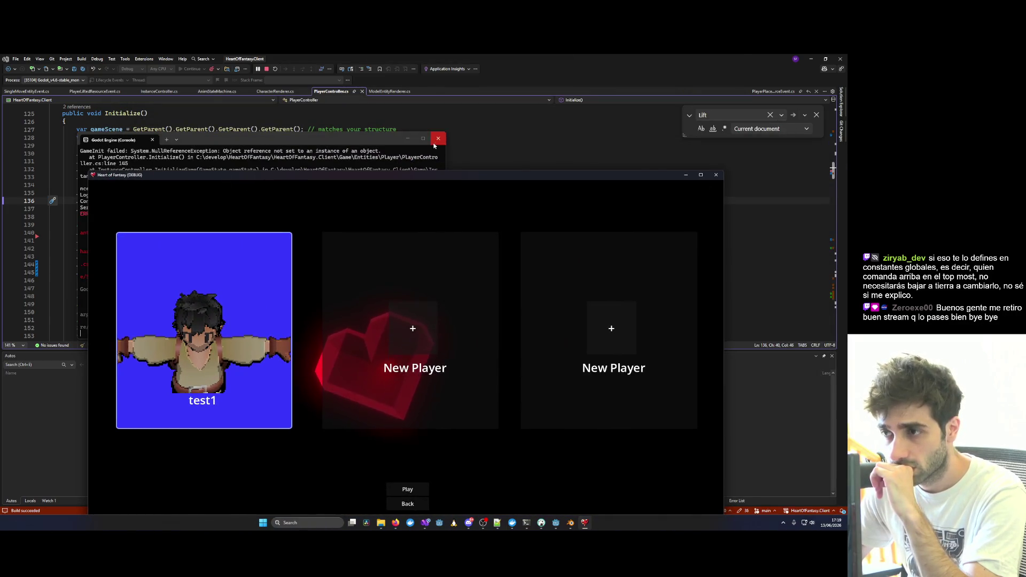
click(439, 139)
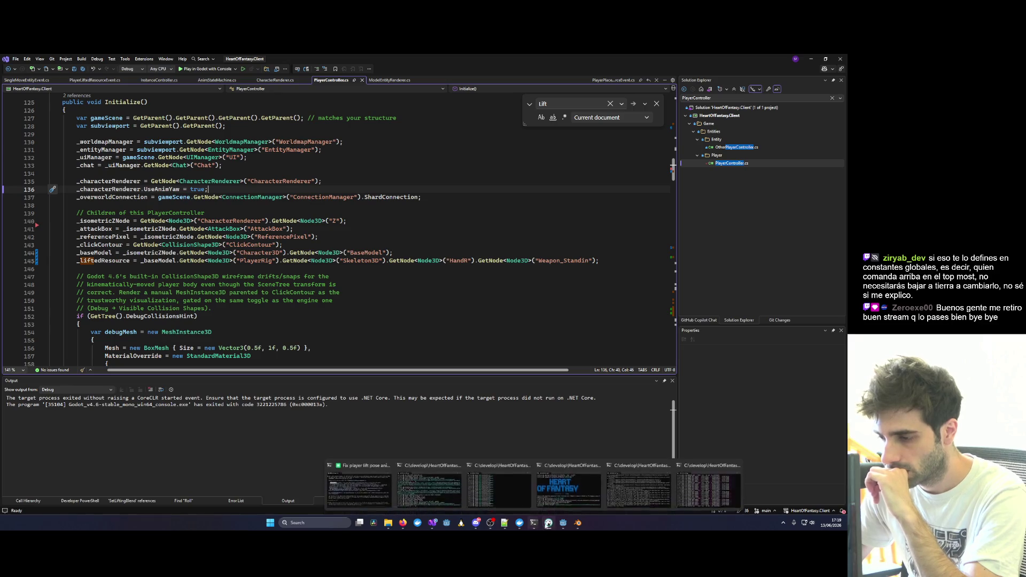
Close the extra server console, switch to the HeartOfFantasy.Client solution and start debugging.
mouse_move(533, 527)
mouse_move(688, 491)
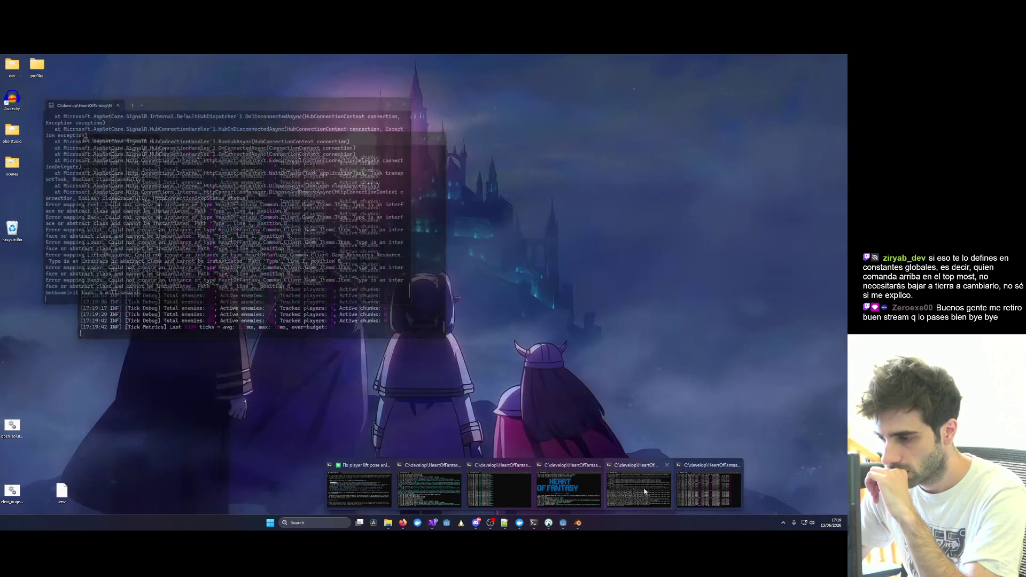
middle_click(689, 489)
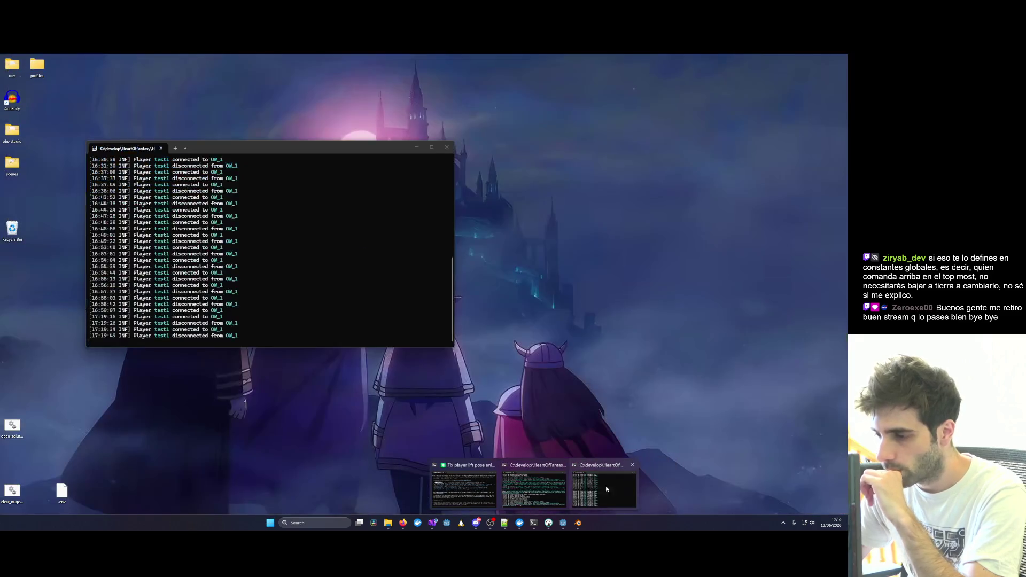
click(432, 522)
click(399, 491)
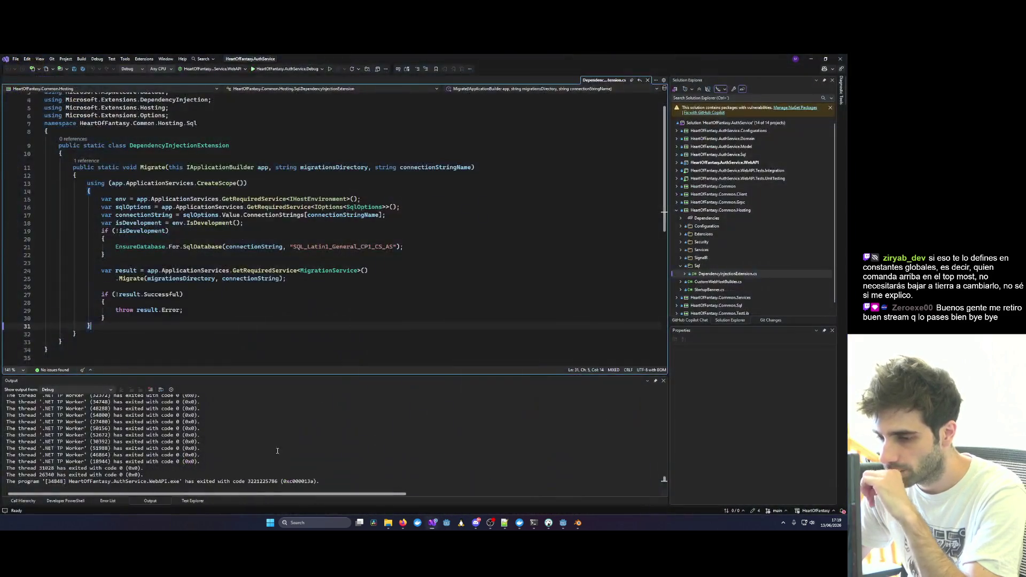
click(432, 523)
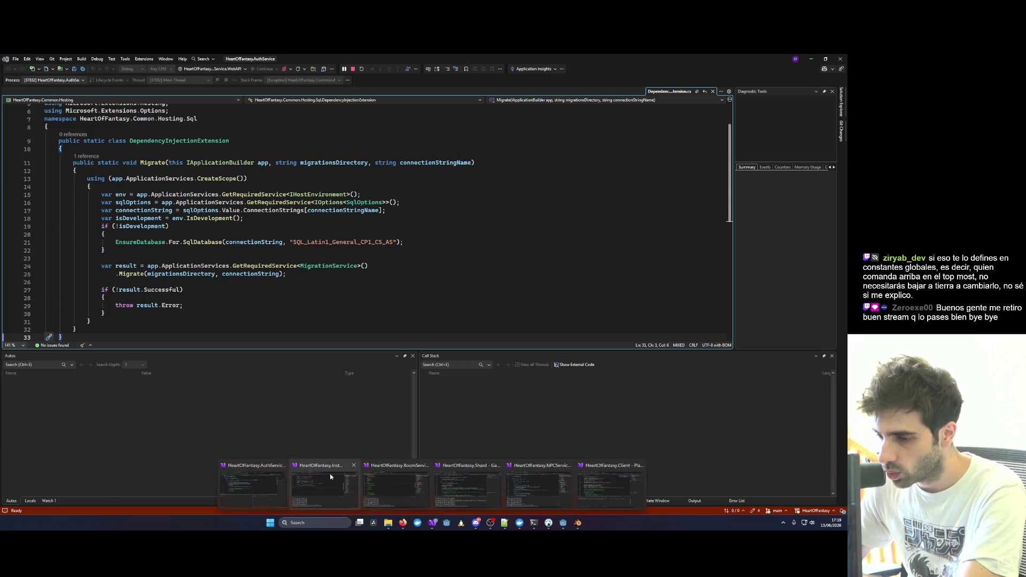
click(329, 473)
click(440, 524)
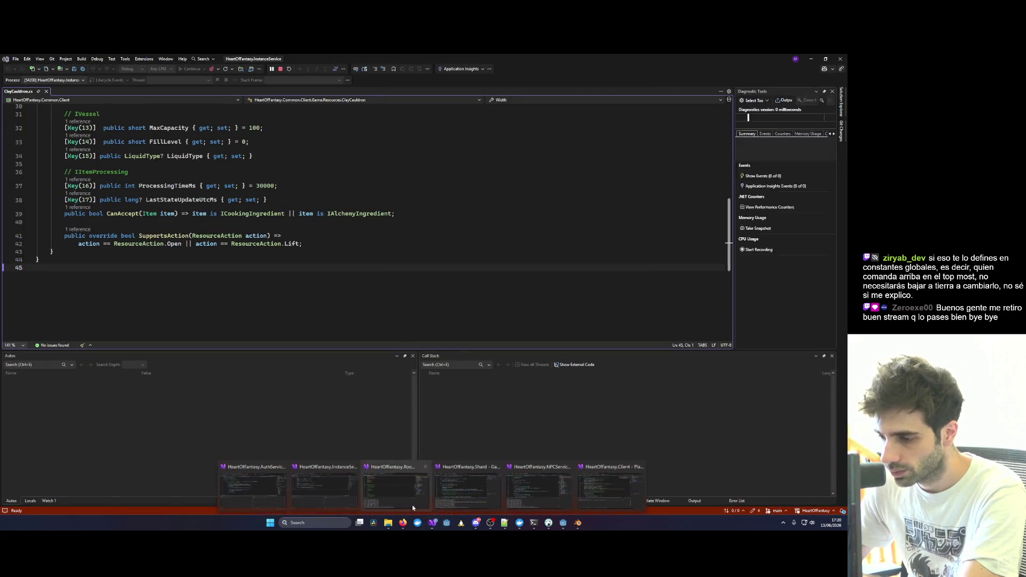
click(477, 490)
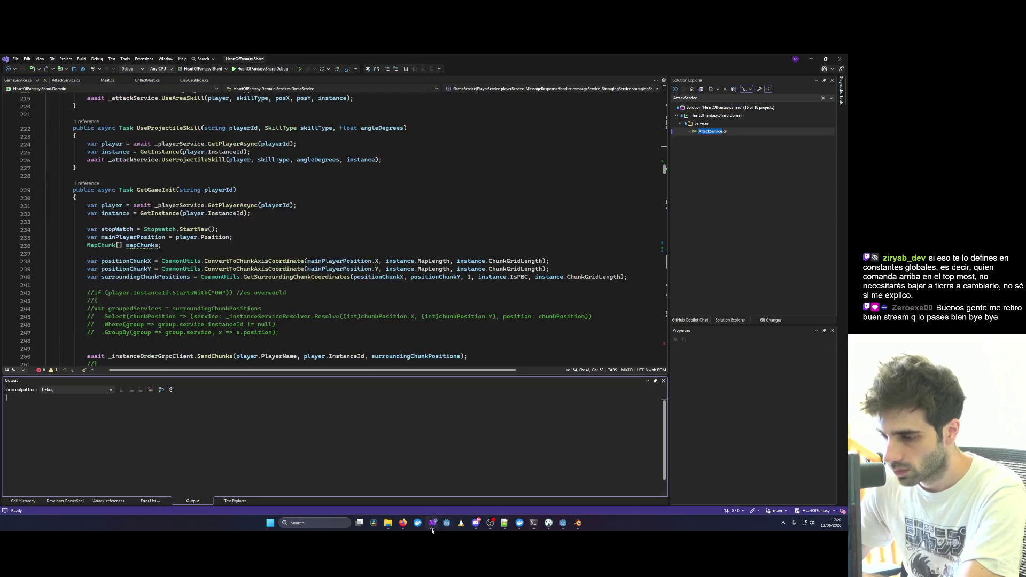
click(432, 523)
click(530, 499)
click(432, 523)
click(251, 486)
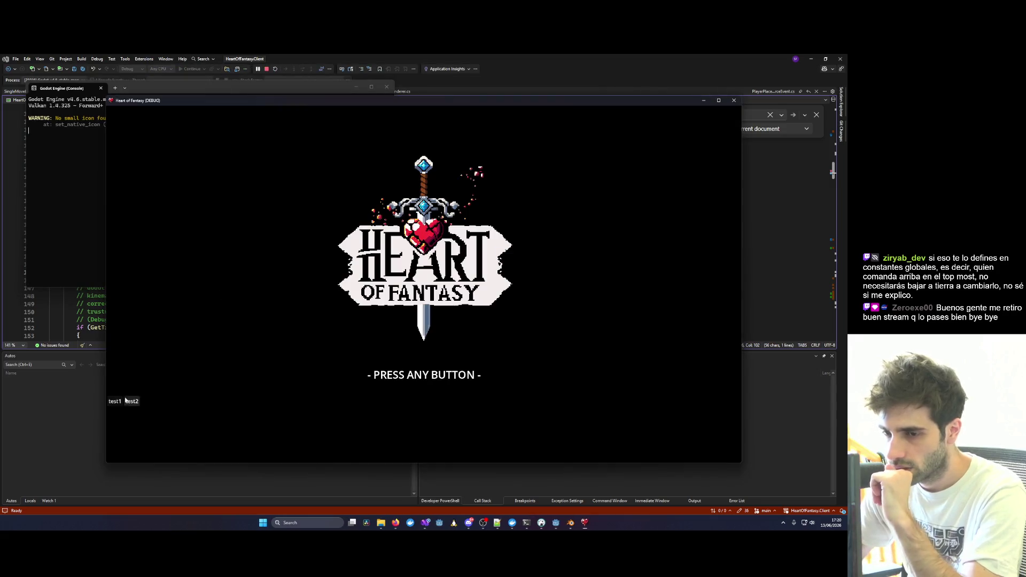
Log in with the test account, enter the game and read the 'HandR' not-found console error.
click(117, 402)
click(392, 396)
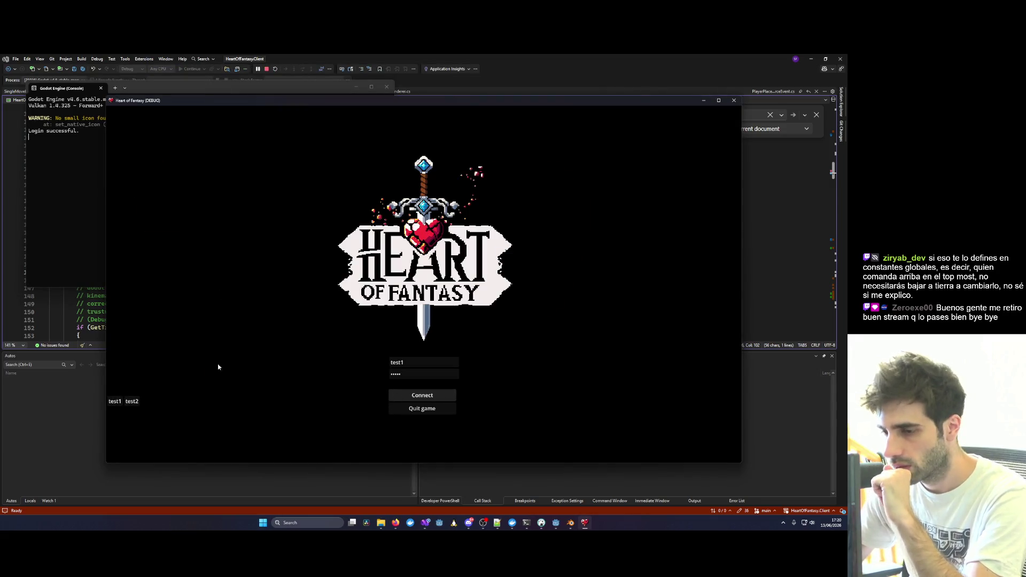
click(145, 349)
click(431, 415)
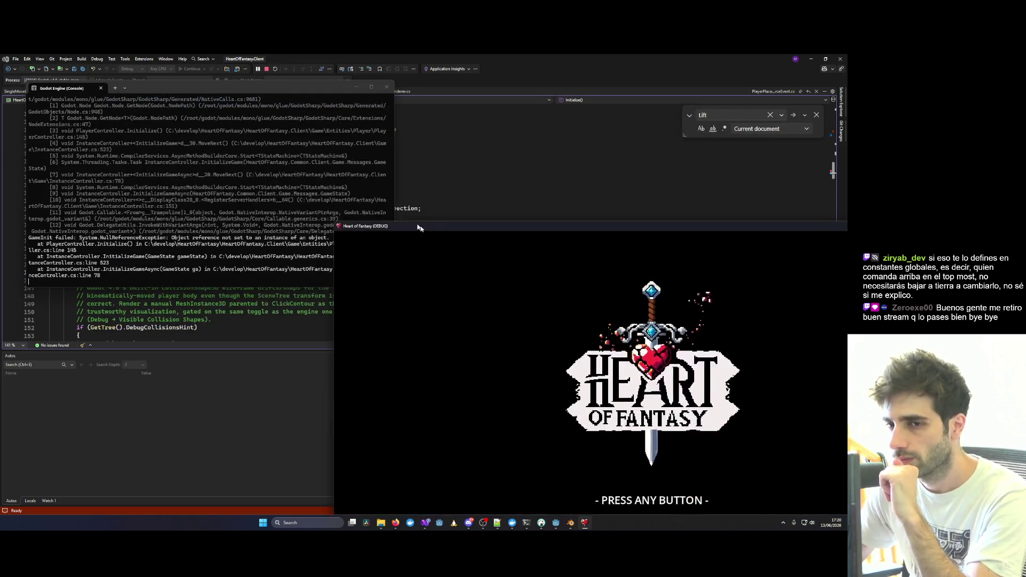
click(183, 224)
scroll(183, 224, up, 5)
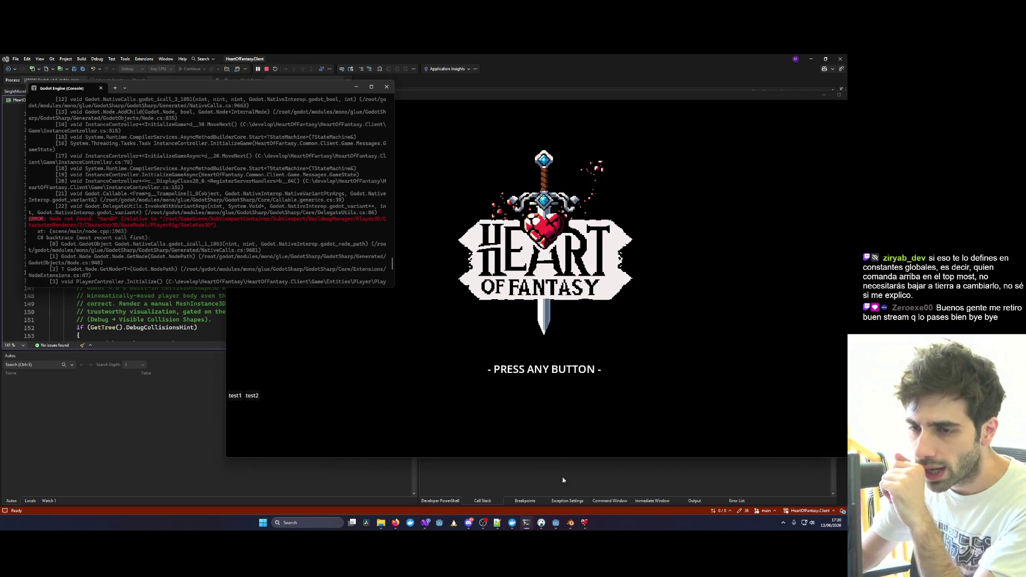
Return to PlayerController's Weapon_Standin lookup and place the caret on the Hand node name.
mouse_move(569, 524)
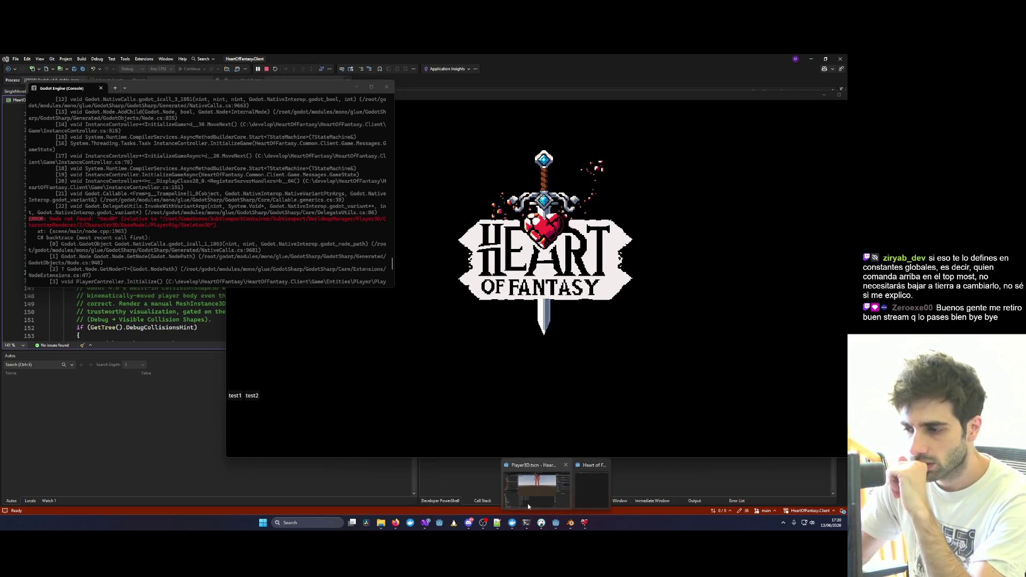
click(528, 504)
click(528, 503)
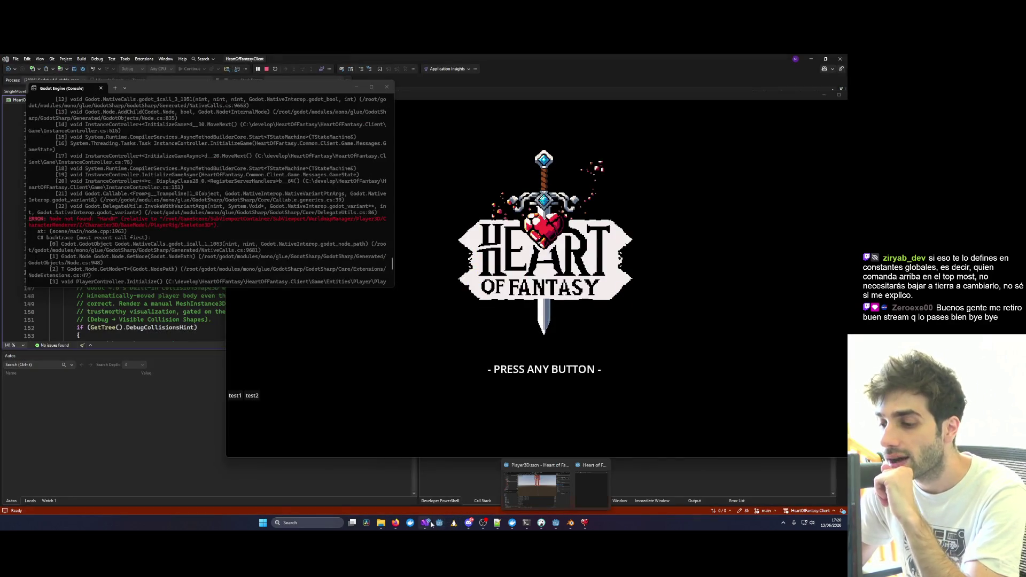
mouse_move(425, 523)
click(535, 478)
click(466, 272)
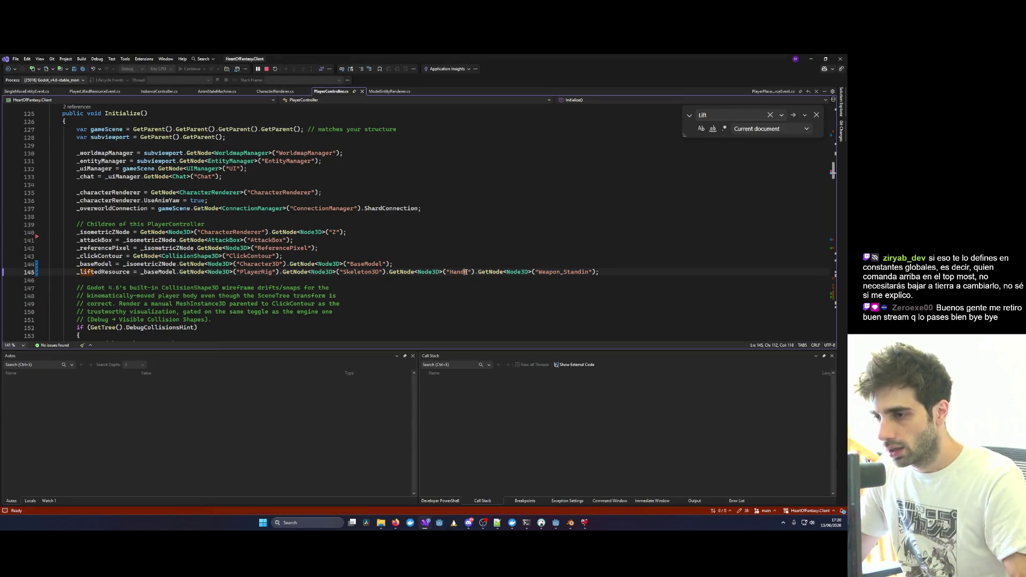
Save the corrected Hand_R path, rebuild and relaunch the game, and log in with the test account.
key(ctrl+s)
text(R)
click(576, 235)
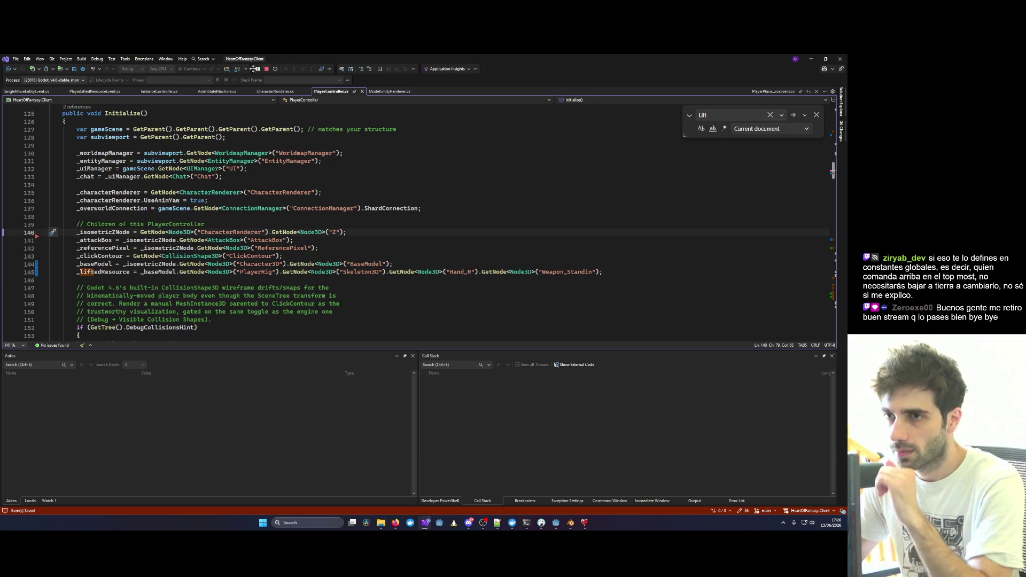
click(267, 69)
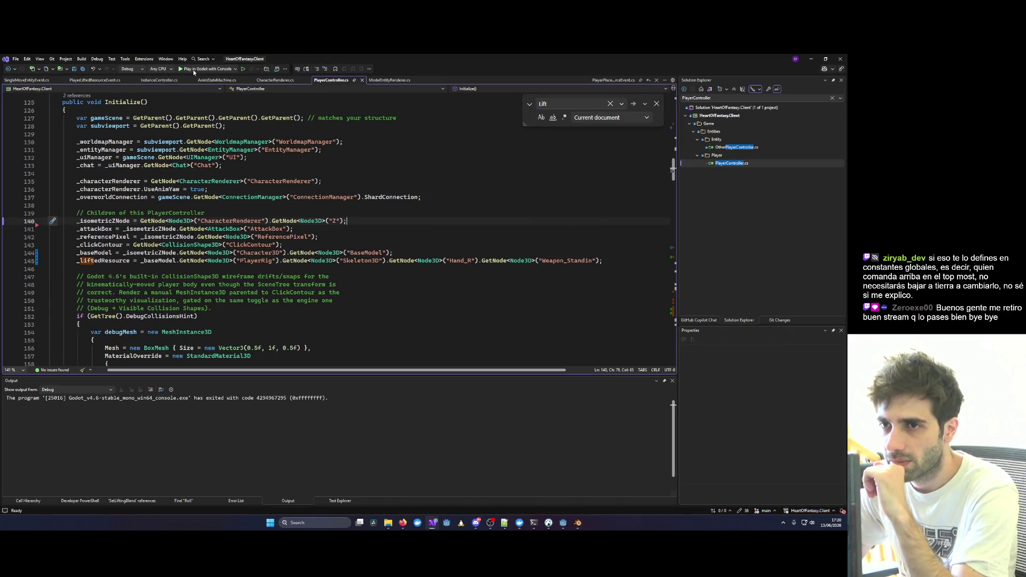
key(F5)
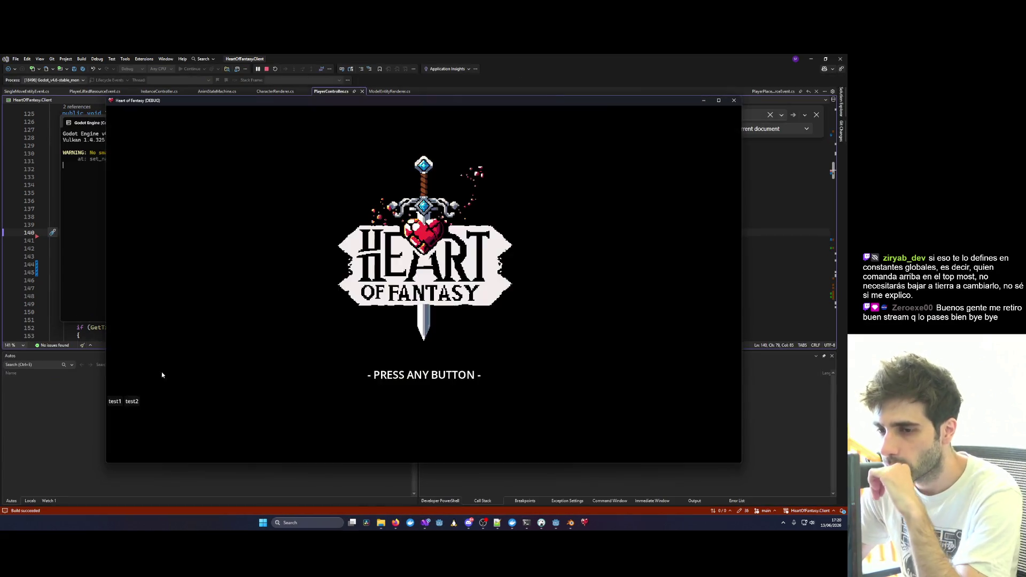
click(114, 401)
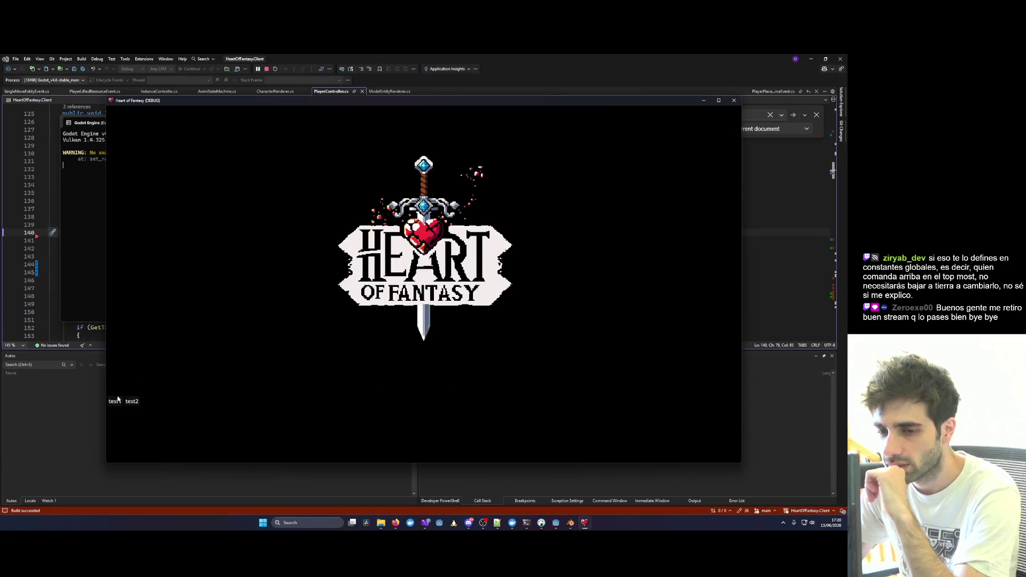
click(147, 348)
click(422, 416)
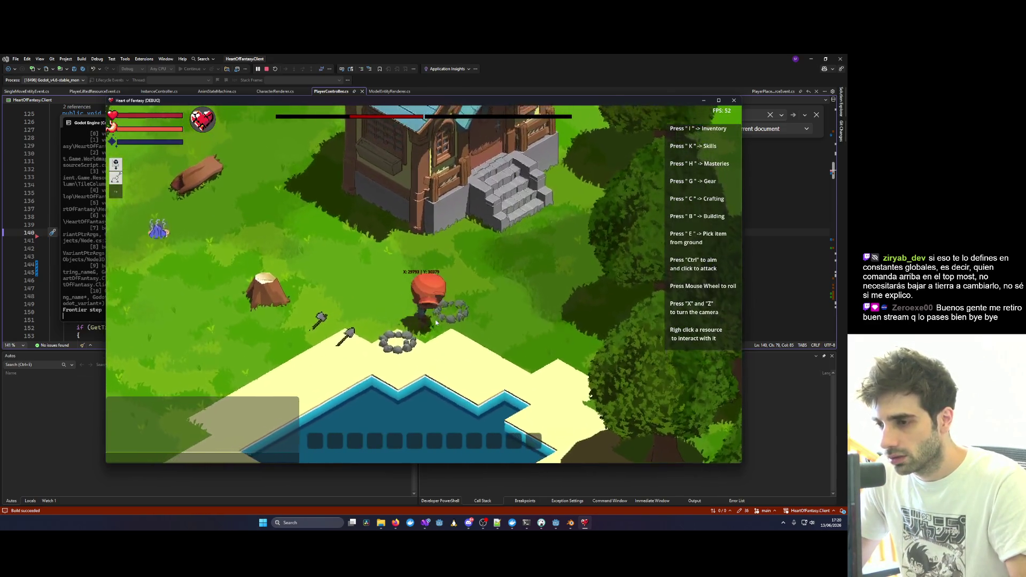
Walk the character around the grassy map with W and S, ending beside the tree stump.
key(w)
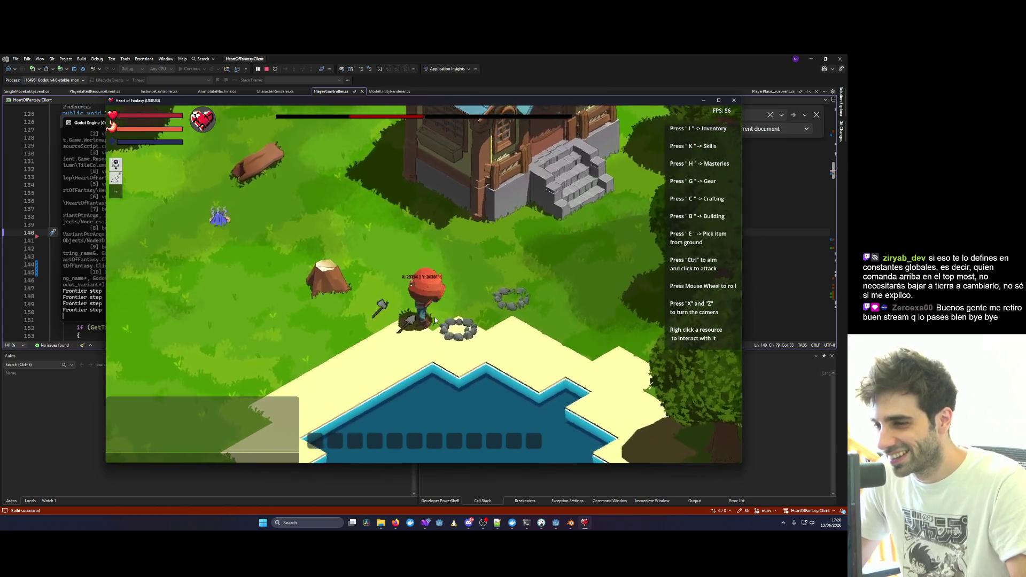
key(s)
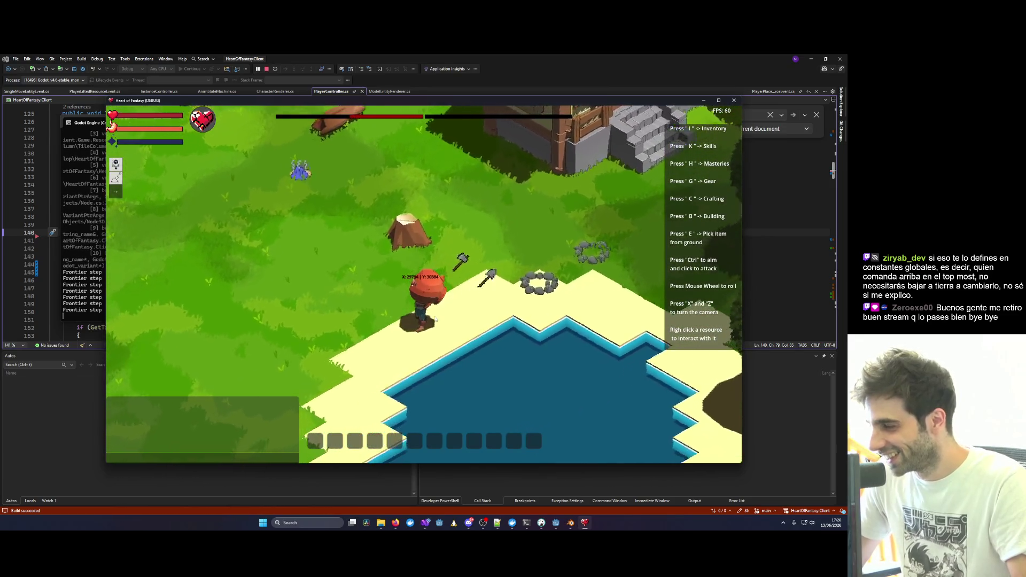
key(s)
key(w)
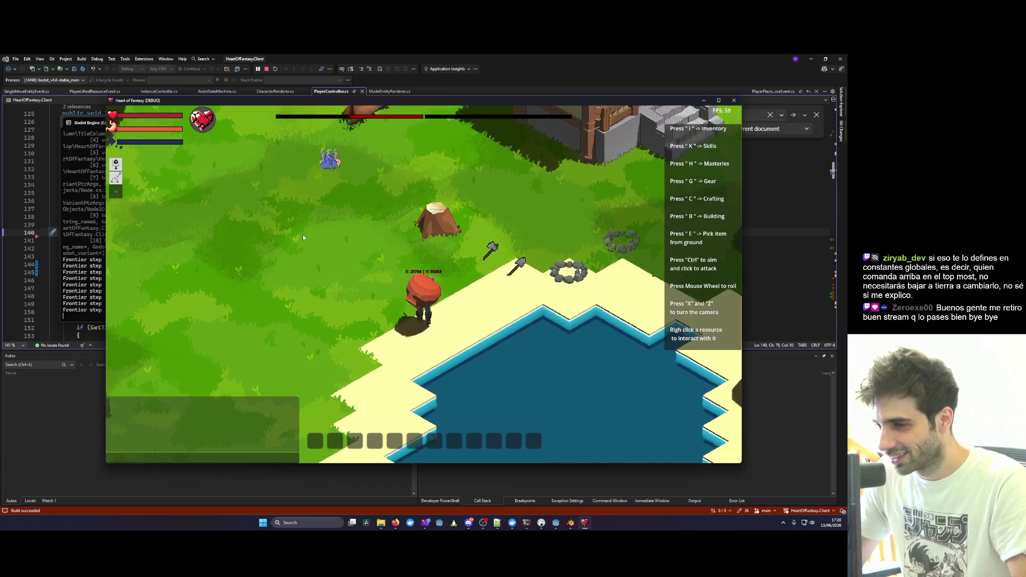
key(s)
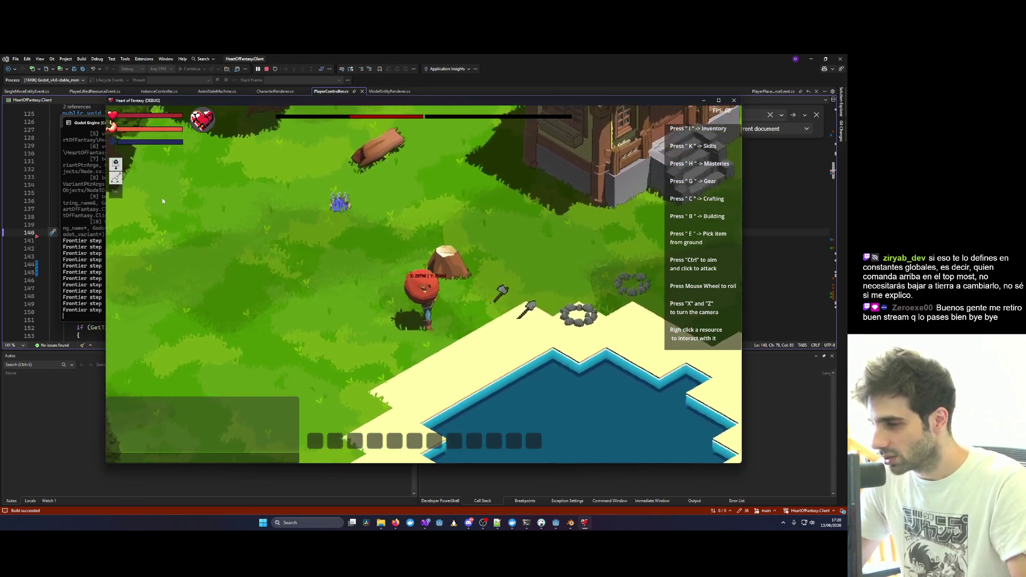
key(s)
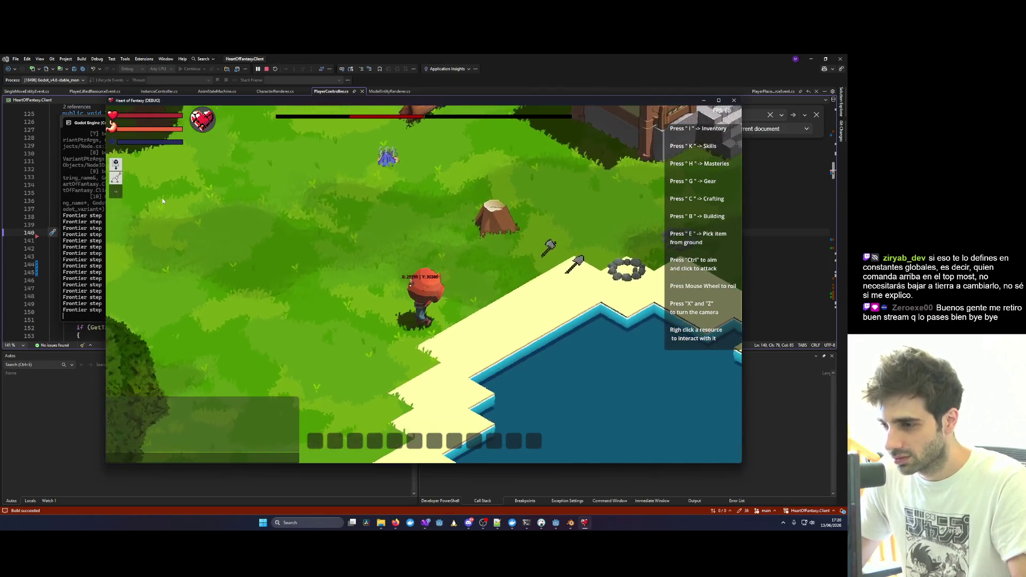
key(w)
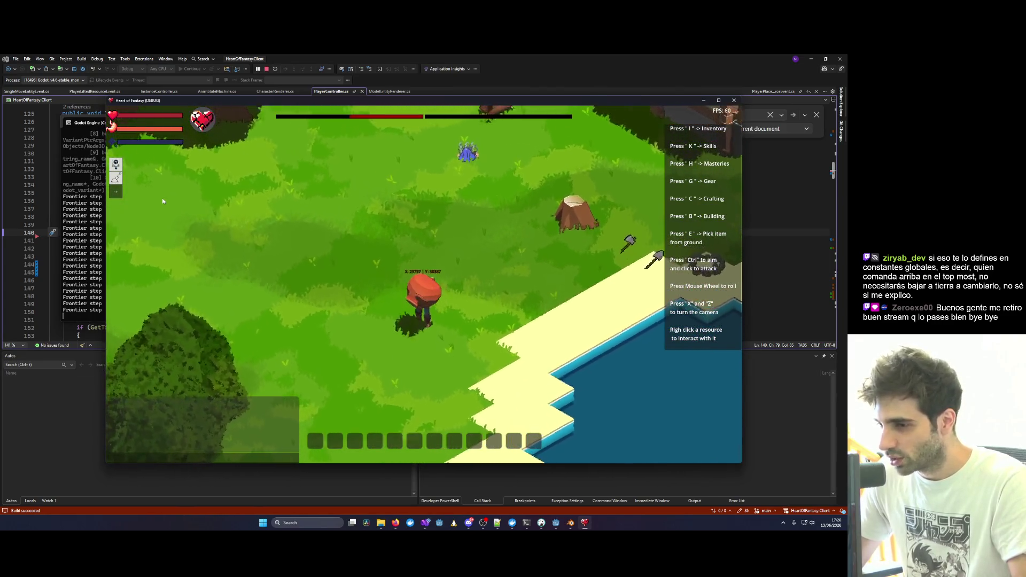
key(w)
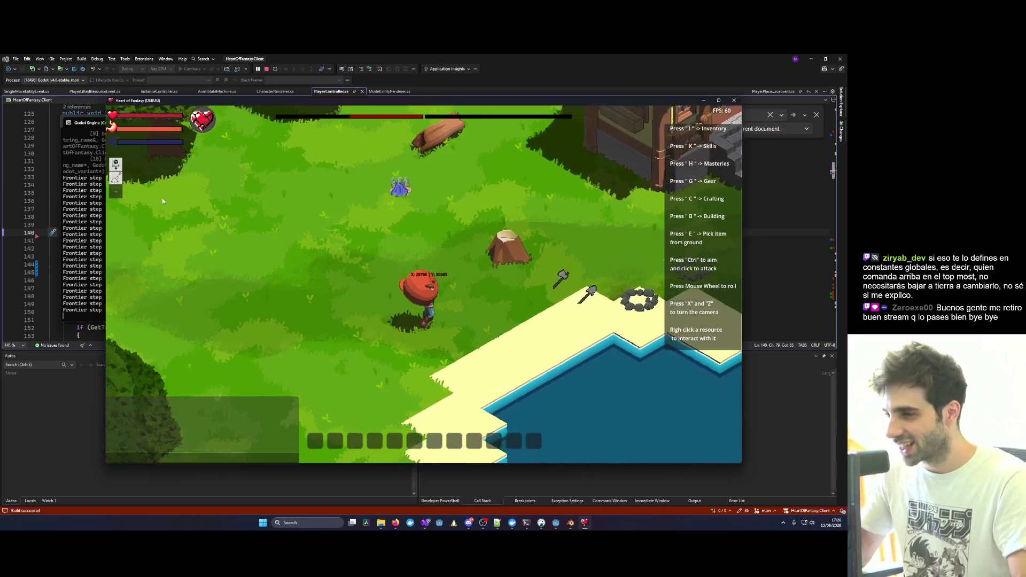
key(w)
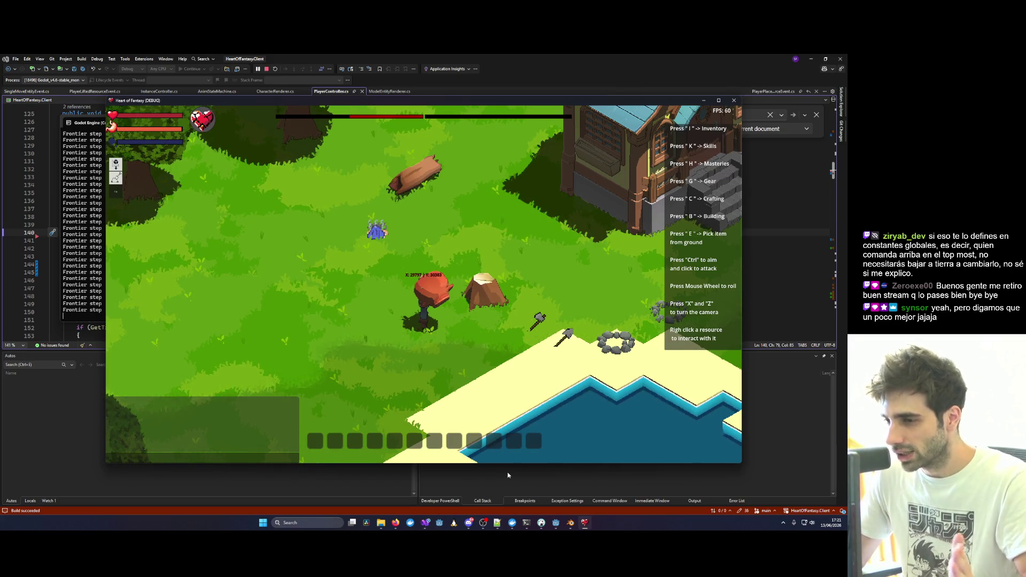
key(w)
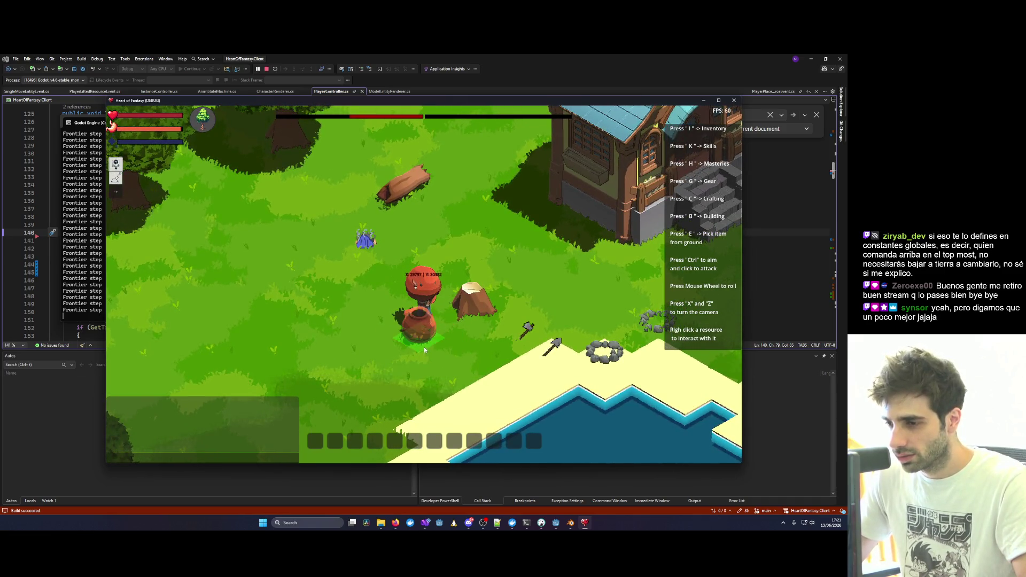
Try lifting the pot and setting it down on the grass, then stop the game with Shift+F5.
click(431, 346)
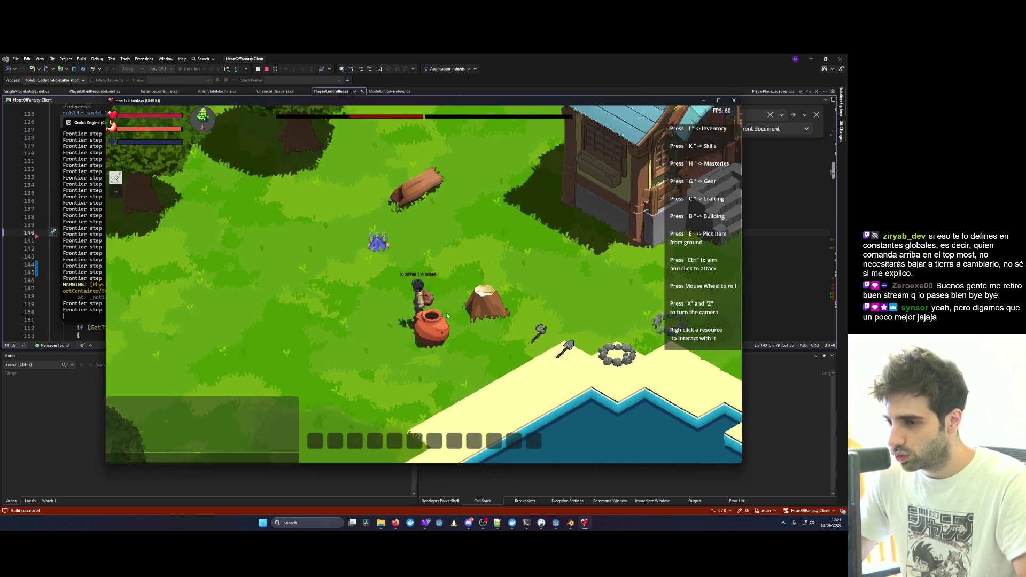
right_click(464, 299)
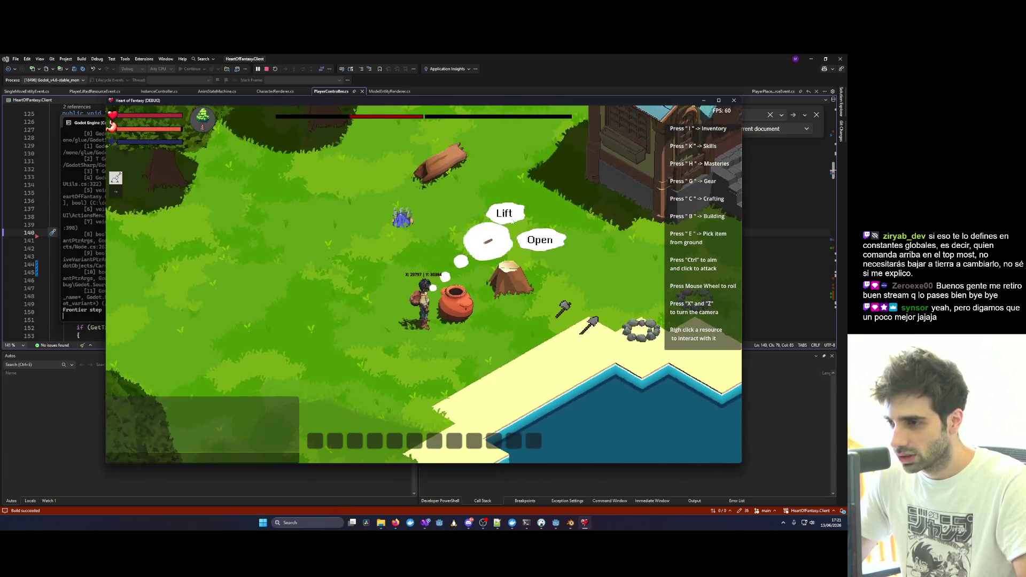
click(504, 221)
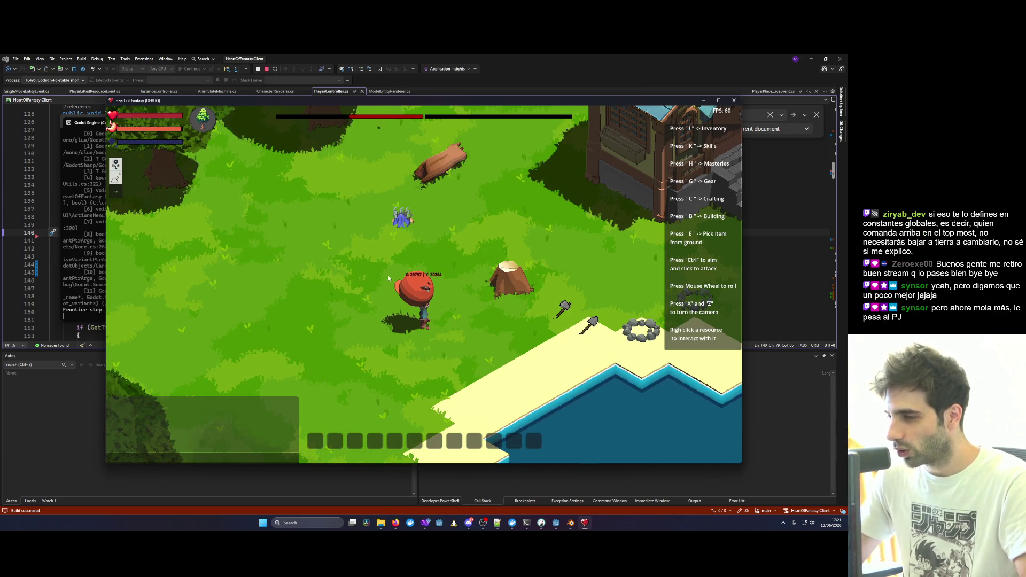
key(a)
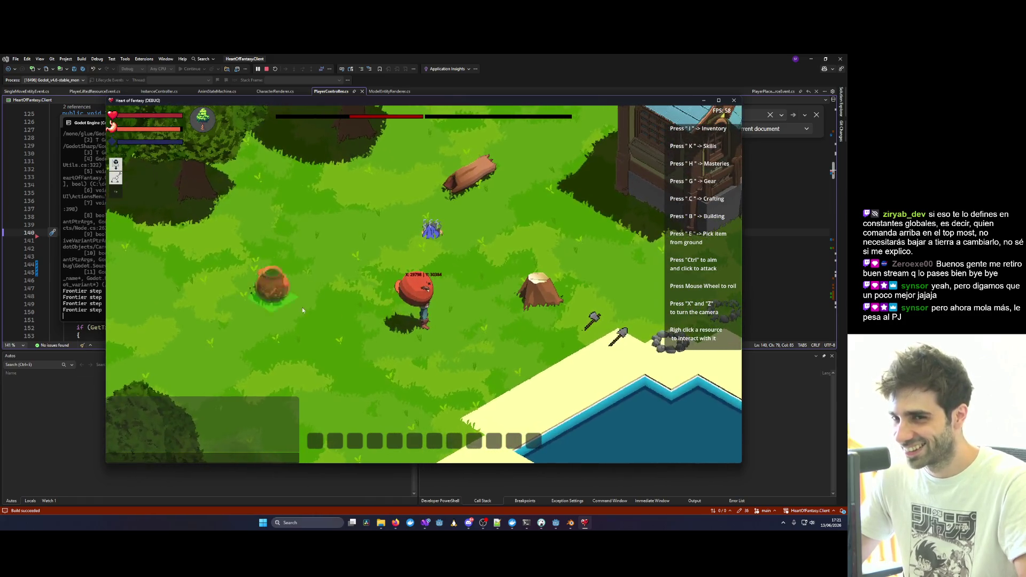
right_click(303, 306)
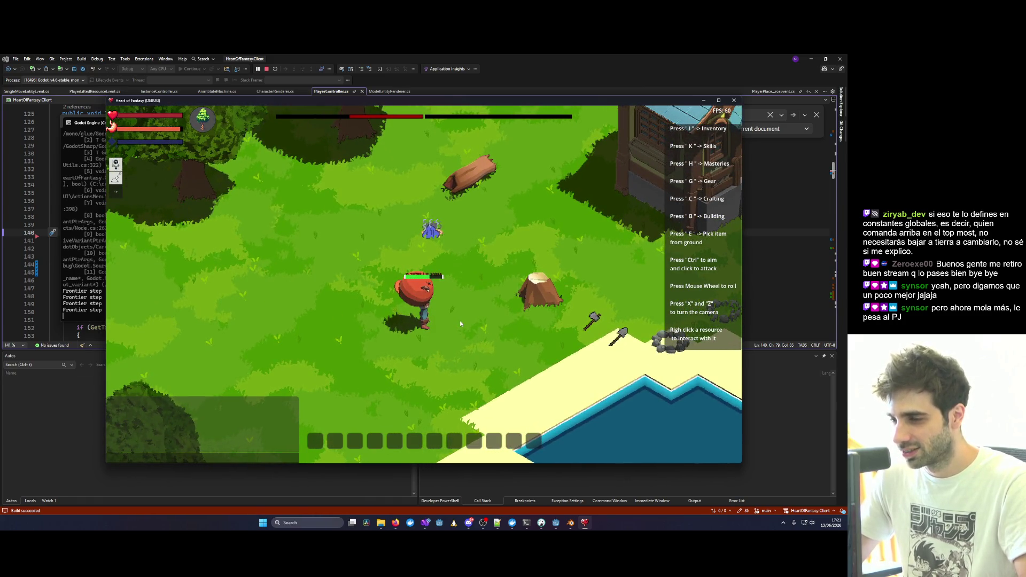
click(459, 320)
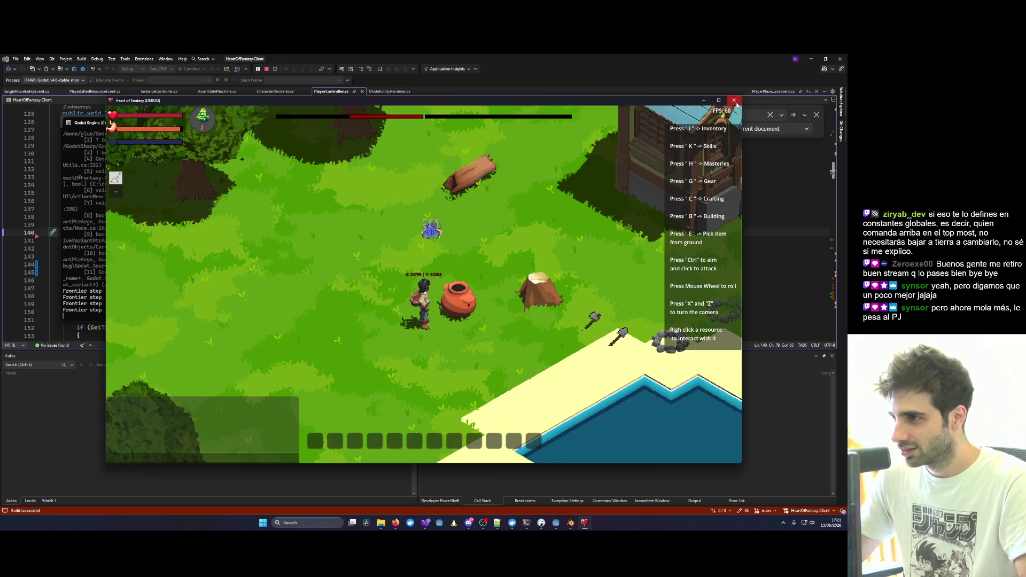
key(shift+F5)
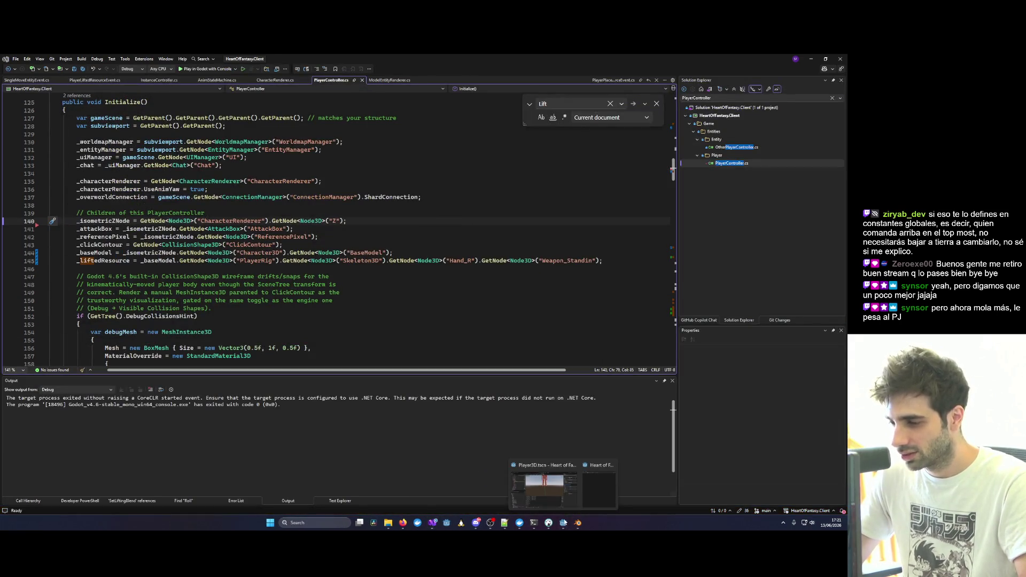
Add a Node3D child under Hand_R and name it Resource.
click(563, 522)
click(76, 175)
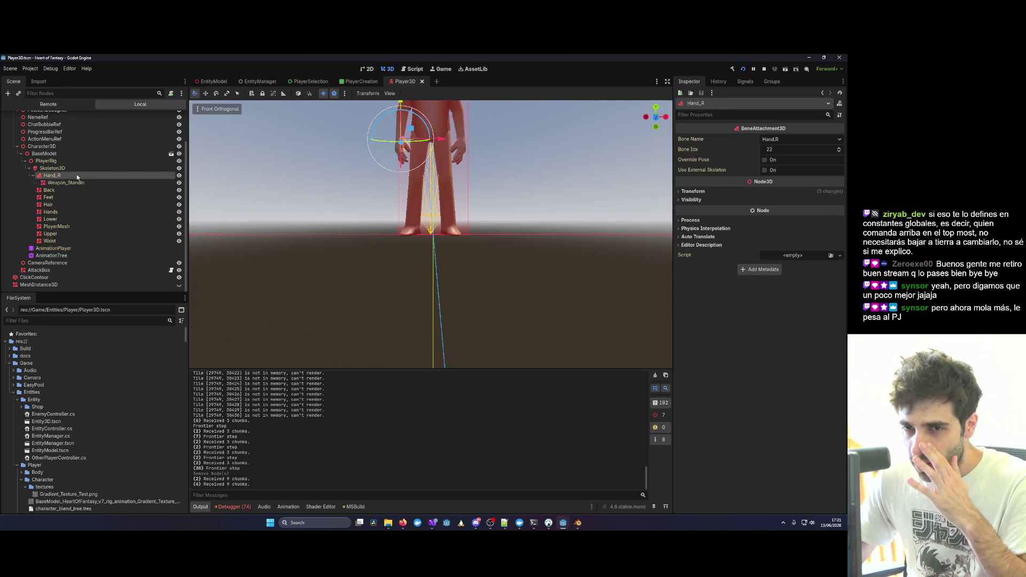
right_click(76, 174)
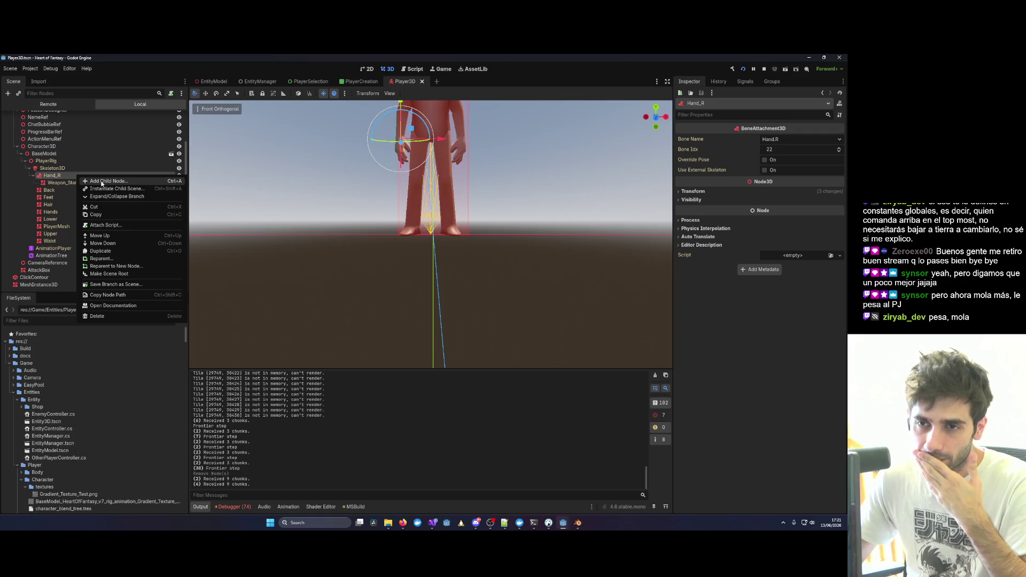
click(102, 182)
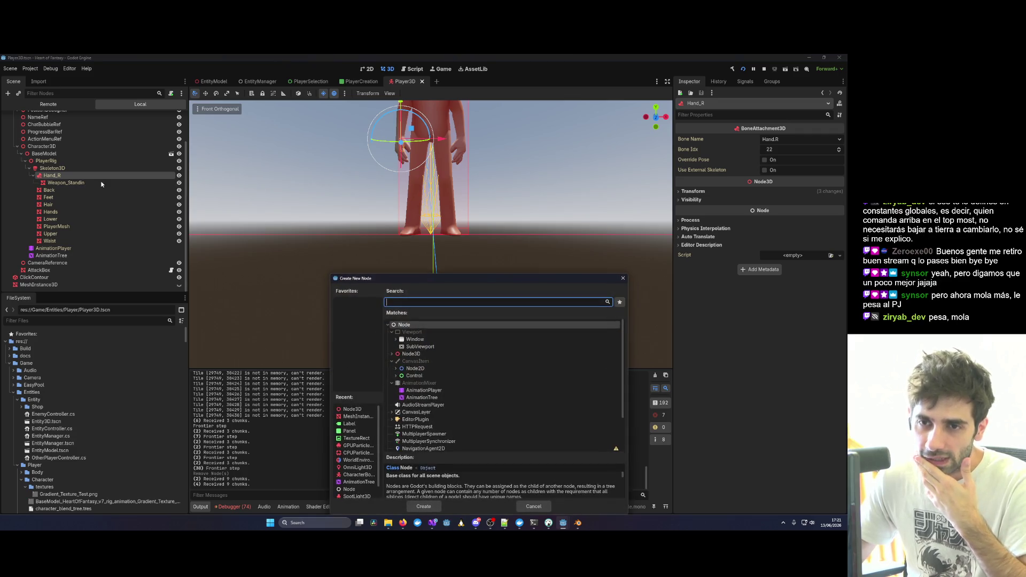
double_click(424, 353)
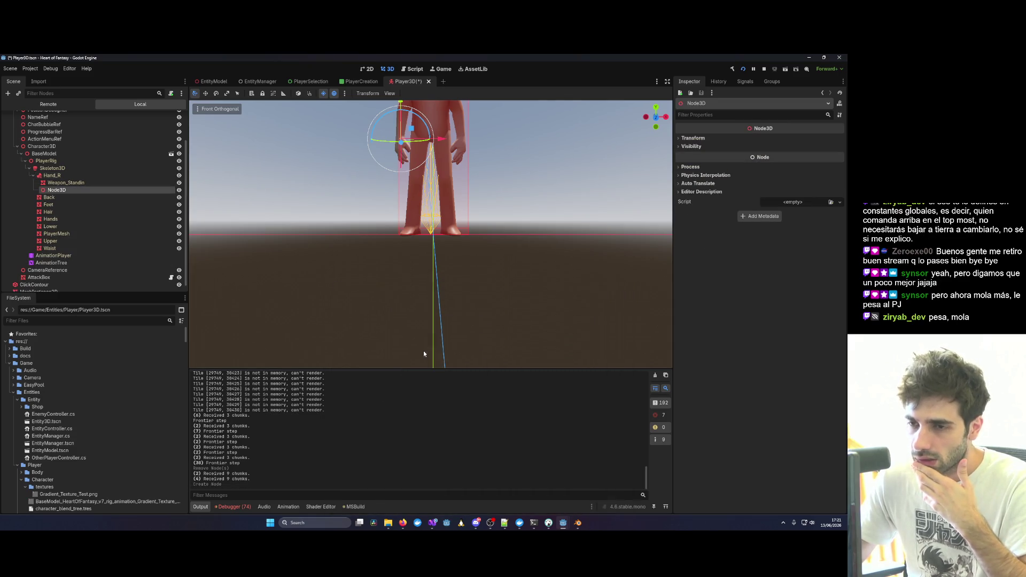
double_click(58, 190)
text(Resource)
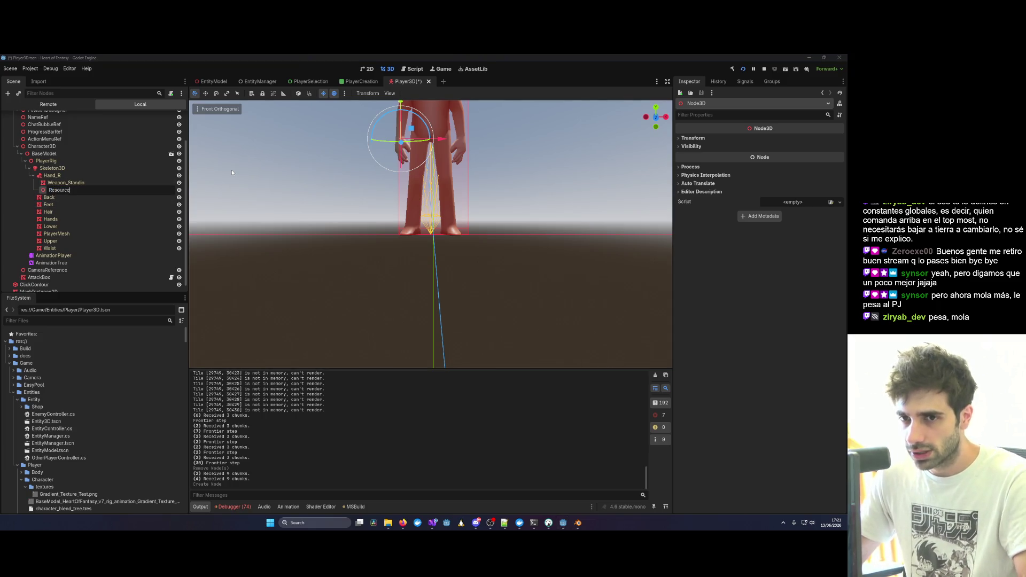
key(Return)
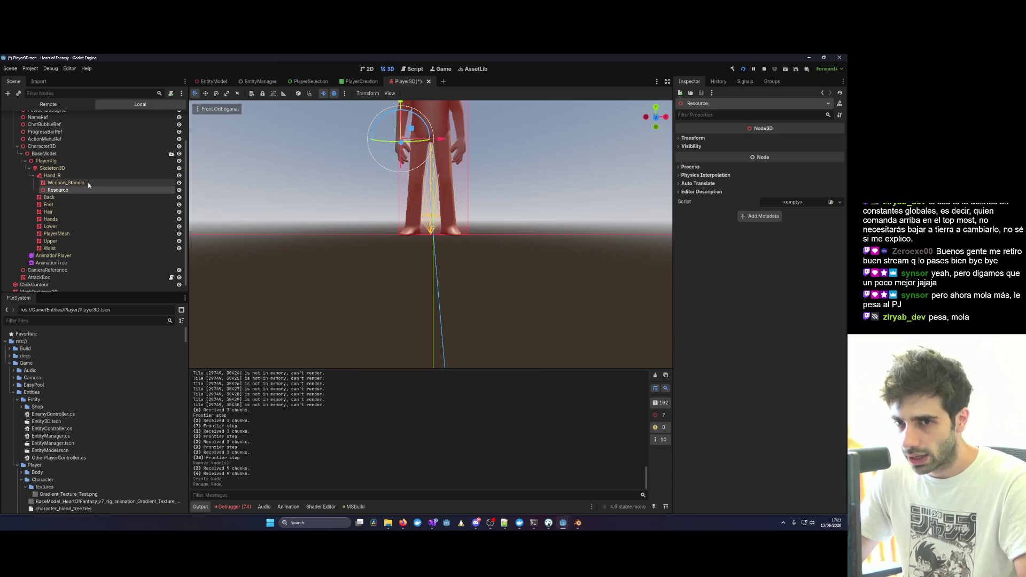
Replace Weapon_Standin with Resource on line 145 of PlayerController.cs.
key(alt+Tab)
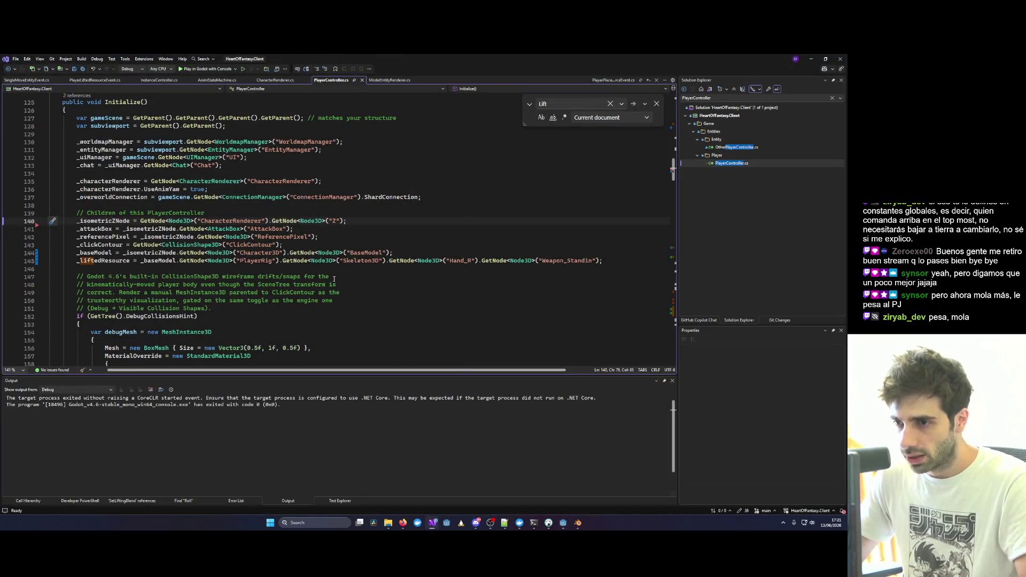
double_click(567, 261)
text(Reso)
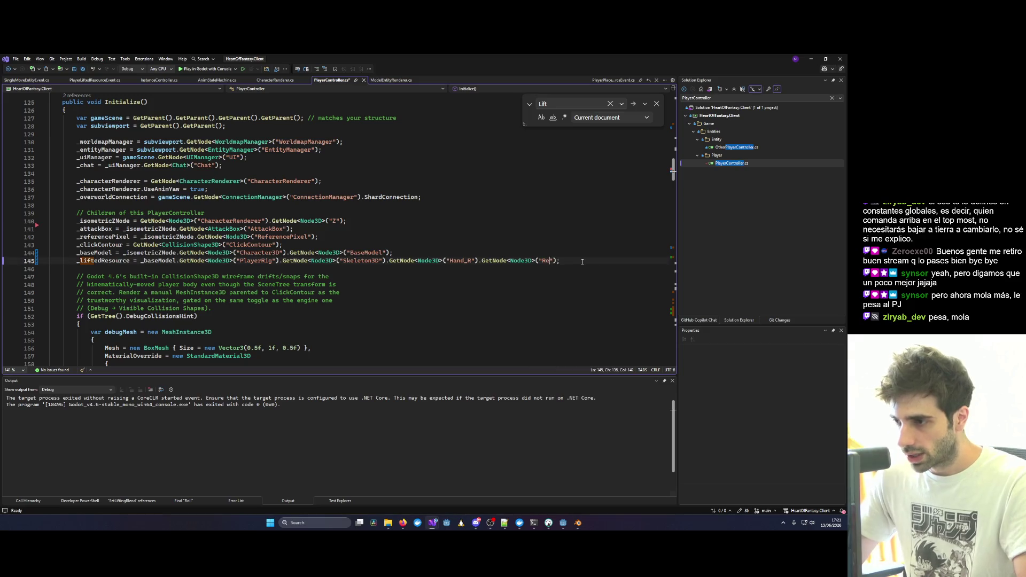
text(urce)
key(alt+Tab)
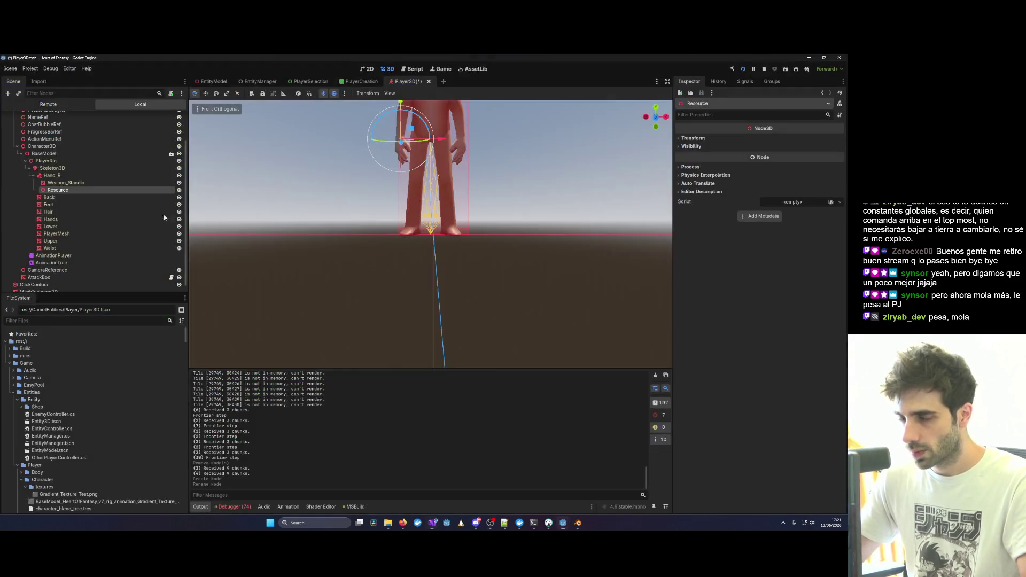
Change the Resource node's type to MeshInstance3D using the 'MEsh' search in Change Type.
click(64, 182)
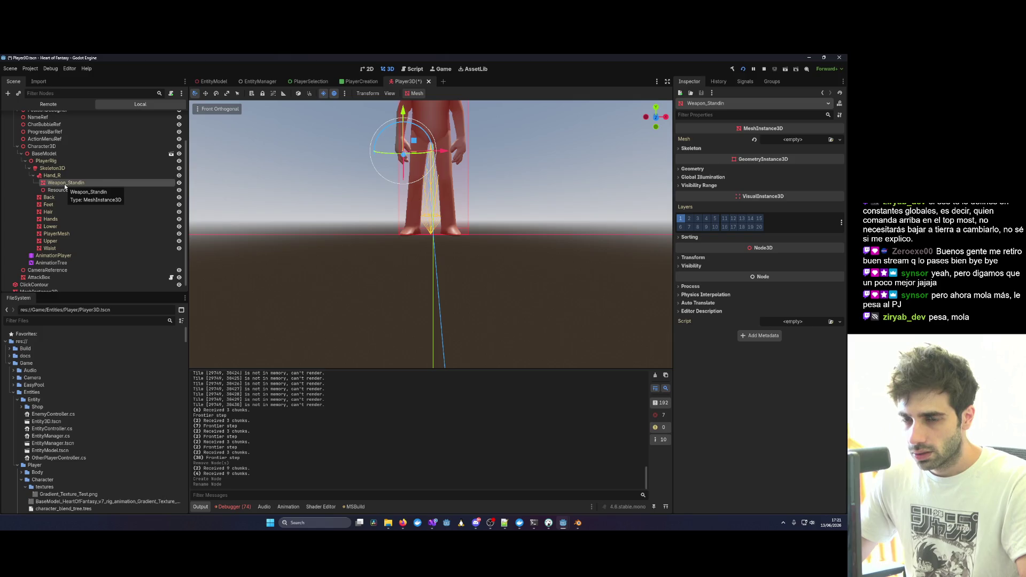
click(59, 191)
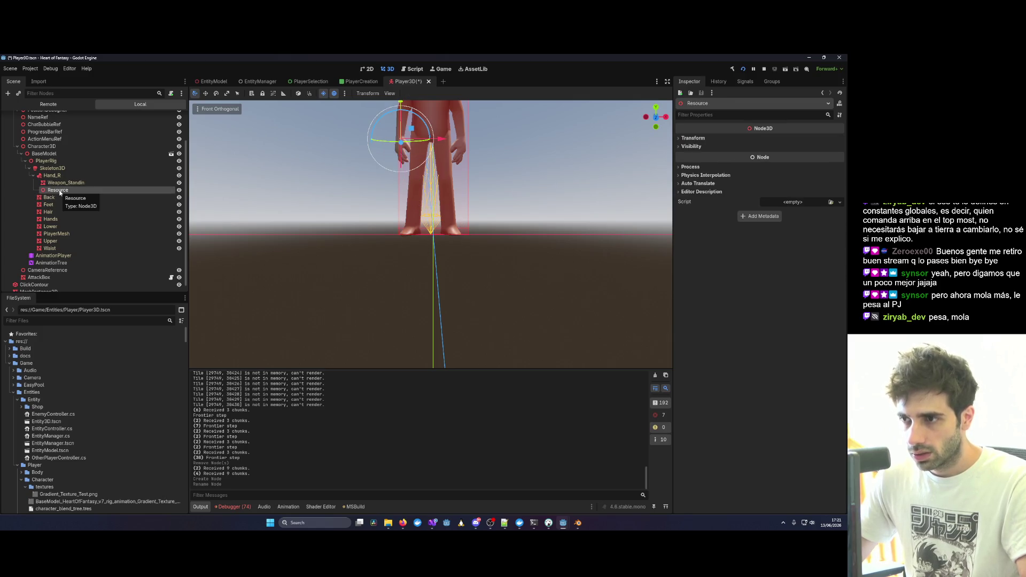
right_click(60, 192)
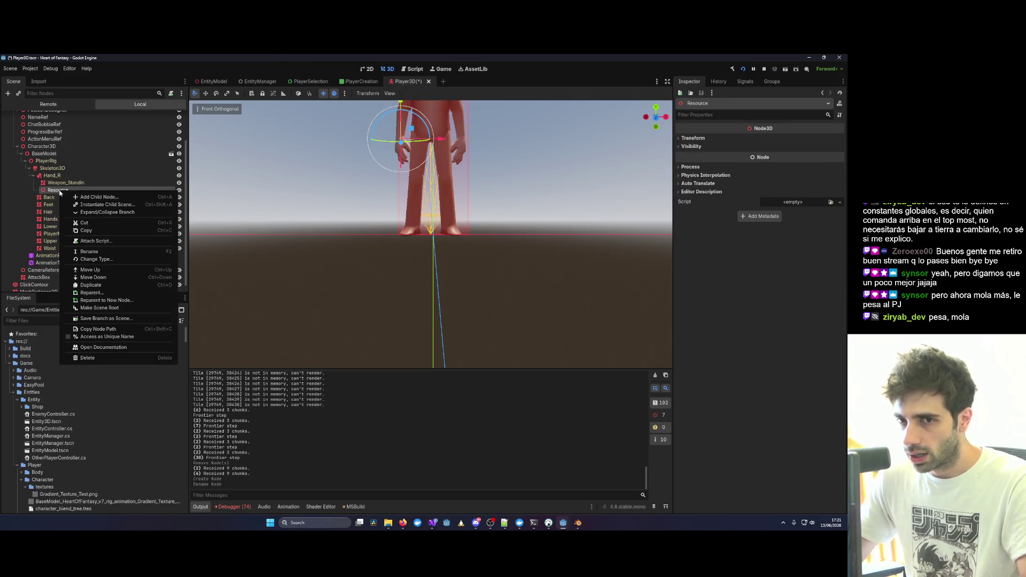
click(97, 259)
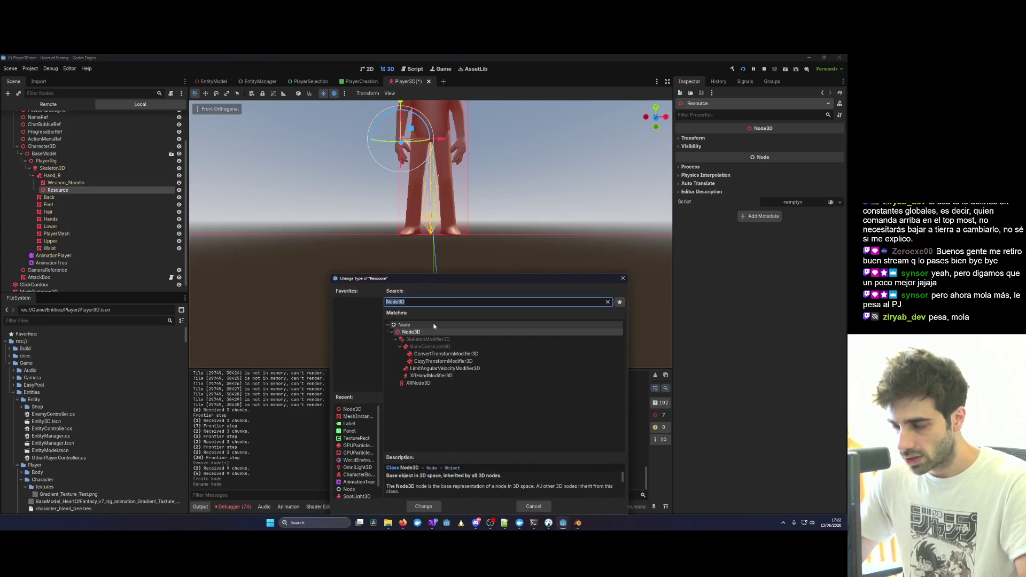
text(MEsh)
double_click(440, 375)
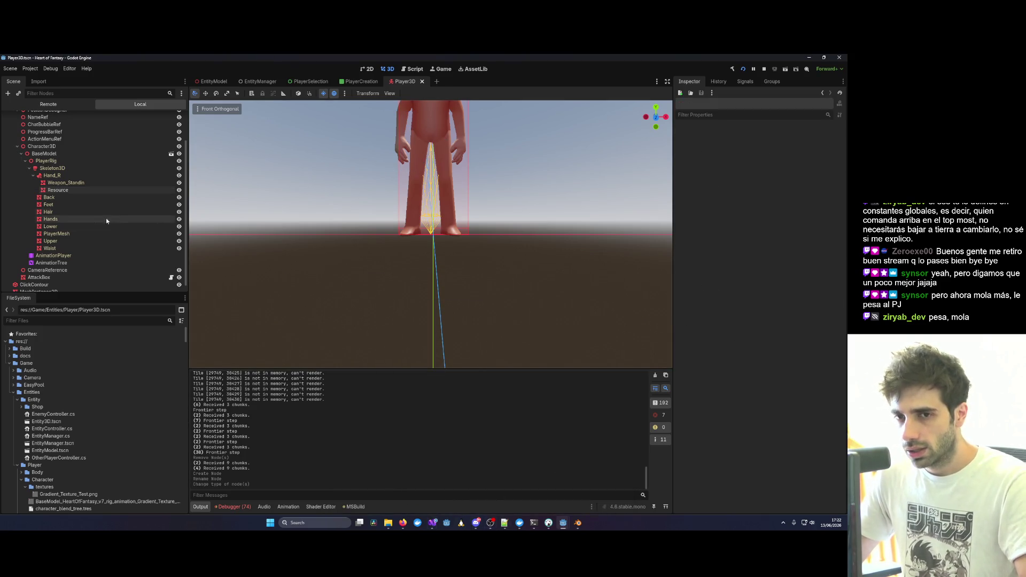
click(80, 190)
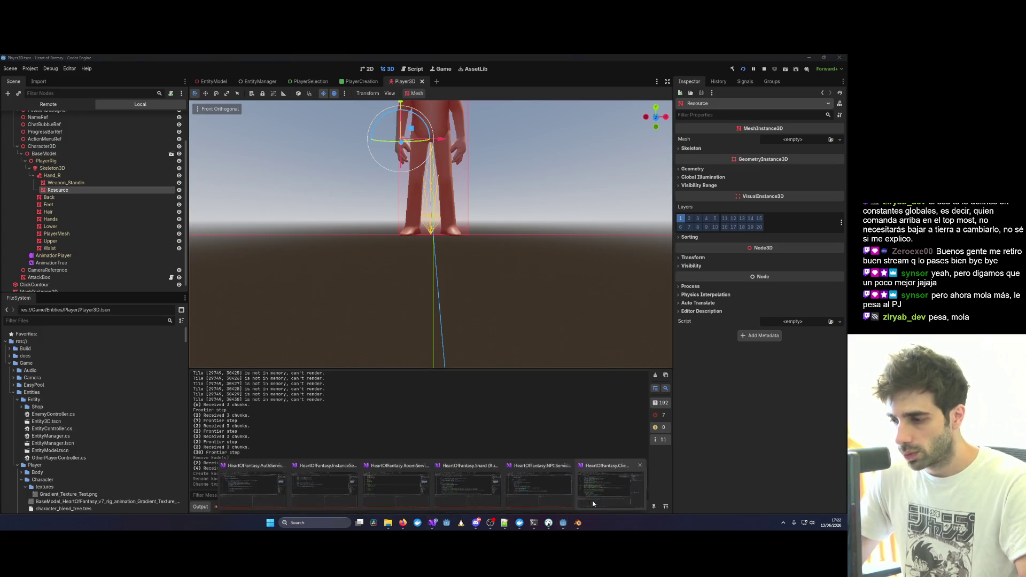
mouse_move(431, 522)
click(431, 484)
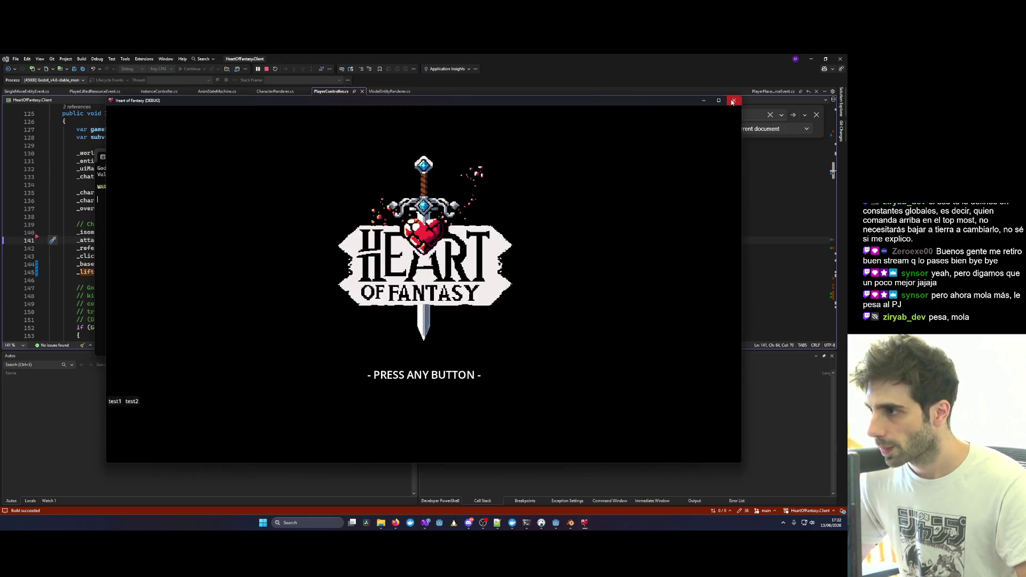
Log into the relaunched game and snap its window to the right half beside the Godot editor.
click(732, 102)
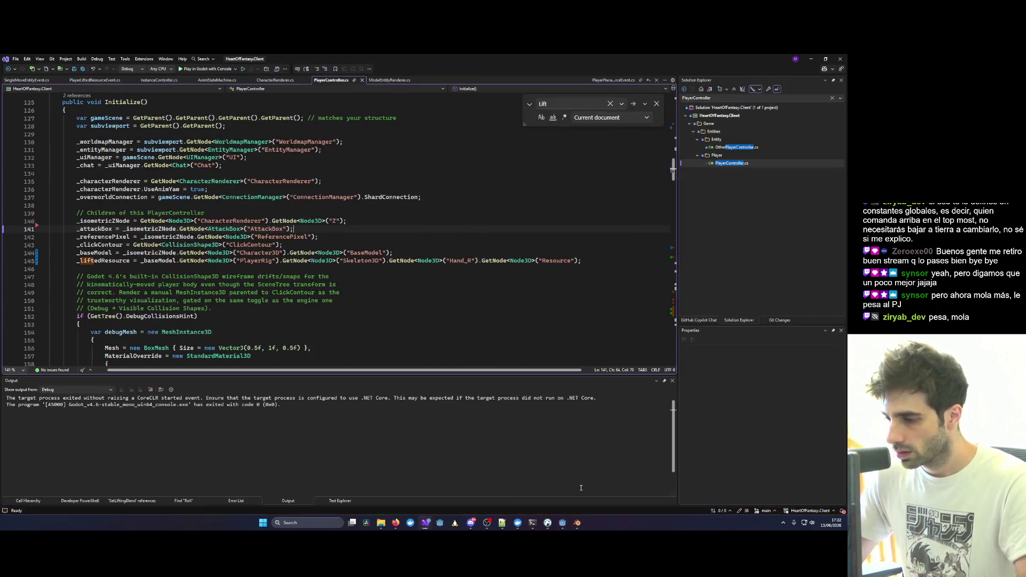
mouse_move(563, 523)
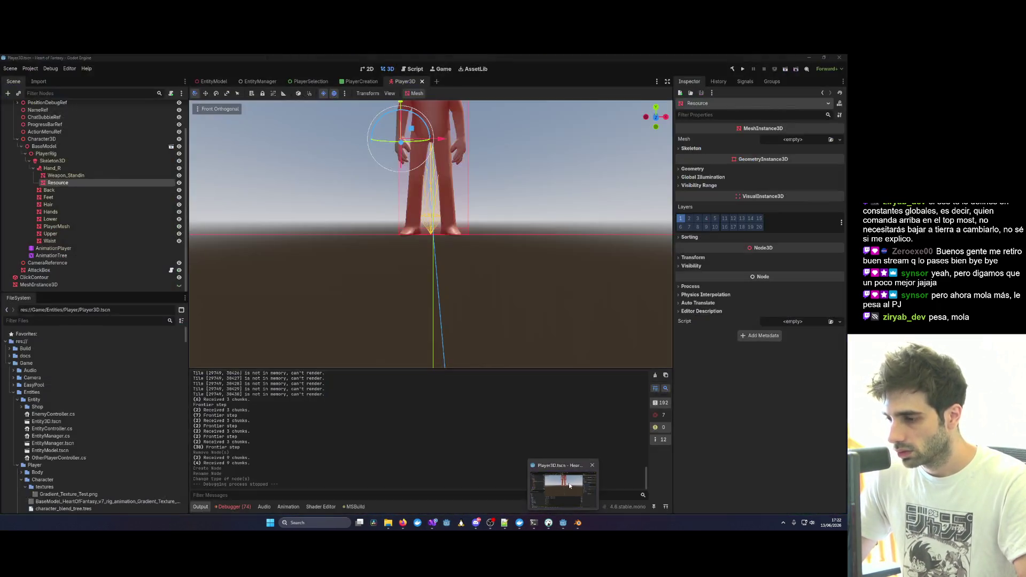
click(569, 483)
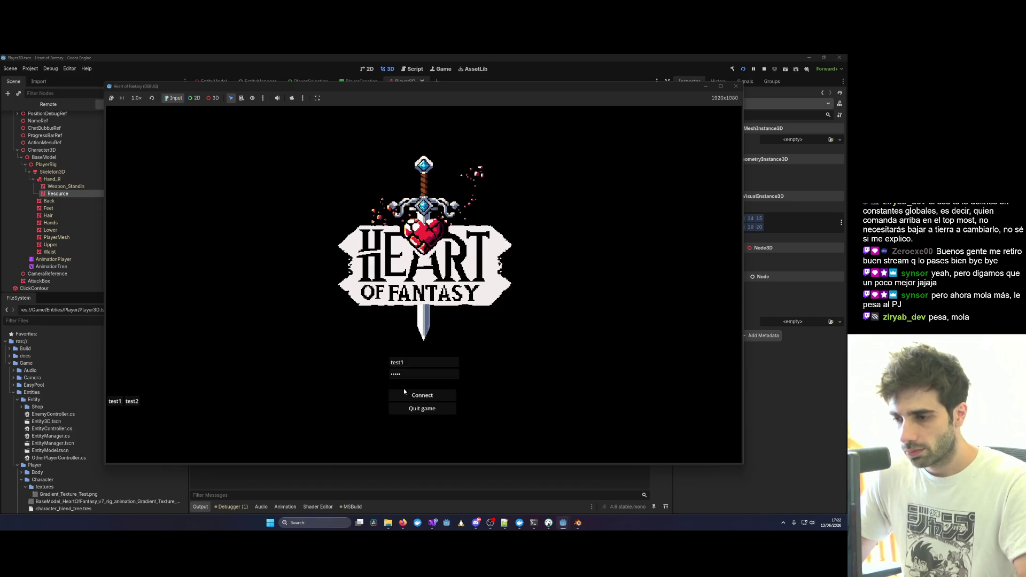
click(406, 395)
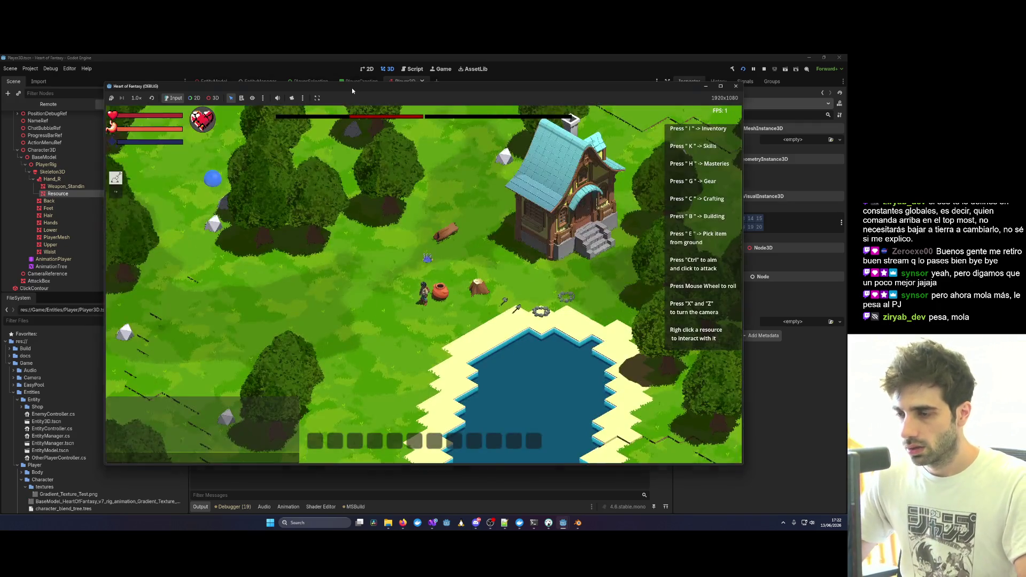
mouse_move(351, 91)
mouse_down()
mouse_move(748, 143)
mouse_move(829, 140)
mouse_up()
key(Return)
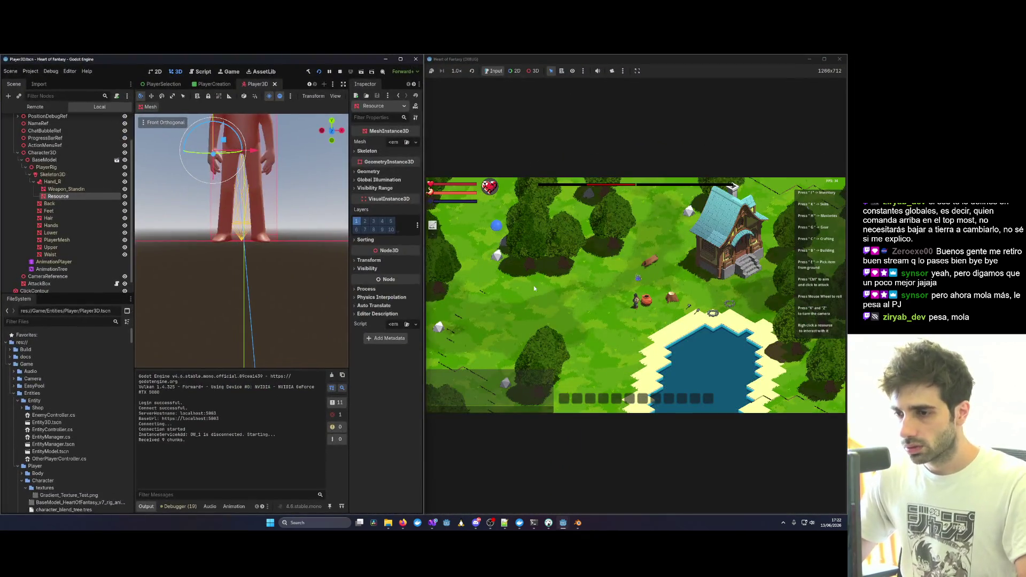
Choose Lift on the red pot in the game window so the character carries it overhead.
scroll(658, 325, up, 5)
scroll(663, 326, down, 4)
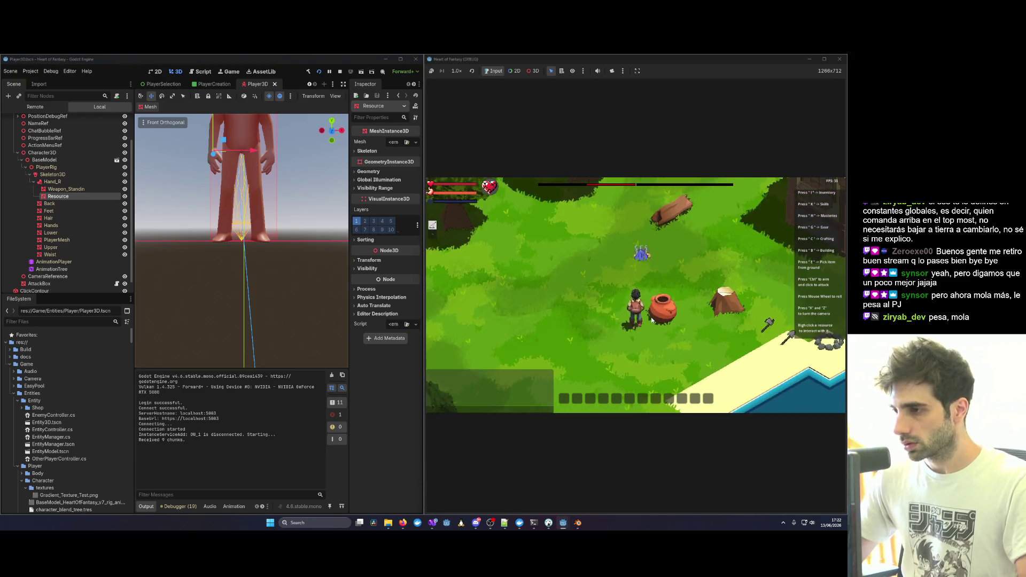
scroll(678, 328, up, 1)
right_click(678, 328)
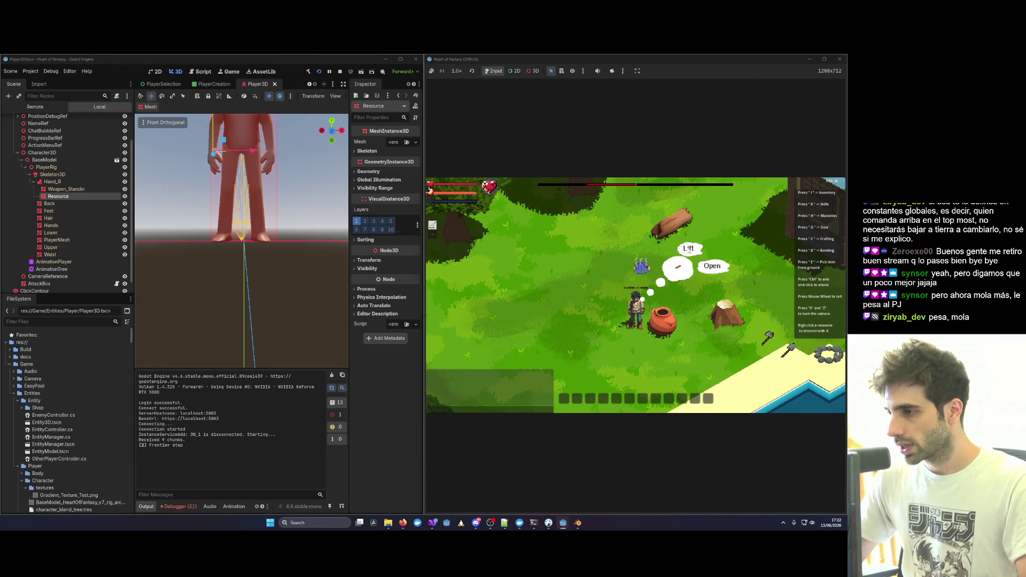
click(689, 249)
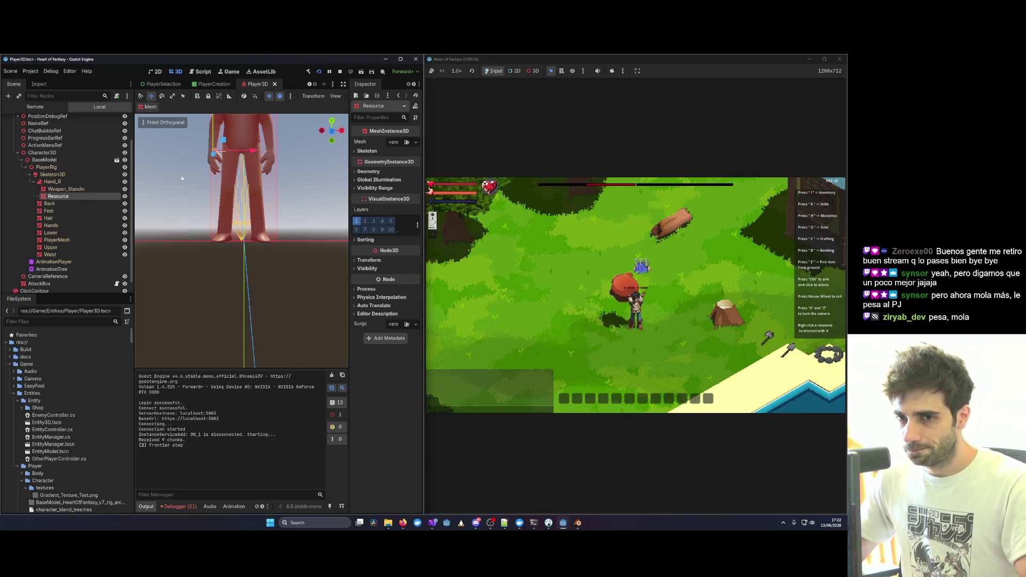
mouse_move(215, 175)
mouse_down()
mouse_move(188, 156)
mouse_move(226, 180)
mouse_move(187, 175)
mouse_up()
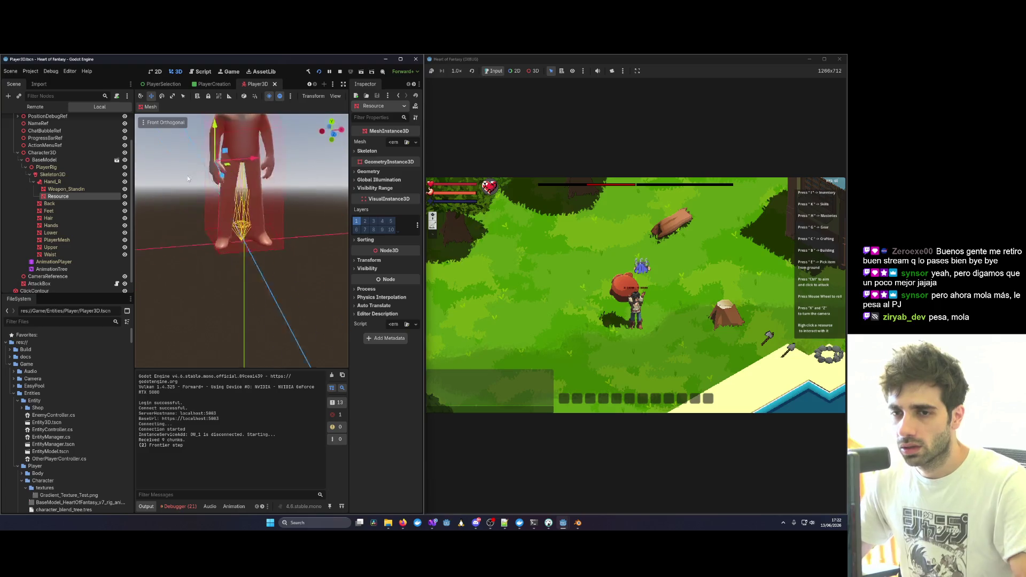
Drag the Back node about -0.088 left along X, then select Weapon_Standin and undo the last move.
click(49, 204)
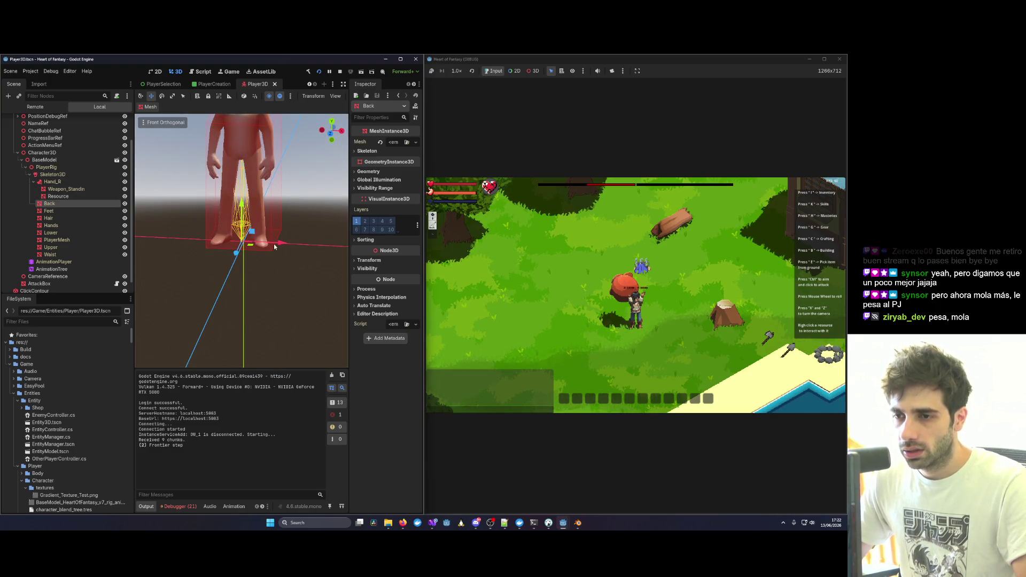
drag(279, 246, 227, 241)
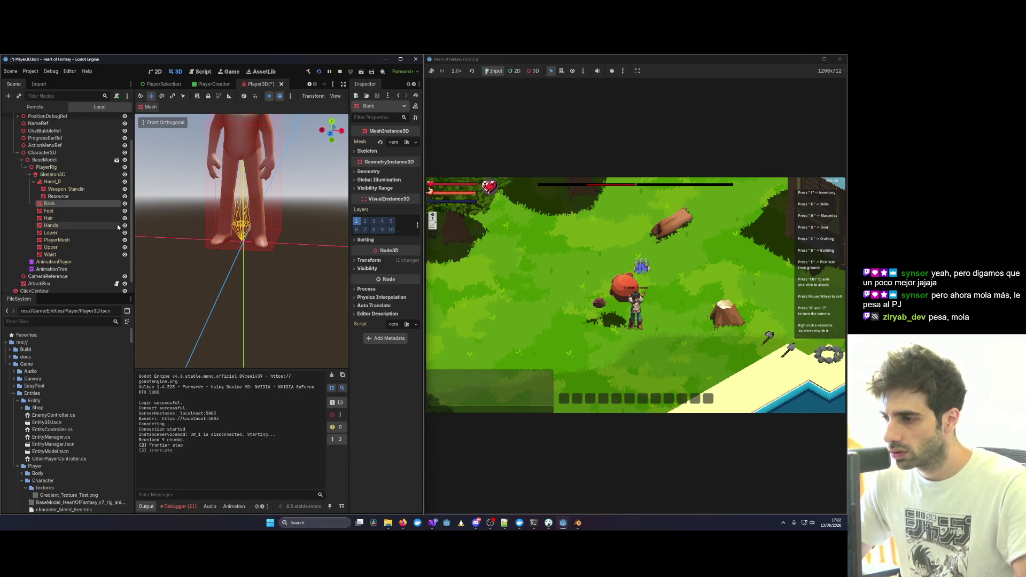
scroll(598, 258, up, 5)
scroll(590, 294, down, 5)
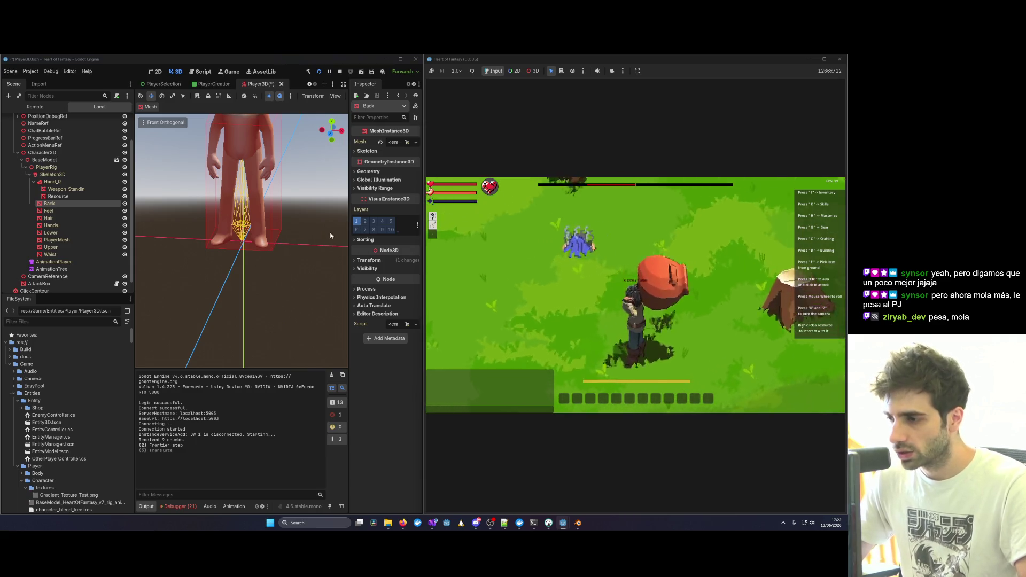
click(89, 188)
key(ctrl+z)
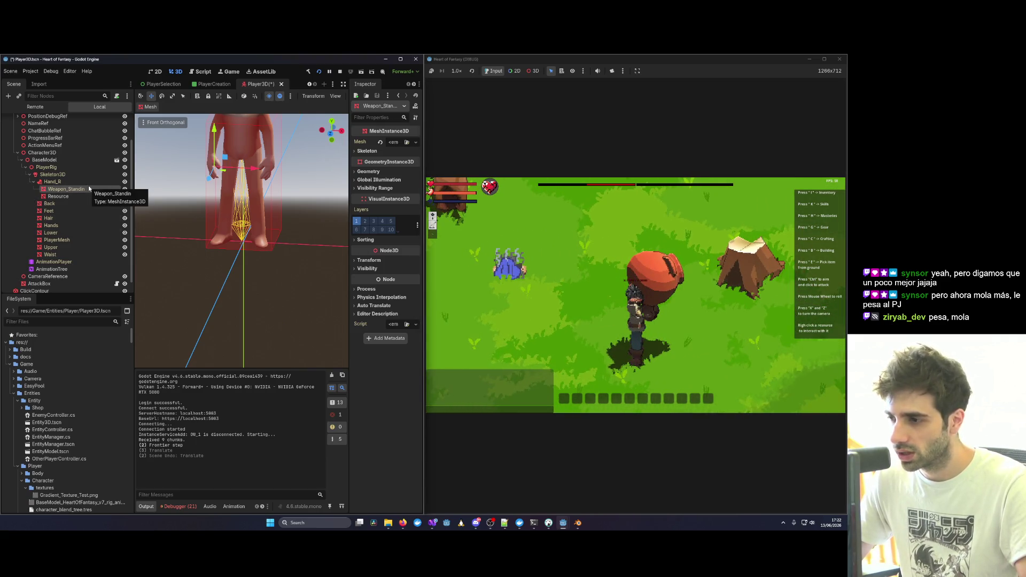
Select the Resource node under Hand_R and raise it higher with the move gizmo.
scroll(625, 305, up, 2)
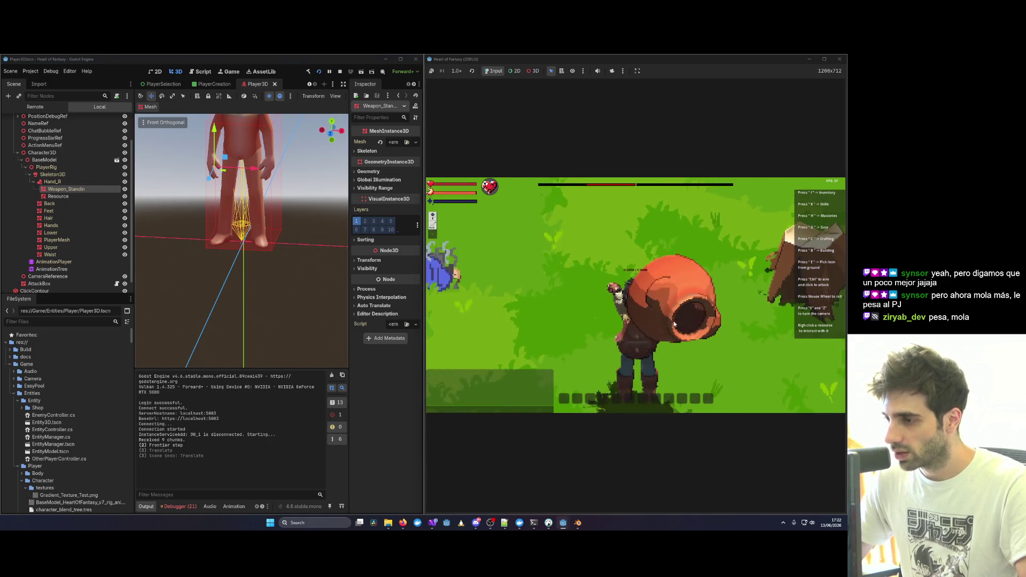
click(68, 196)
scroll(224, 157, down, 3)
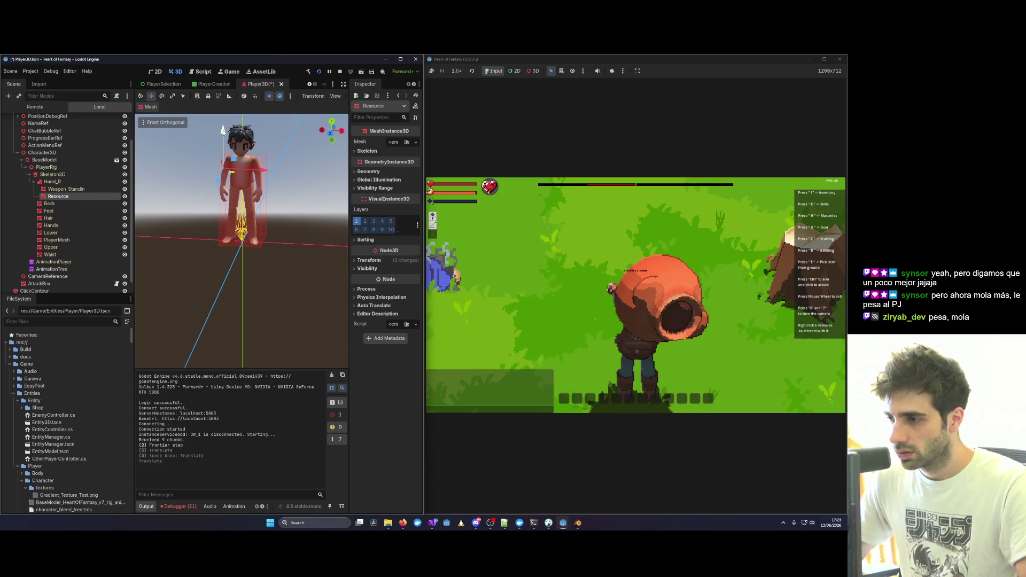
drag(225, 156, 225, 137)
drag(238, 172, 267, 176)
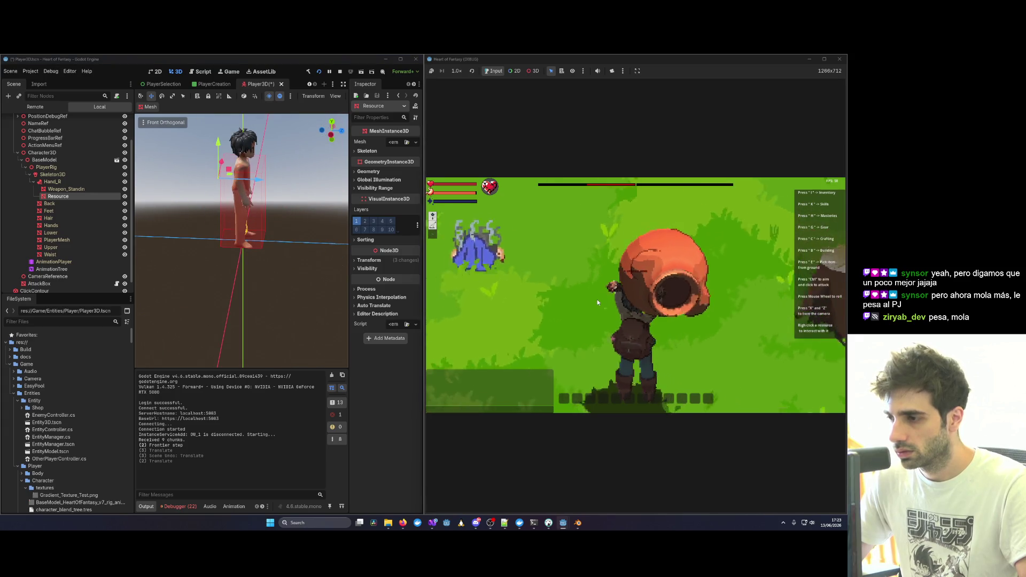
scroll(255, 155, down, 3)
mouse_move(231, 158)
mouse_down()
mouse_move(231, 133)
mouse_move(225, 140)
mouse_up()
Shift the Resource node along X in front and side views so the pot sits at the chest.
scroll(258, 145, down, 2)
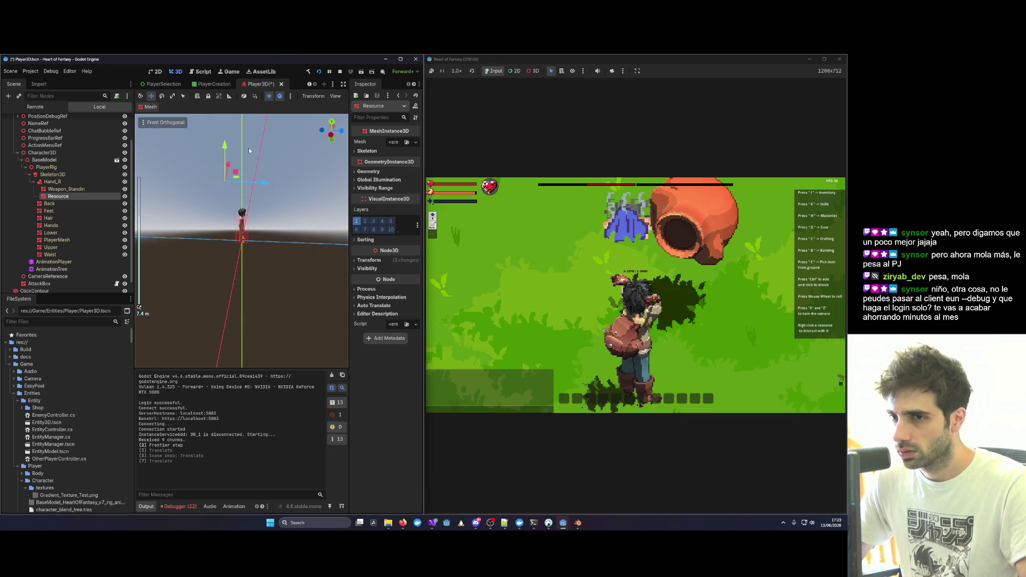
drag(238, 185, 224, 182)
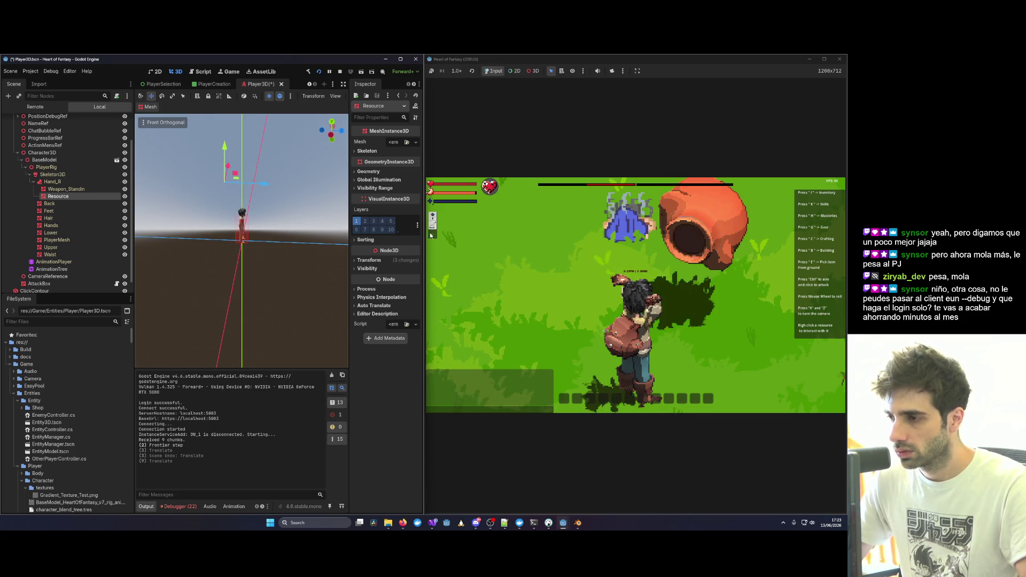
scroll(675, 308, down, 3)
scroll(674, 308, up, 2)
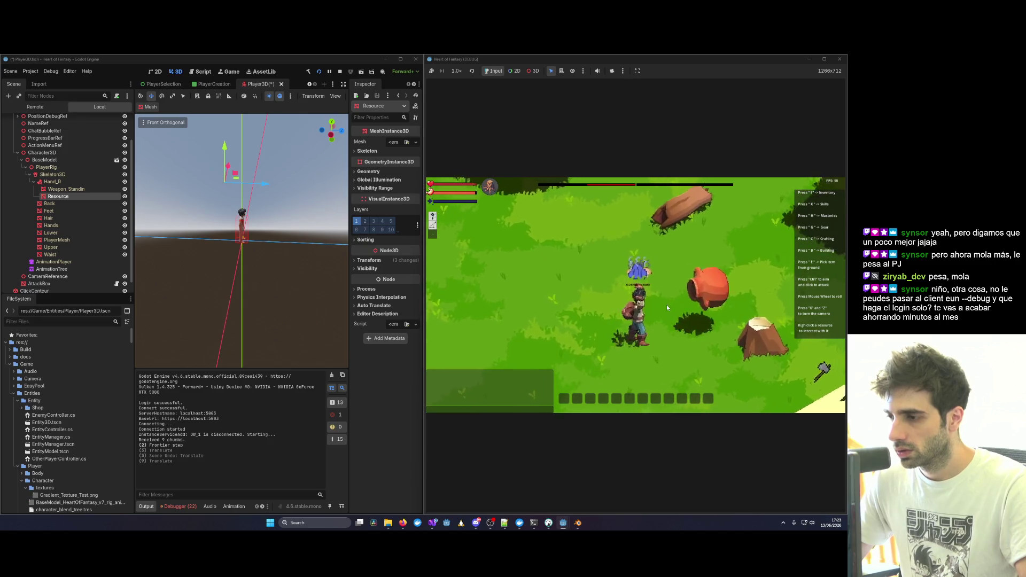
mouse_move(263, 186)
mouse_down()
mouse_move(275, 185)
mouse_move(216, 184)
mouse_up()
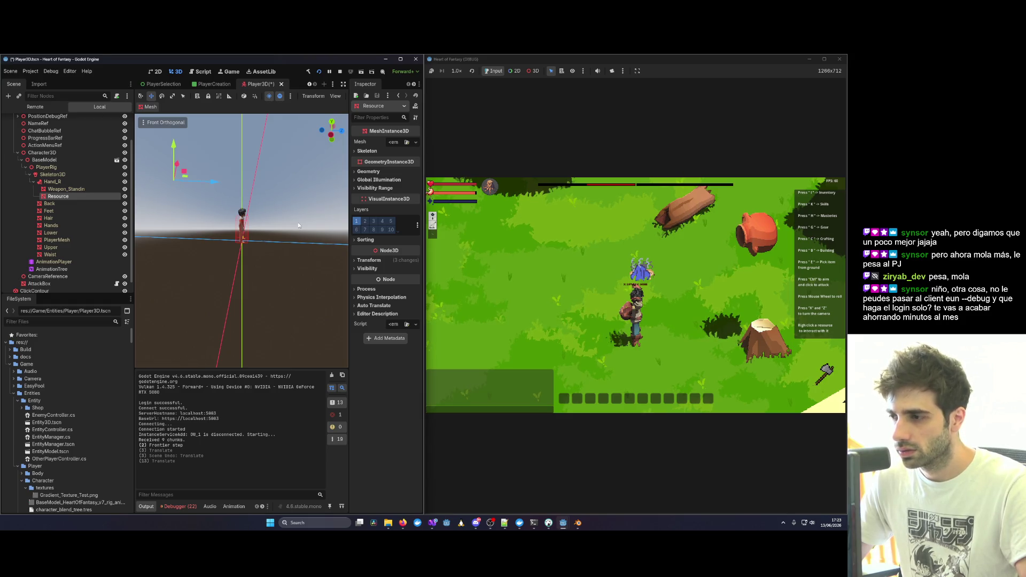
key(alt+KP_3)
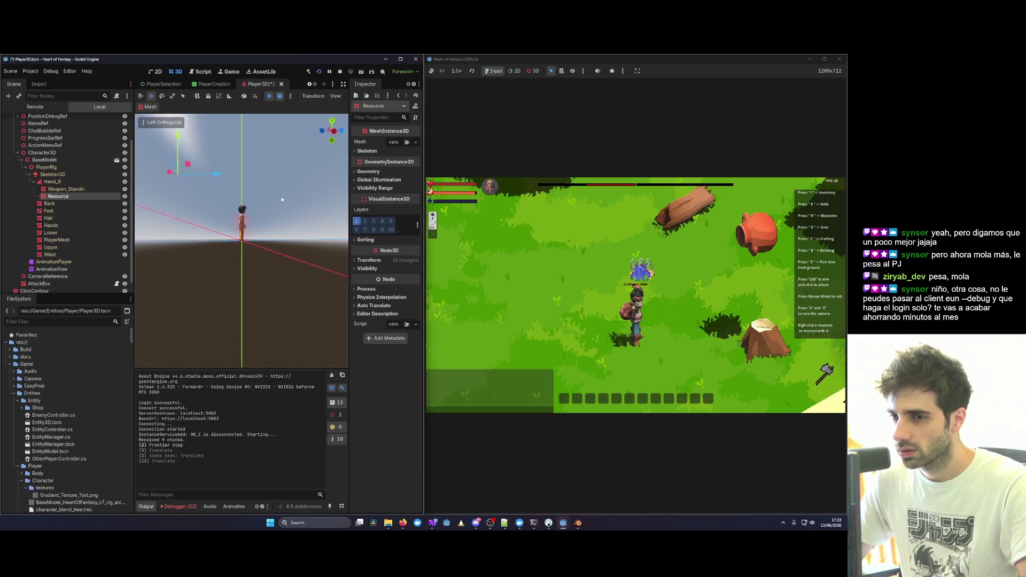
mouse_move(215, 172)
mouse_down()
mouse_move(276, 173)
mouse_move(277, 198)
mouse_move(288, 198)
mouse_move(254, 181)
mouse_move(287, 208)
mouse_up()
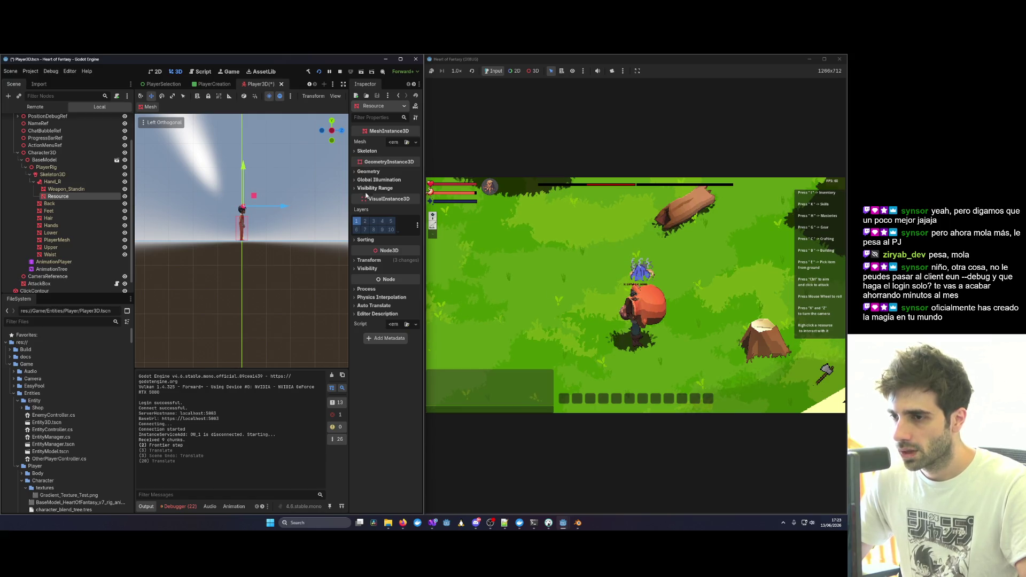
Maximize the editor and inspect Hand_R's Transform, noting its X rotation of -21.8.
click(373, 260)
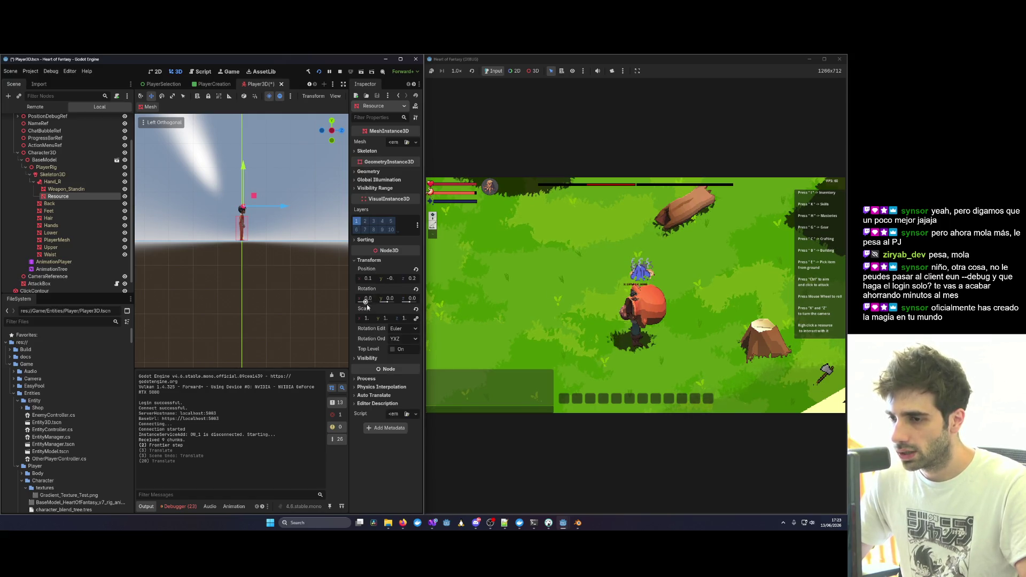
click(401, 58)
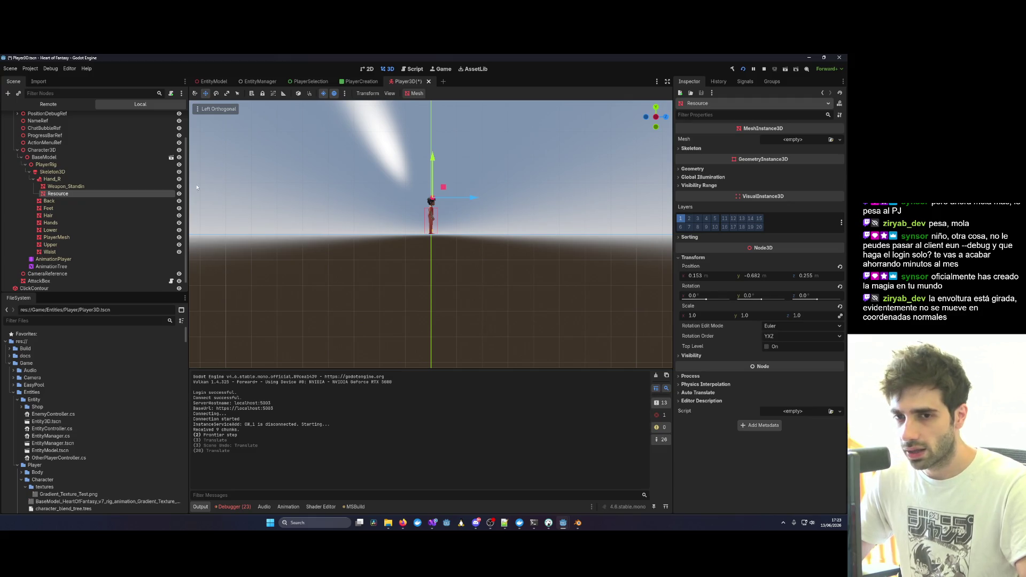
click(86, 178)
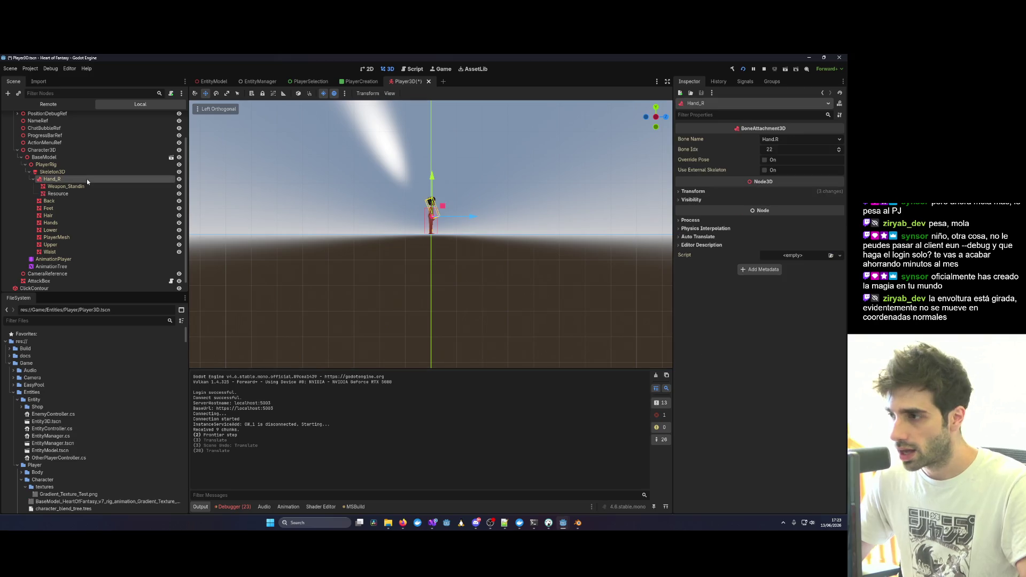
click(693, 191)
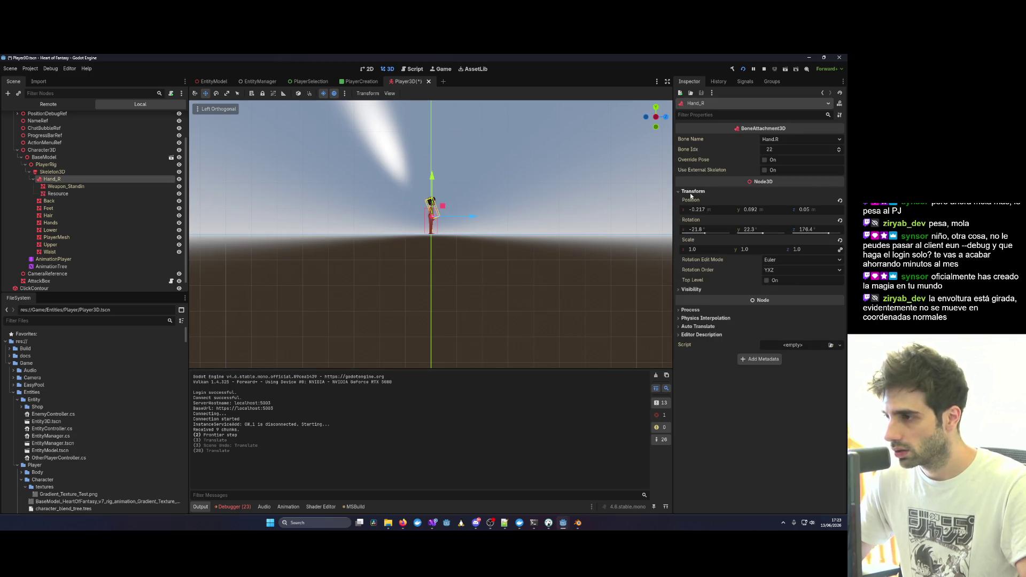
click(708, 228)
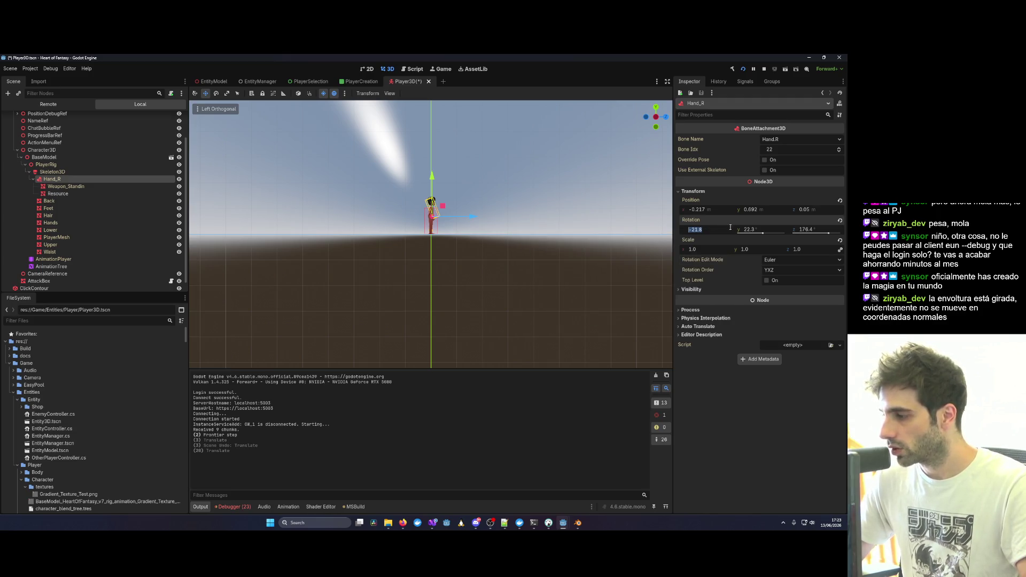
click(53, 172)
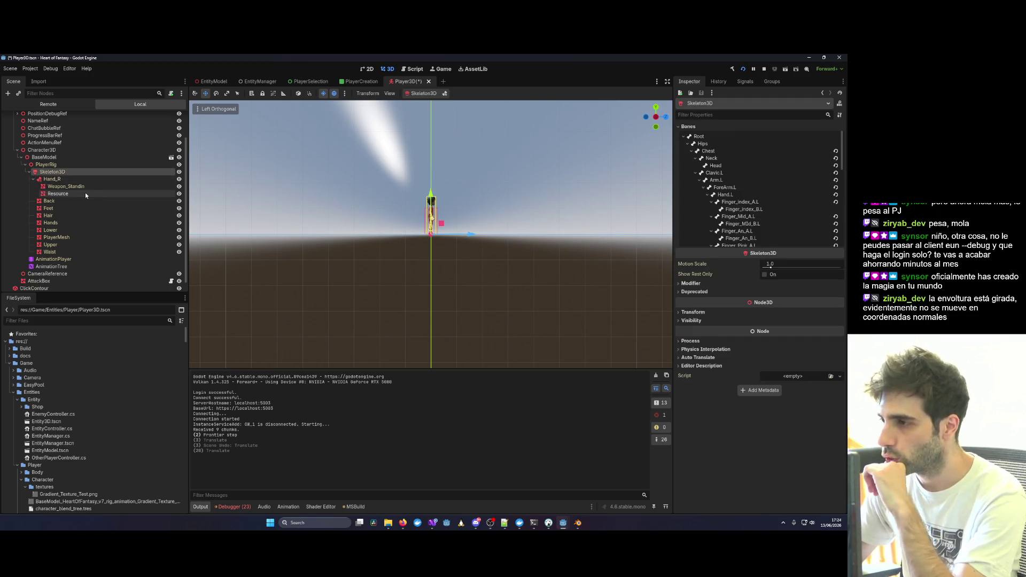
click(76, 181)
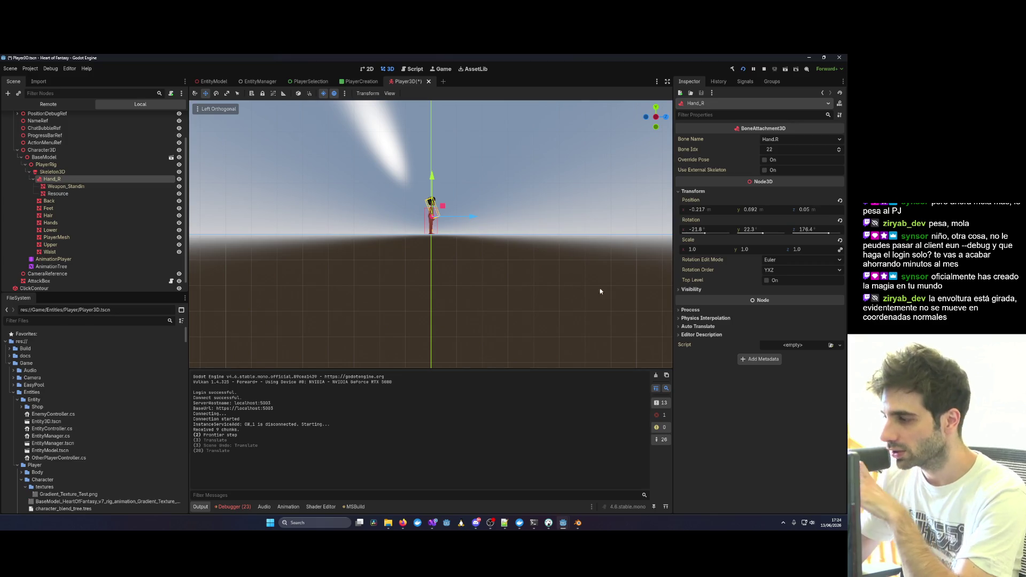
Compare Hand_R's X rotation against the Resource node's zero rotation, ending with Resource selected.
key(alt+Tab)
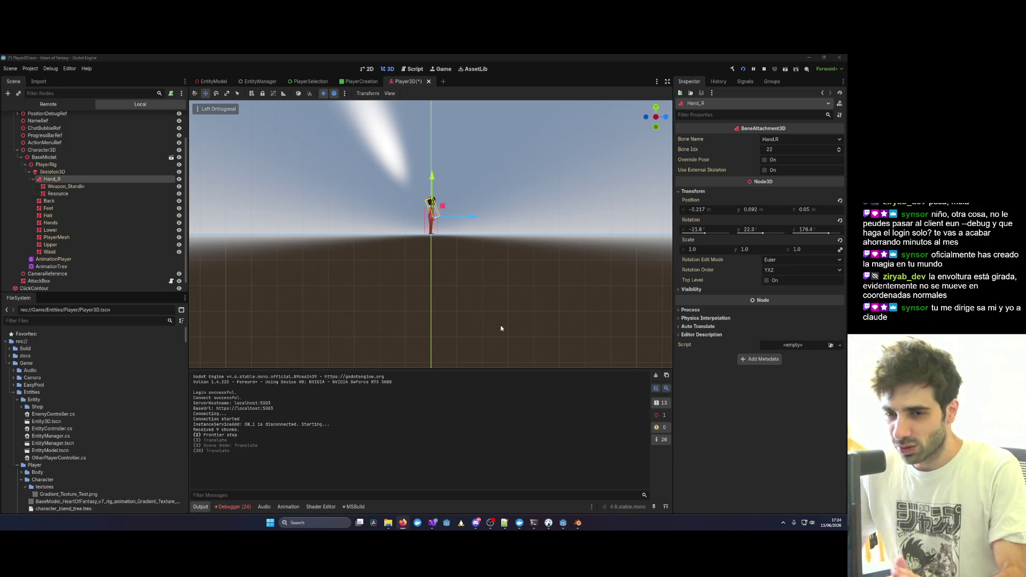
click(75, 195)
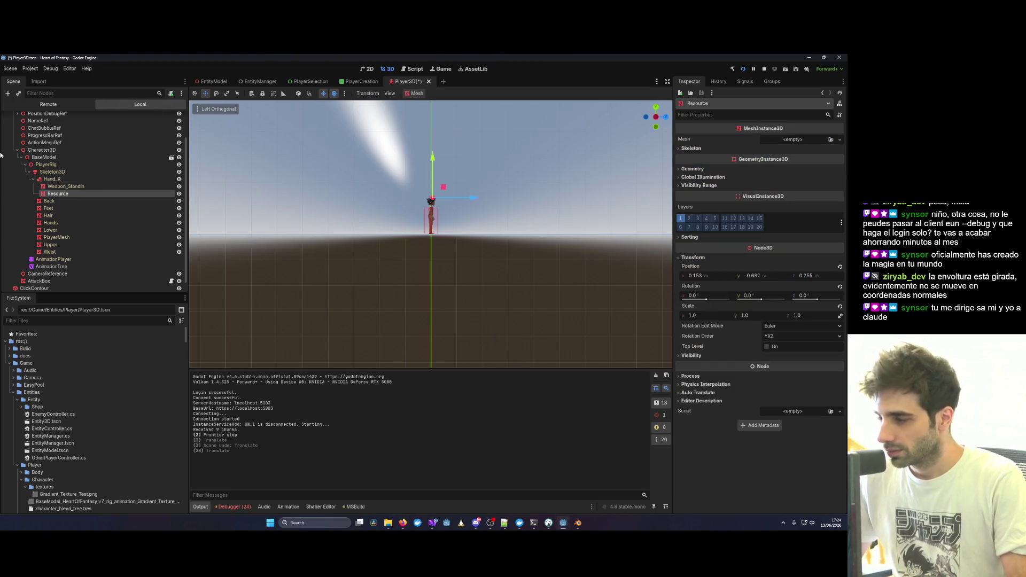
click(66, 179)
click(704, 228)
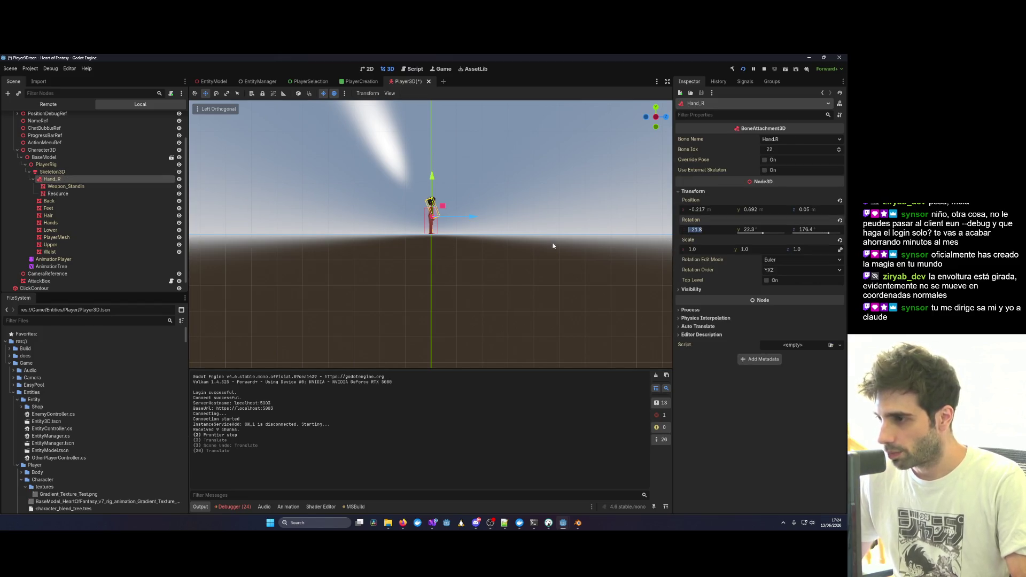
click(59, 194)
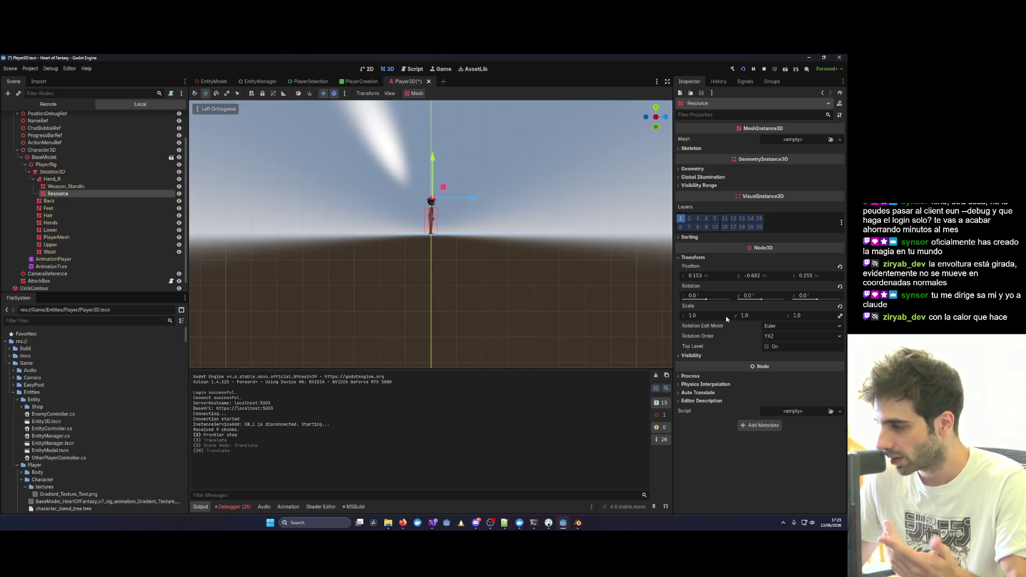
Set the Resource node's X and Y rotation to 21.8 and -22.3, matching Hand_R's negated values.
scroll(514, 287, down, 2)
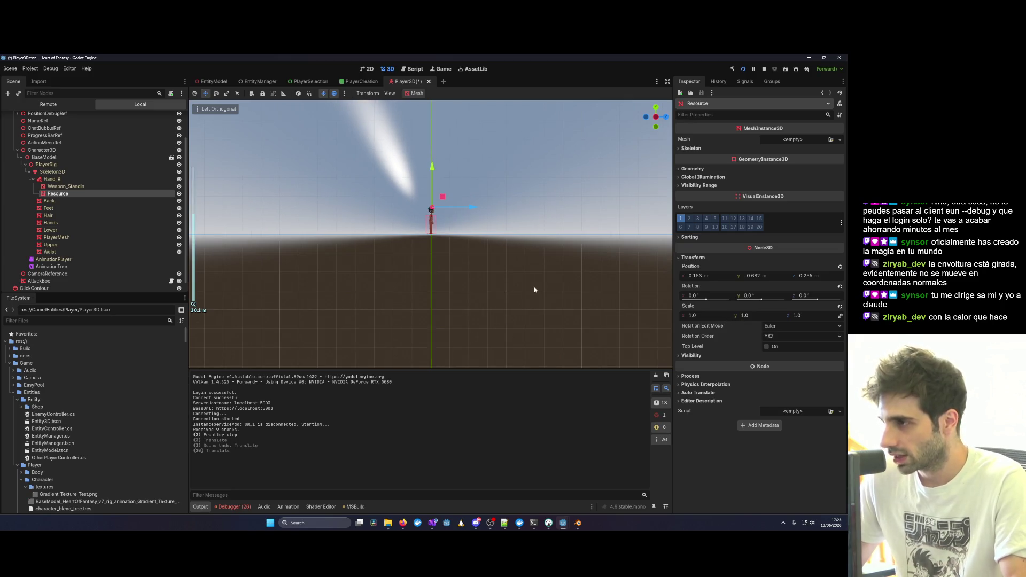
scroll(534, 289, up, 3)
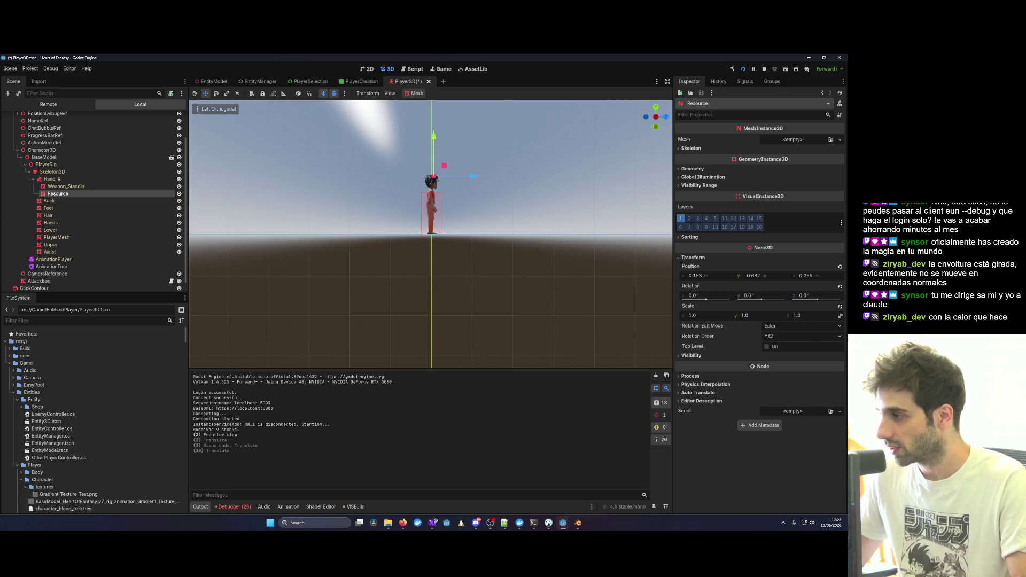
mouse_move(575, 242)
mouse_down()
mouse_move(505, 250)
mouse_move(485, 273)
mouse_up()
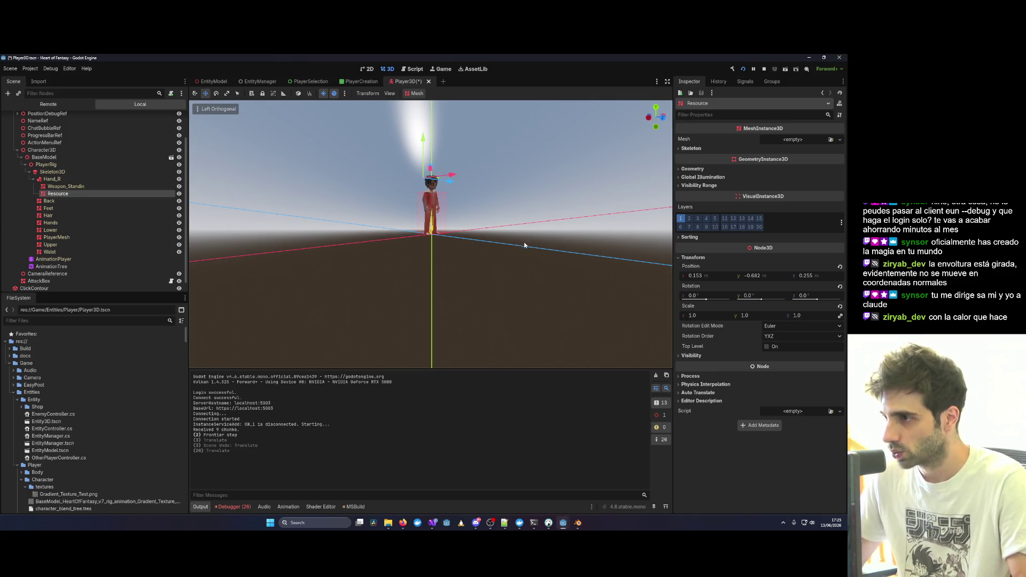
mouse_move(477, 273)
mouse_down()
mouse_move(495, 240)
mouse_move(437, 247)
mouse_up()
scroll(437, 247, up, 2)
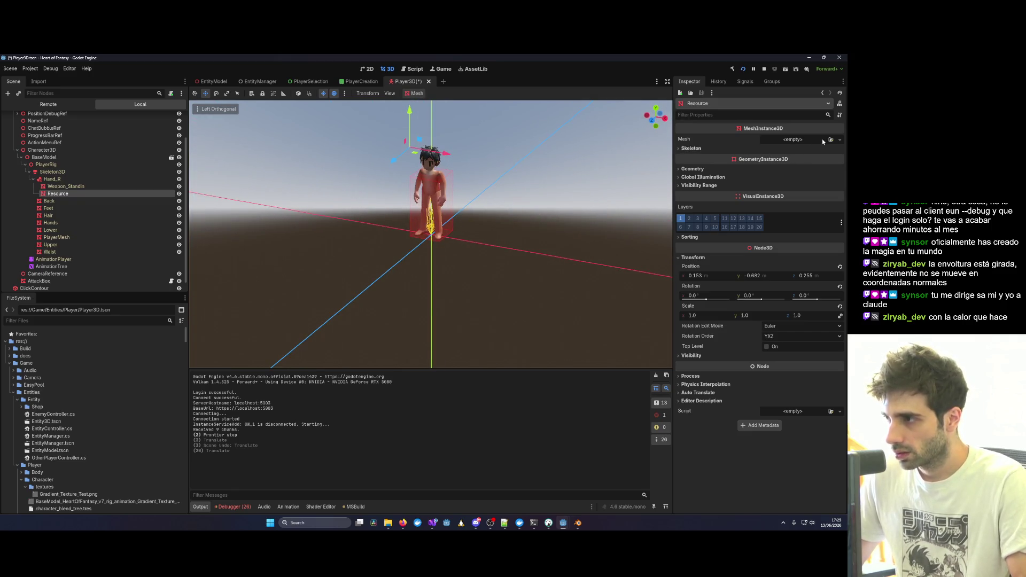
mouse_move(225, 206)
mouse_down()
mouse_move(344, 213)
mouse_move(670, 276)
mouse_up()
click(702, 296)
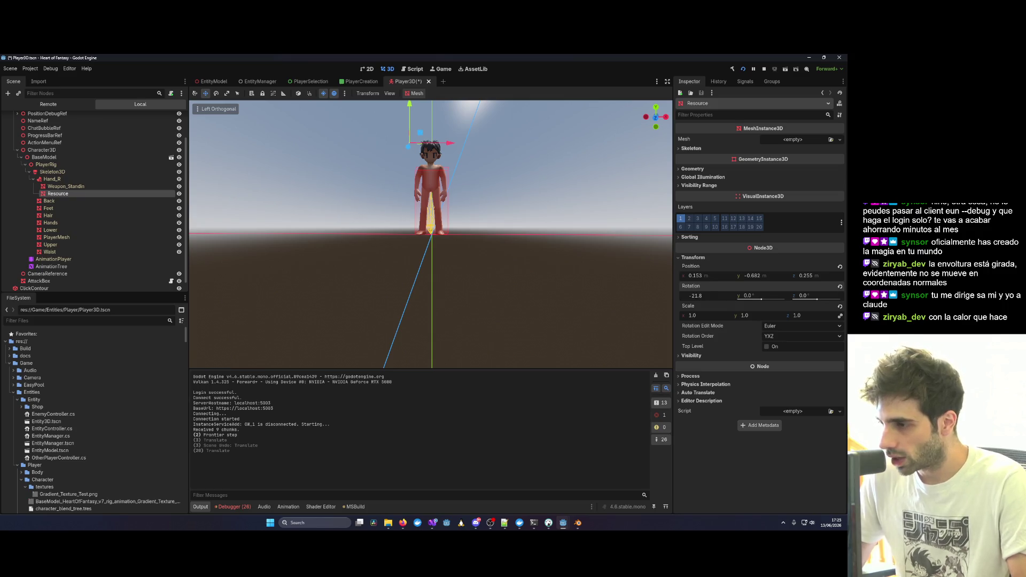
click(86, 180)
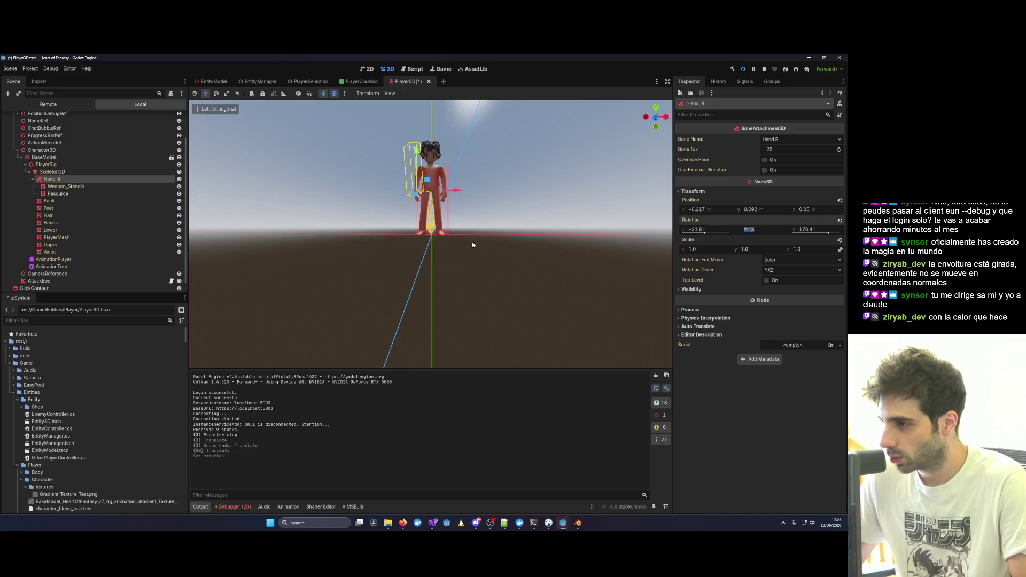
click(64, 194)
click(751, 296)
text(22.3)
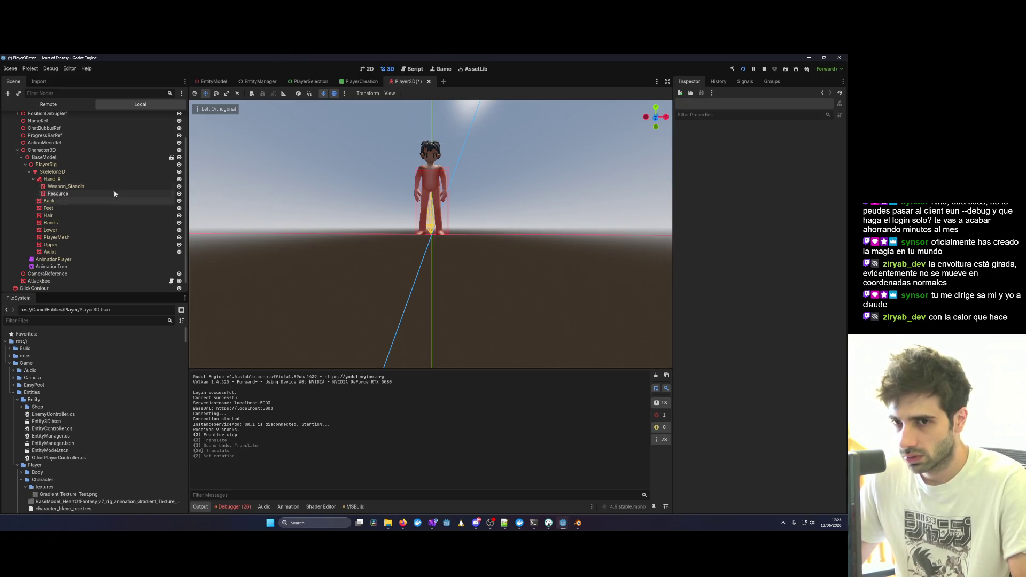
Set Resource's Z rotation to -176.4 to cancel Hand_R's 176.4 turn, then run the project.
click(52, 179)
click(808, 229)
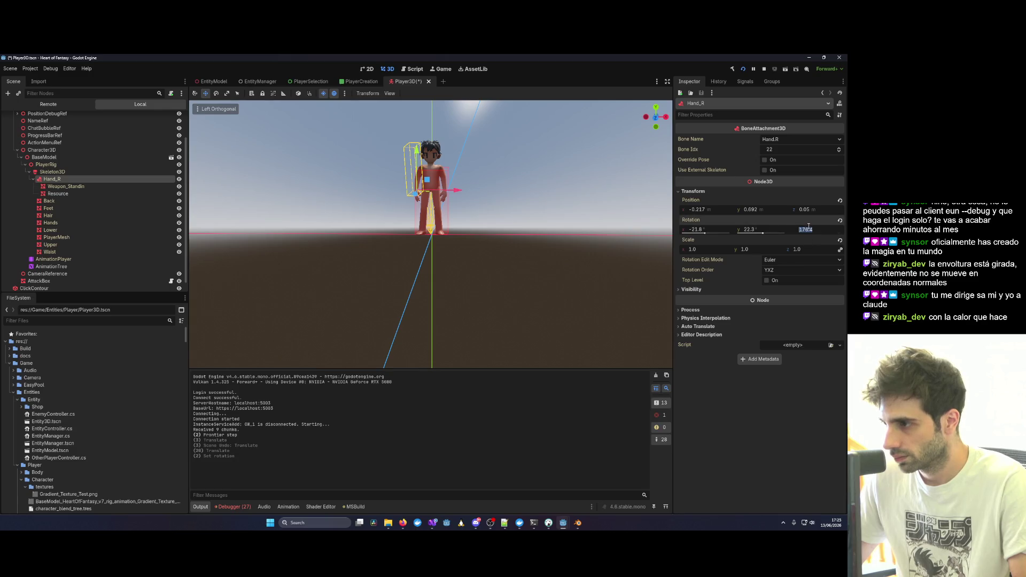
click(57, 194)
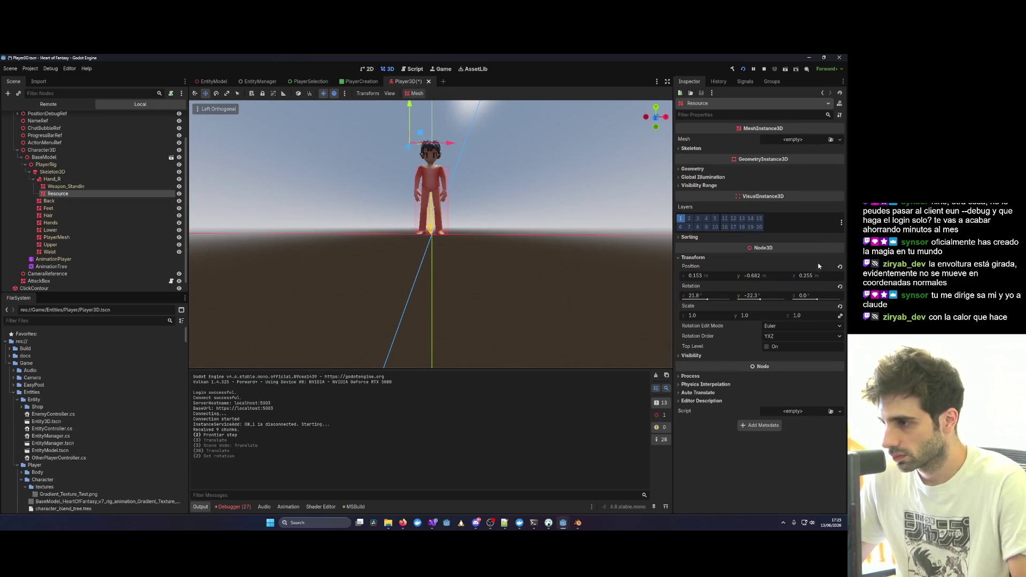
click(812, 274)
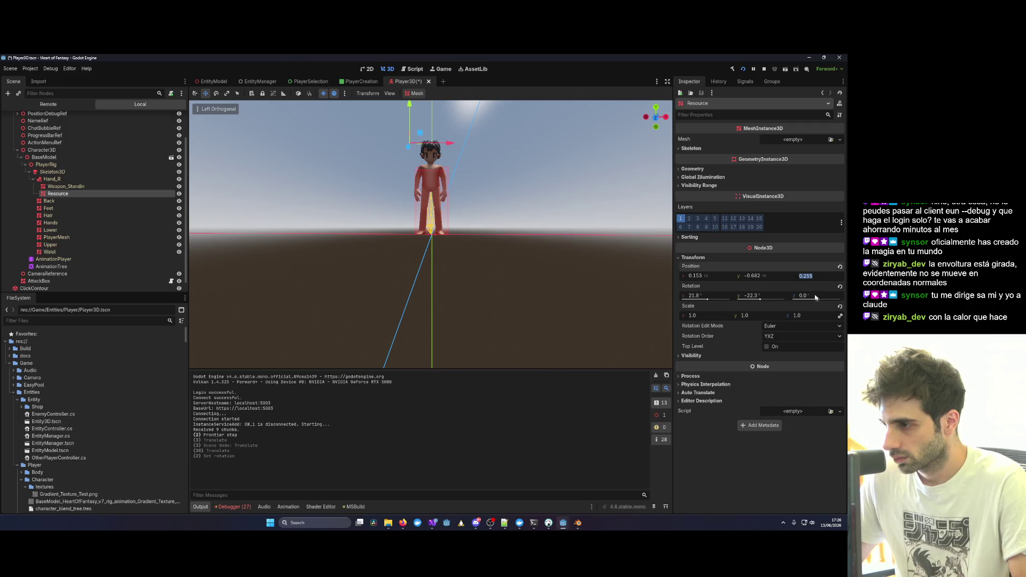
click(53, 179)
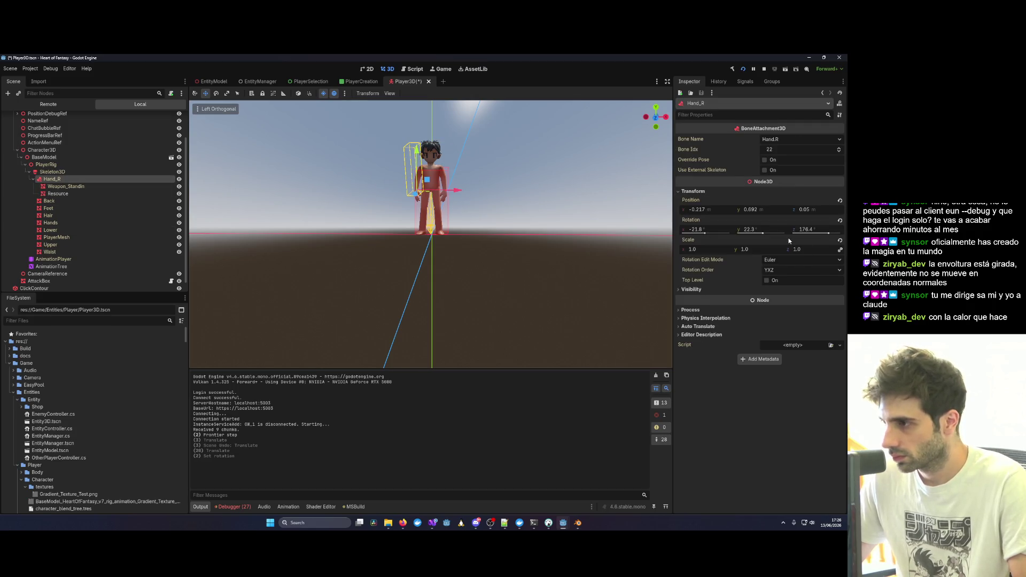
click(76, 193)
click(803, 295)
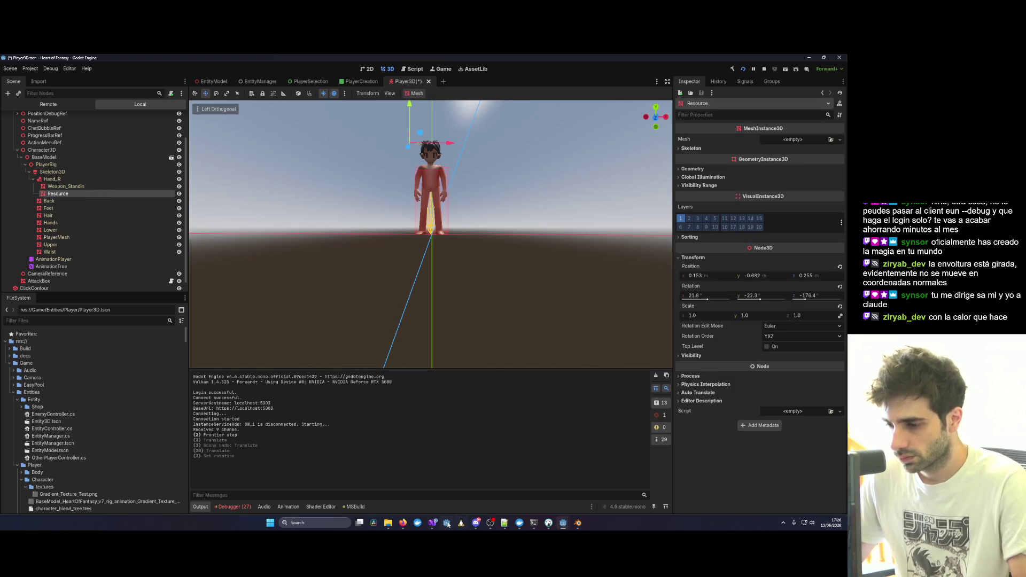
click(763, 70)
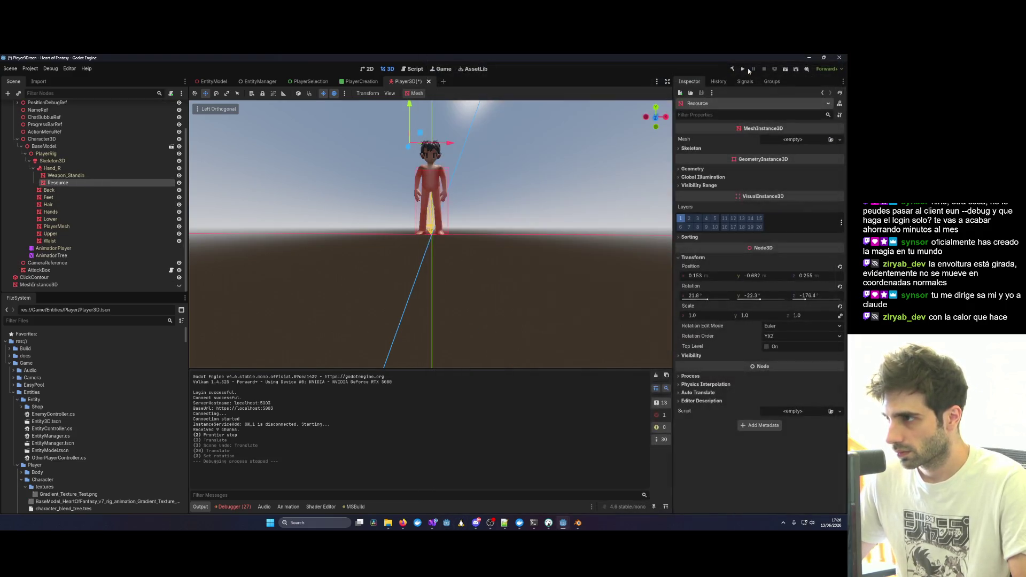
Log in with the test details, enter the world with the existing character, and dock the editor left.
click(743, 69)
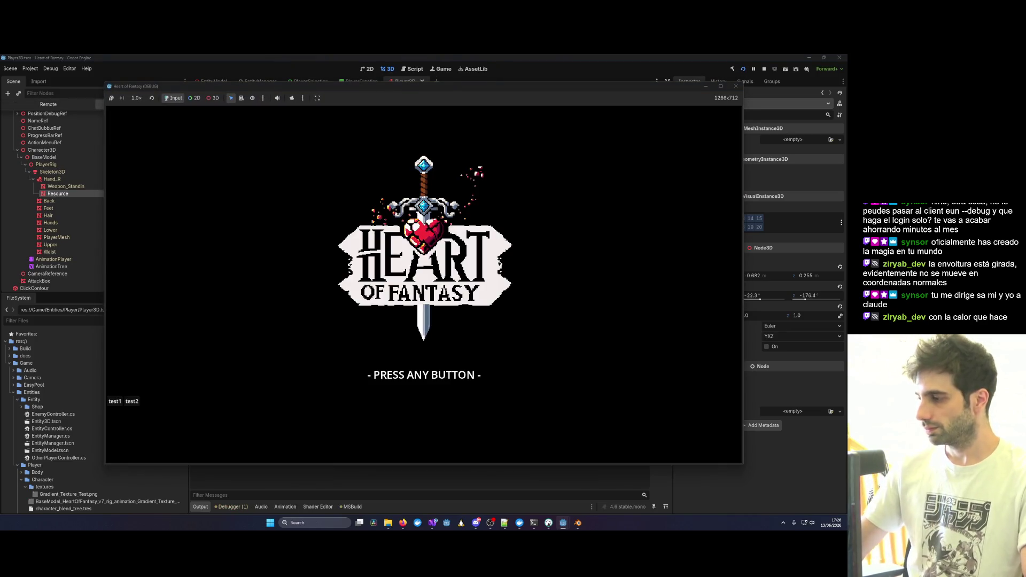
click(469, 319)
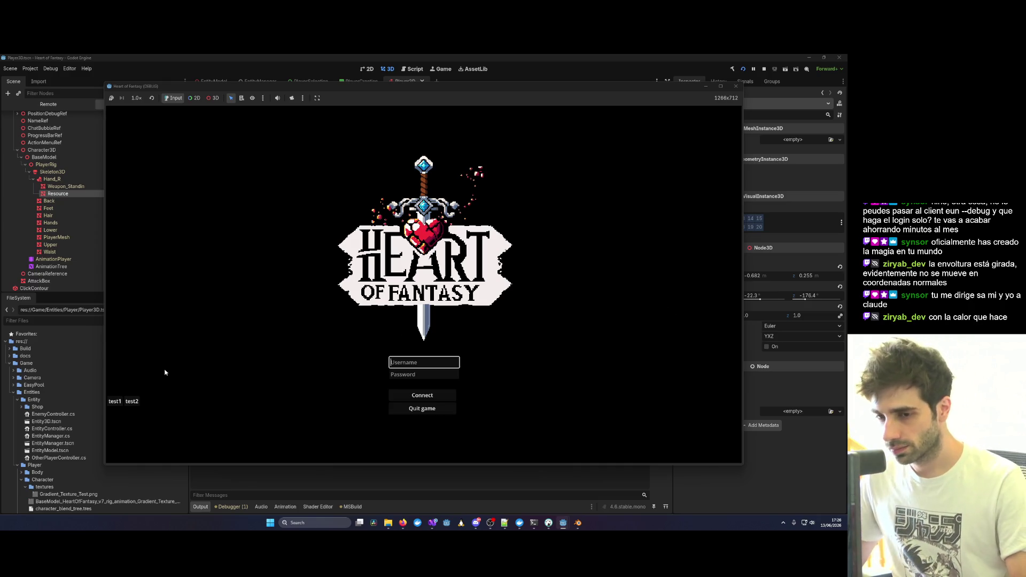
click(115, 400)
click(425, 394)
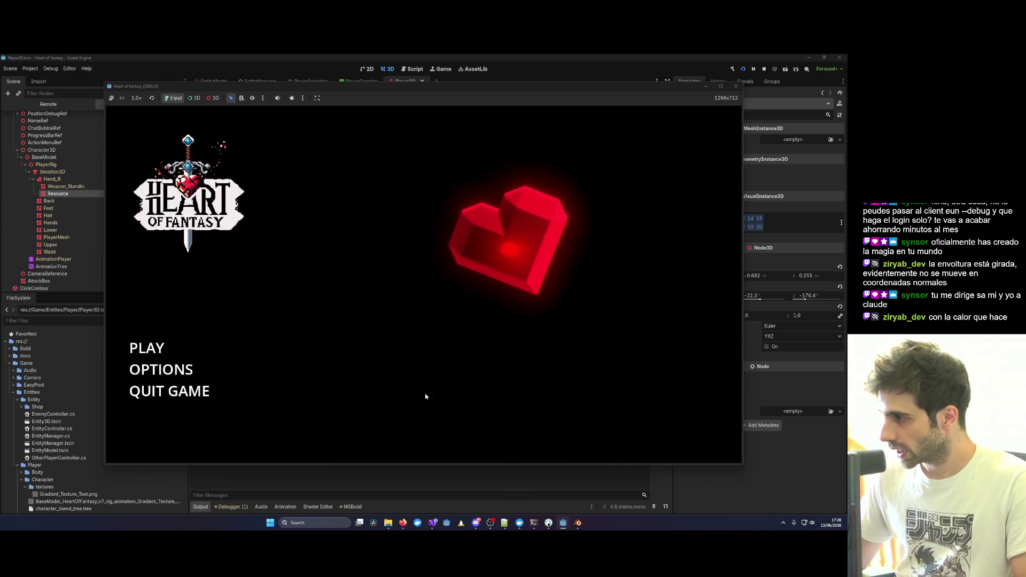
click(144, 349)
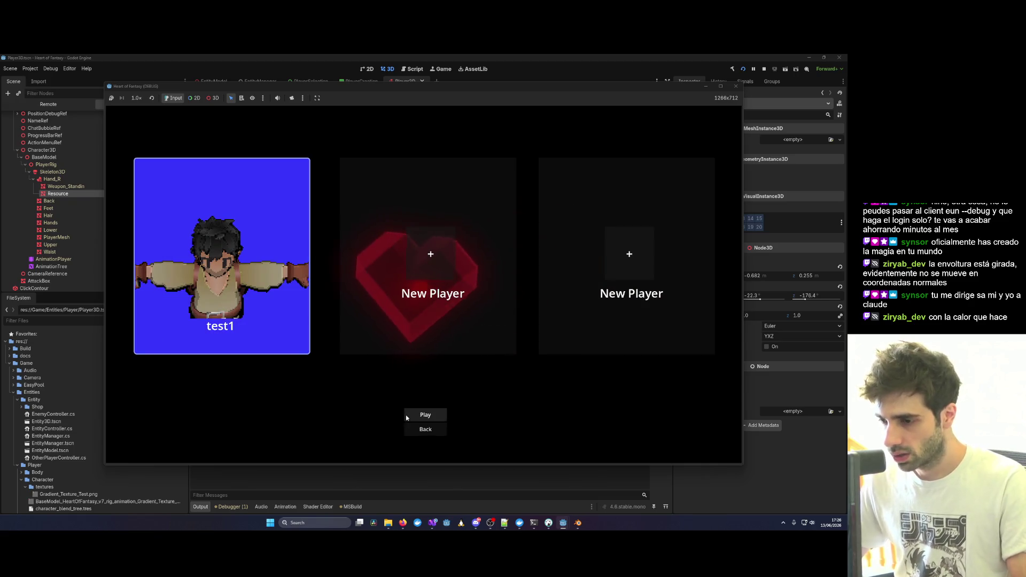
click(414, 417)
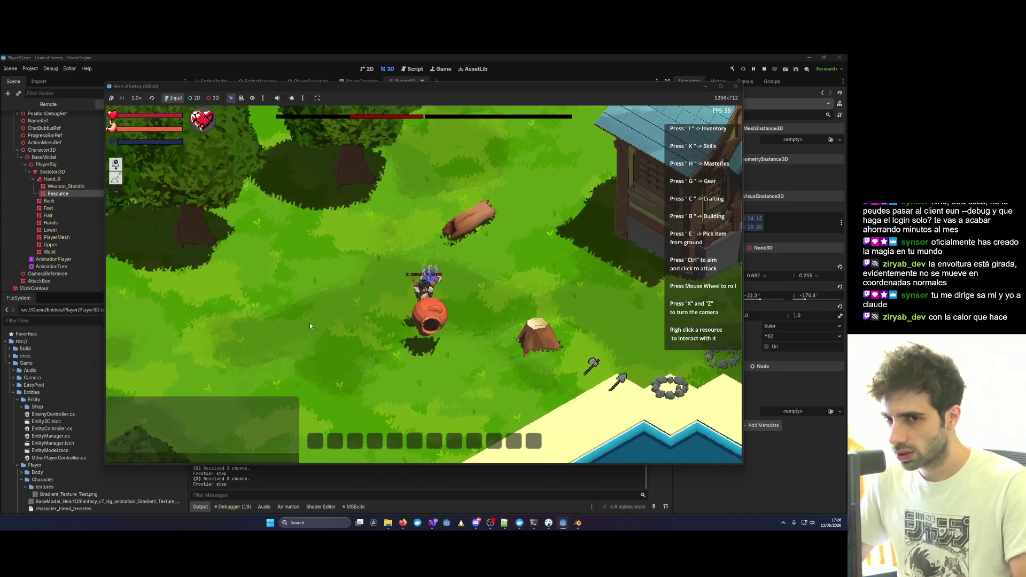
click(70, 194)
mouse_move(715, 58)
mouse_down()
mouse_move(331, 192)
mouse_move(235, 115)
mouse_move(33, 128)
mouse_move(1, 160)
mouse_up()
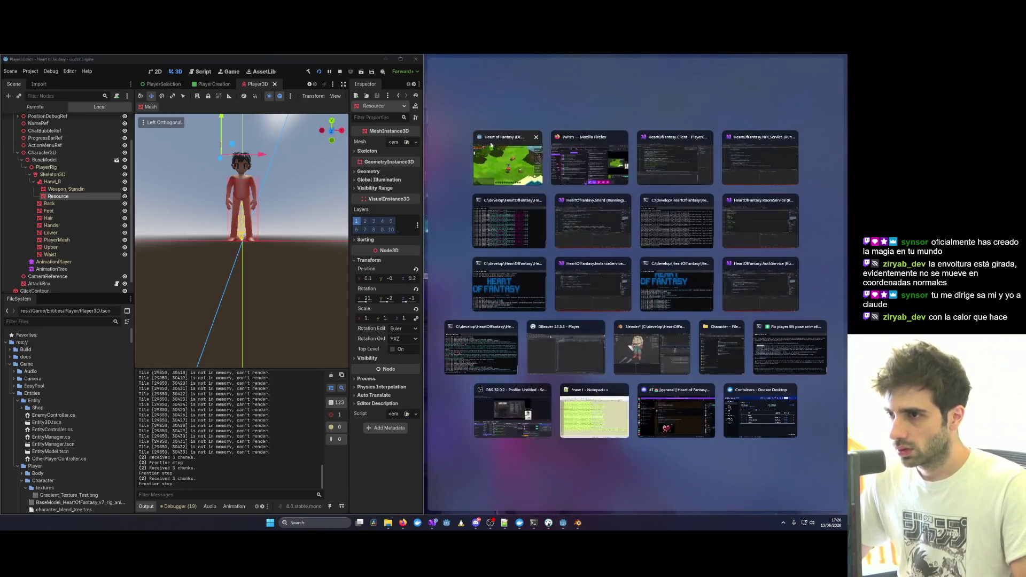
Snap the game to the right half and nudge the Resource node's Y position slightly lower.
click(491, 144)
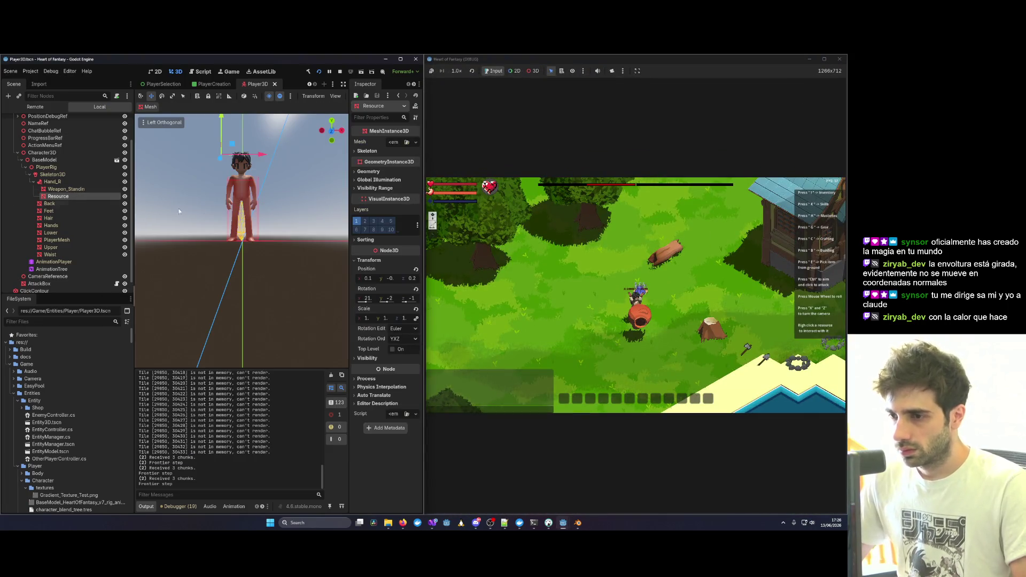
mouse_move(391, 278)
mouse_down()
mouse_move(408, 278)
mouse_move(363, 280)
mouse_move(402, 282)
mouse_up()
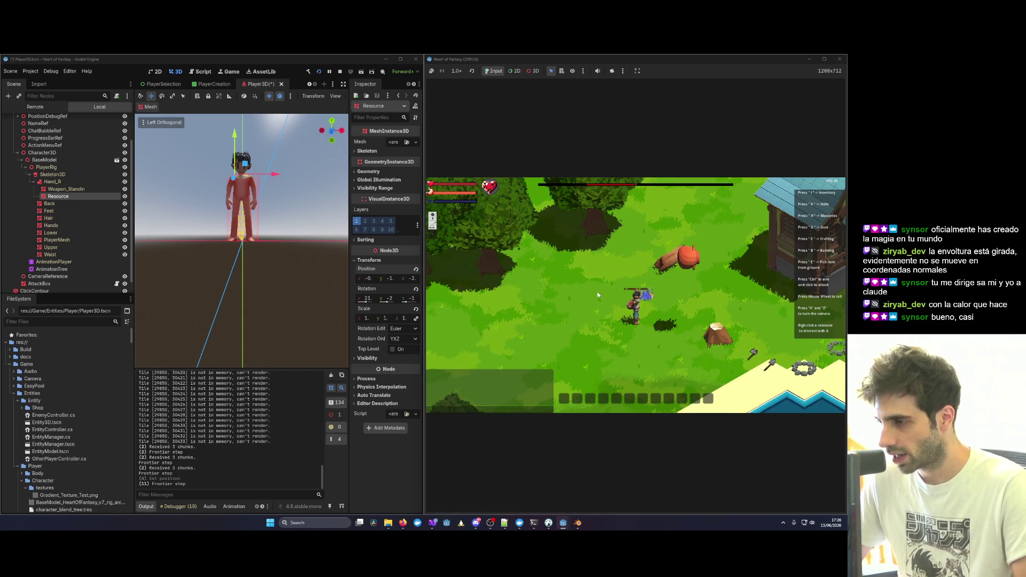
click(72, 176)
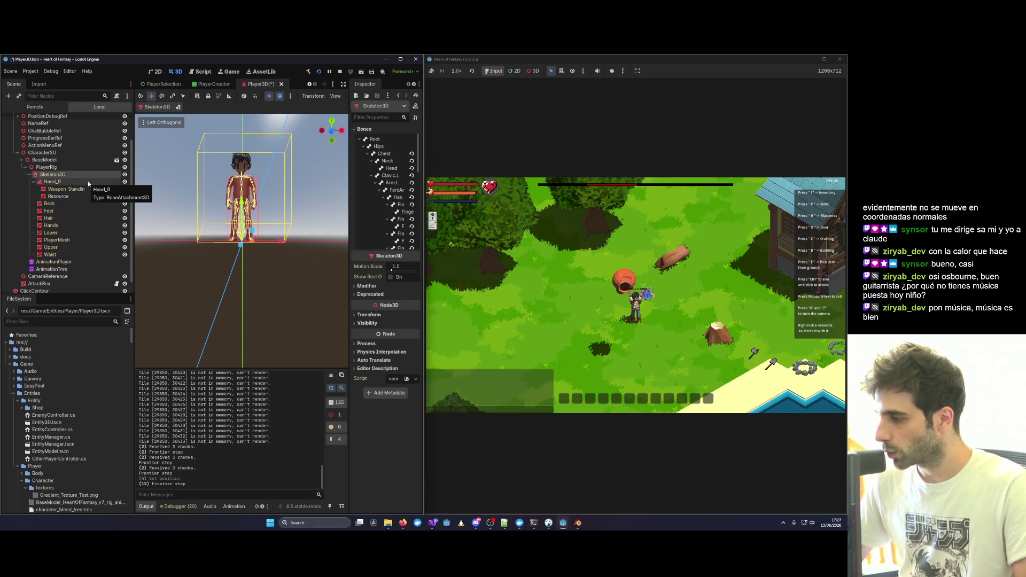
In the running game, throw the pot, lift it overhead again, walk forward, then close the game.
click(640, 294)
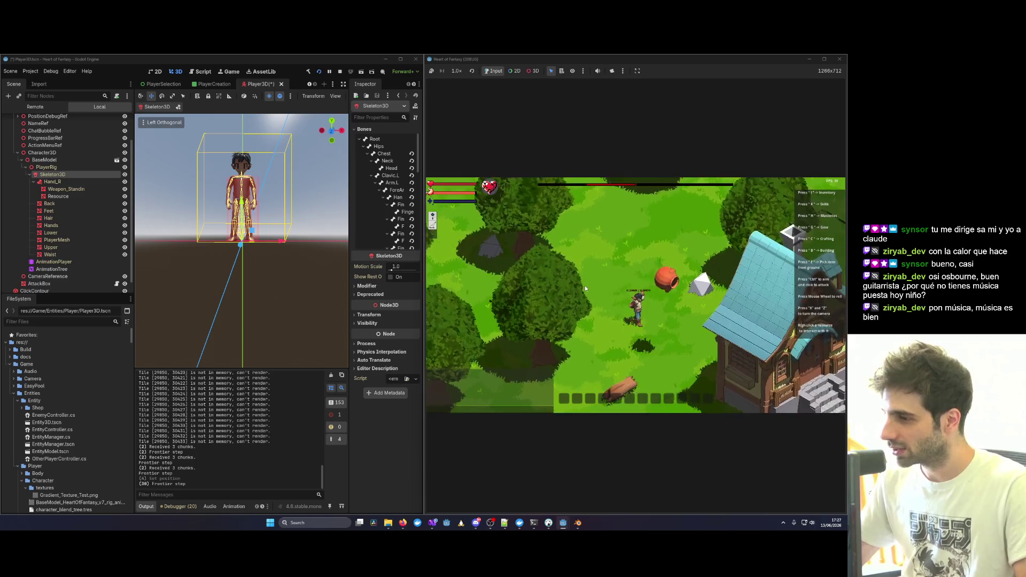
key(x)
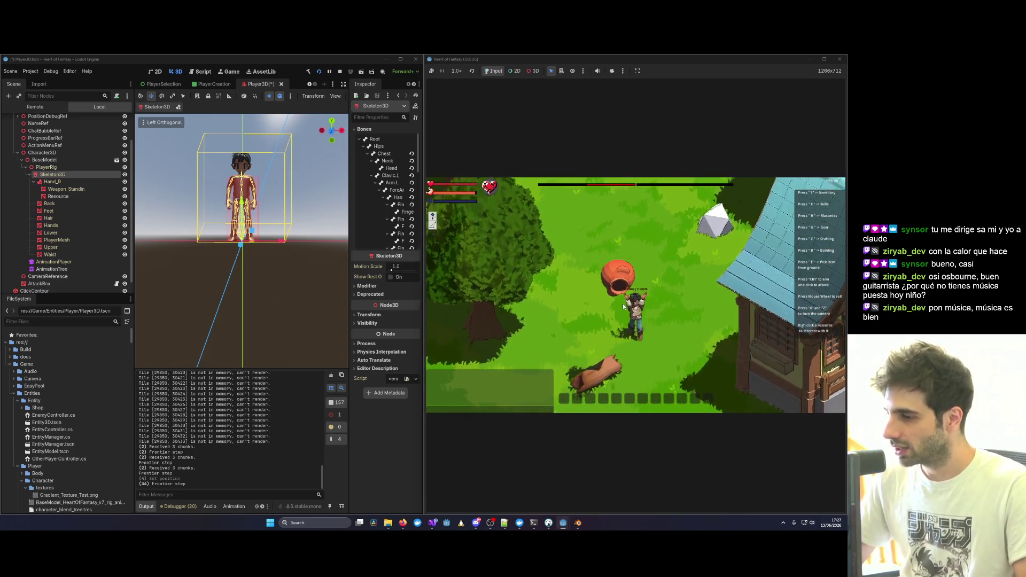
key(x)
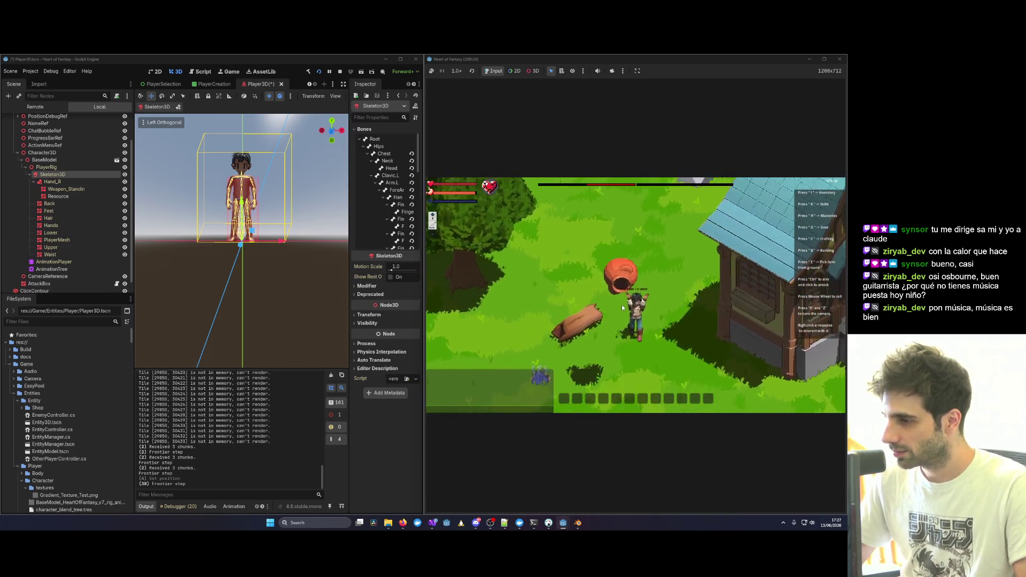
click(622, 307)
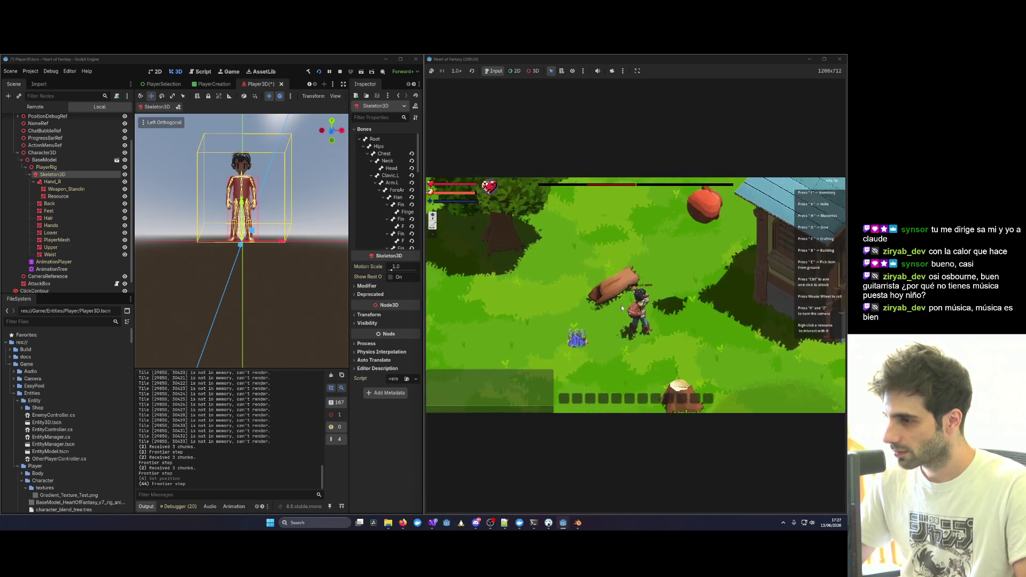
key(x)
key(e)
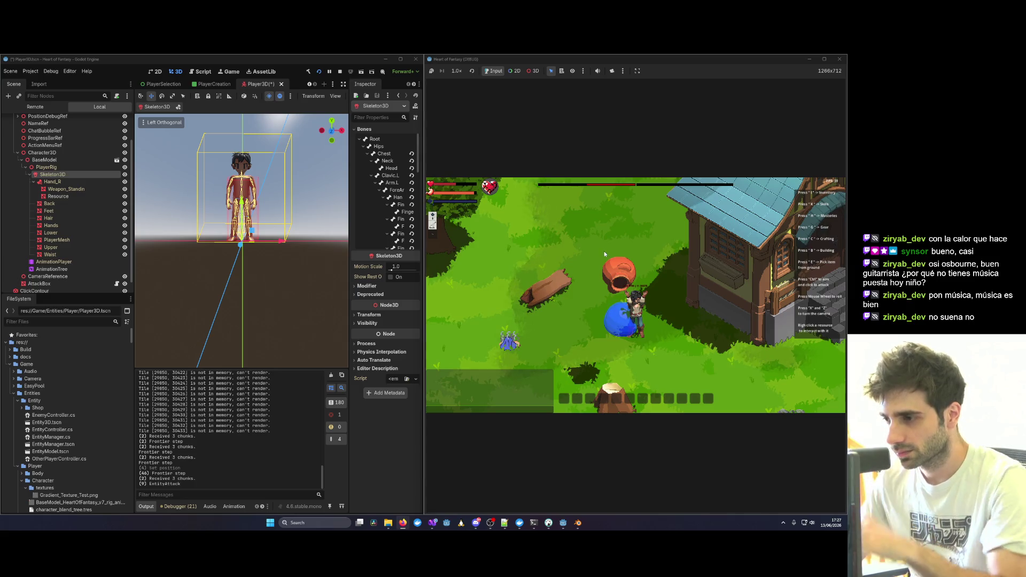
key(w)
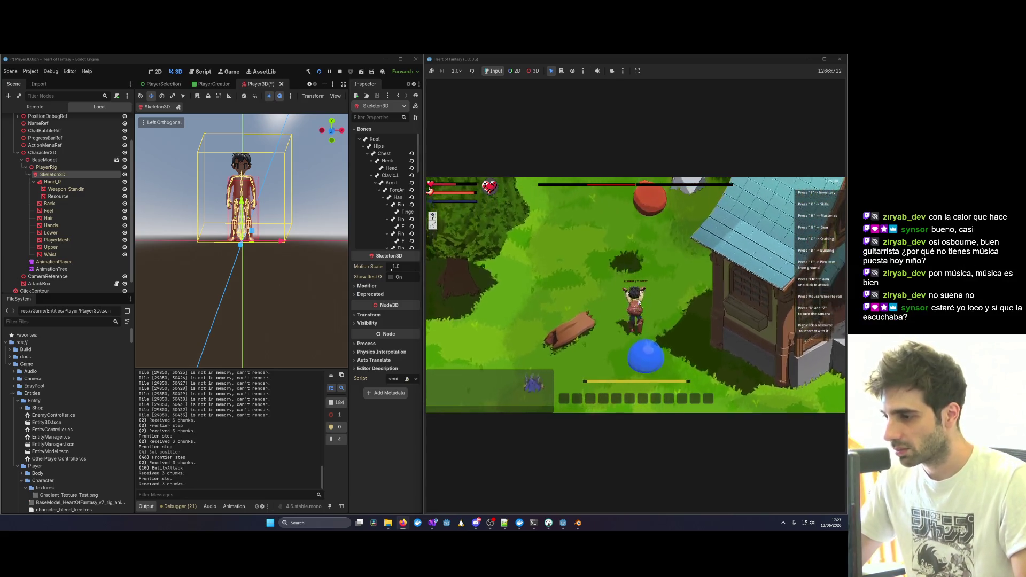
key(w)
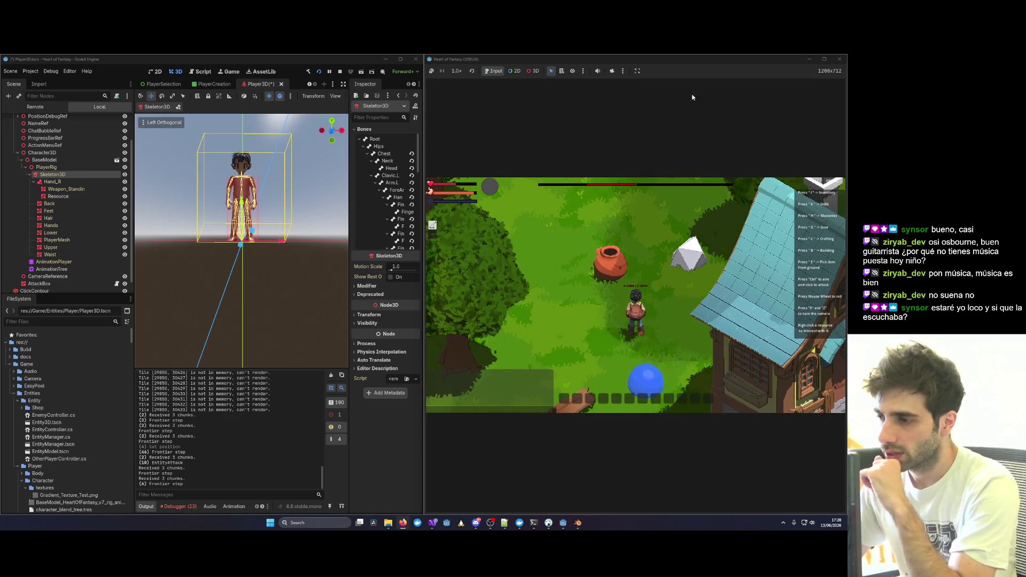
click(835, 60)
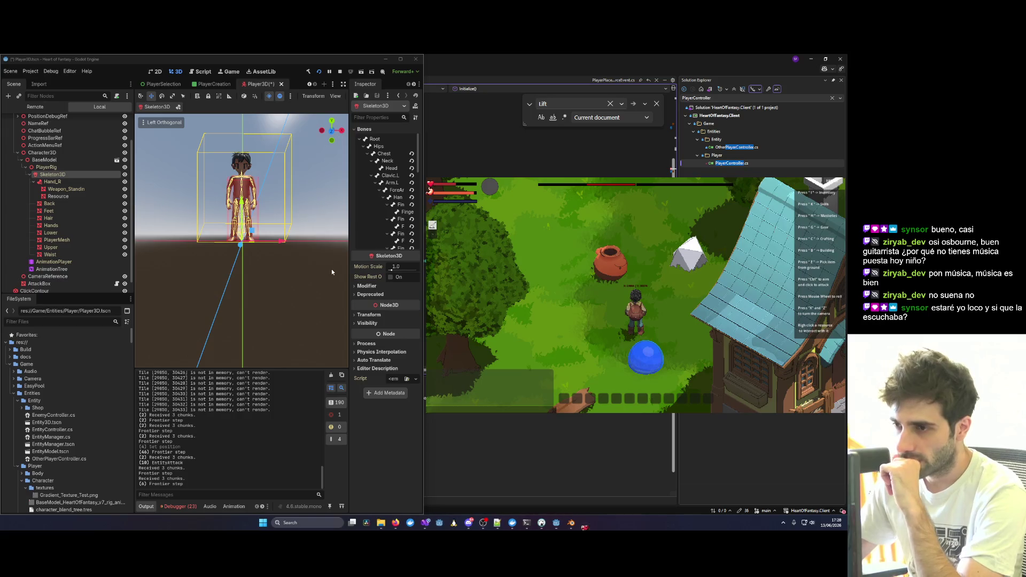
Maximize the editor, select Resource, and search 'Clay' in Mesh Quick Load before cancelling it.
click(401, 59)
scroll(332, 188, down, 2)
scroll(393, 322, up, 5)
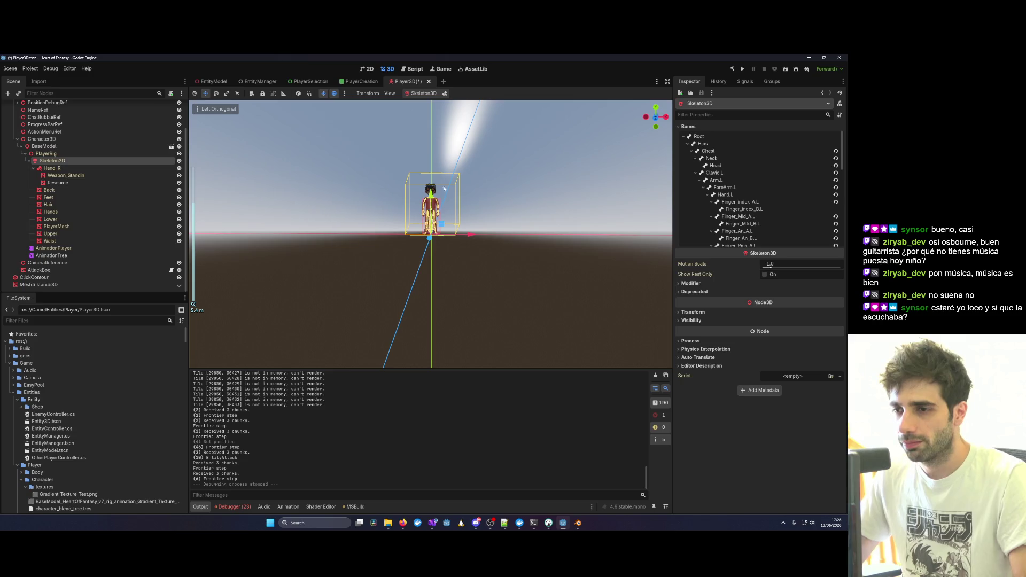
mouse_move(424, 283)
mouse_down()
mouse_move(524, 113)
mouse_move(398, 219)
mouse_up()
click(58, 183)
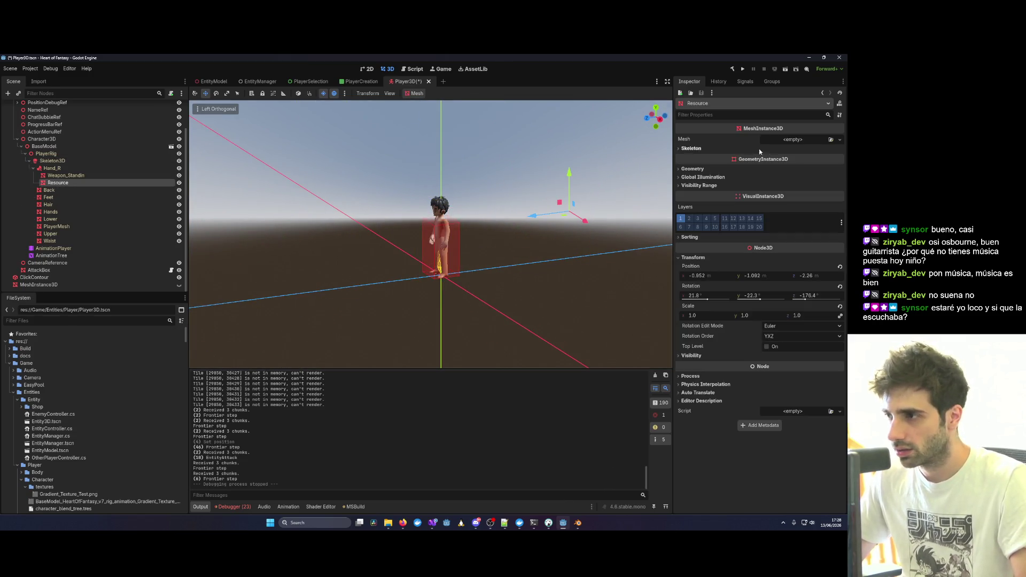
click(831, 140)
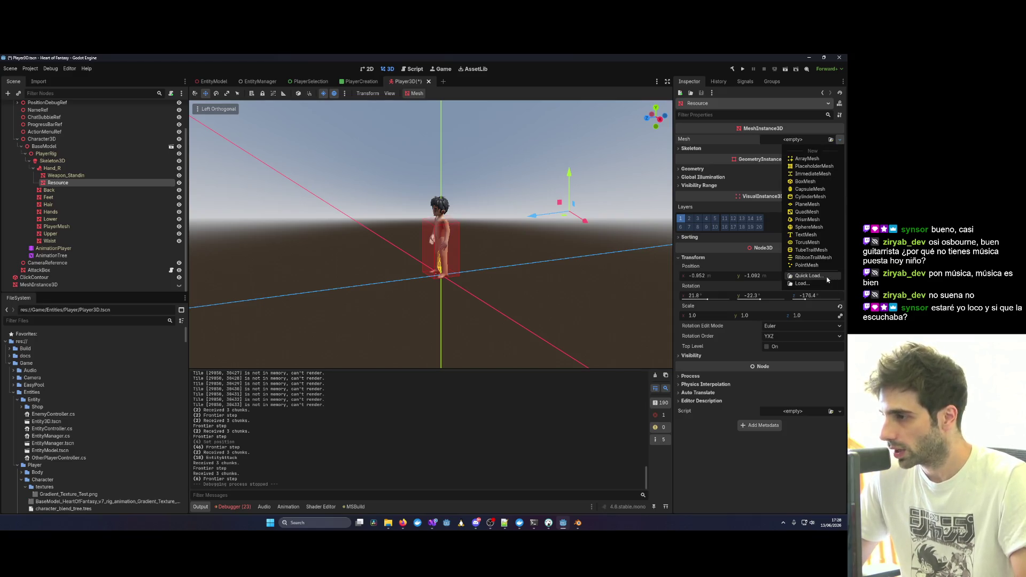
click(807, 283)
text(Clay)
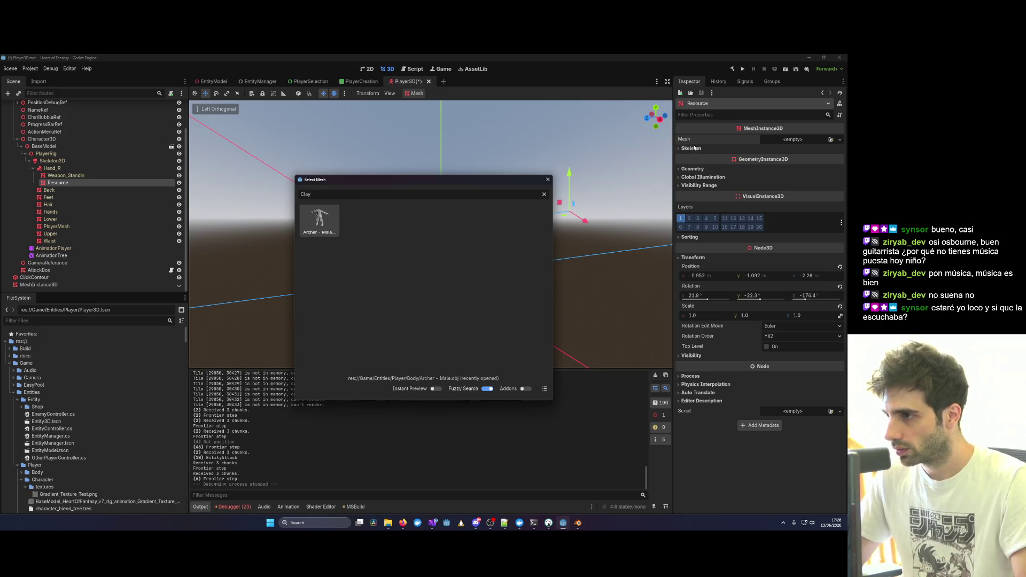
click(548, 181)
Filter the FileSystem by 'Clay' and drag ClayCauldron.blend onto the Resource node.
click(66, 176)
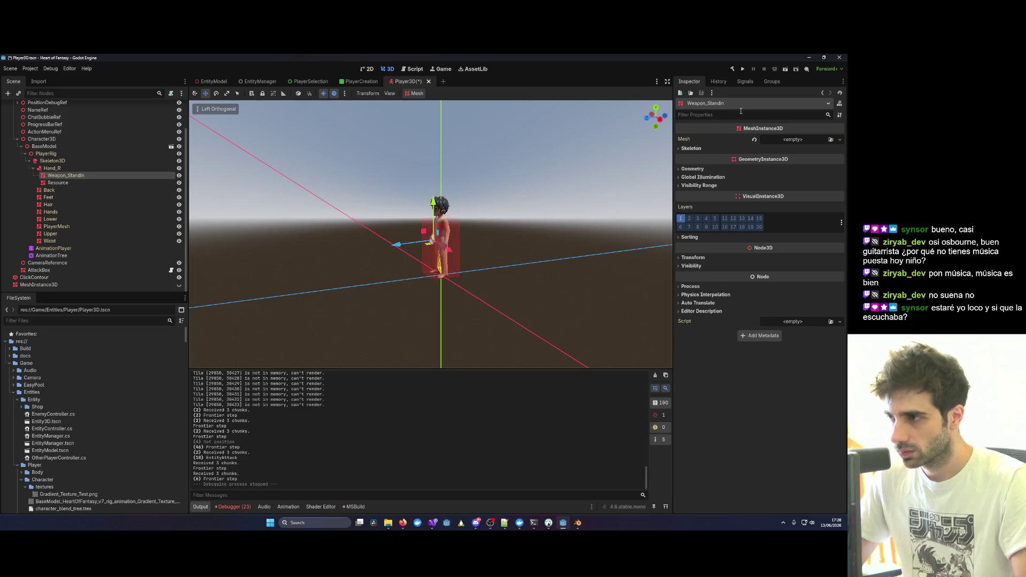
click(85, 321)
text(Clay)
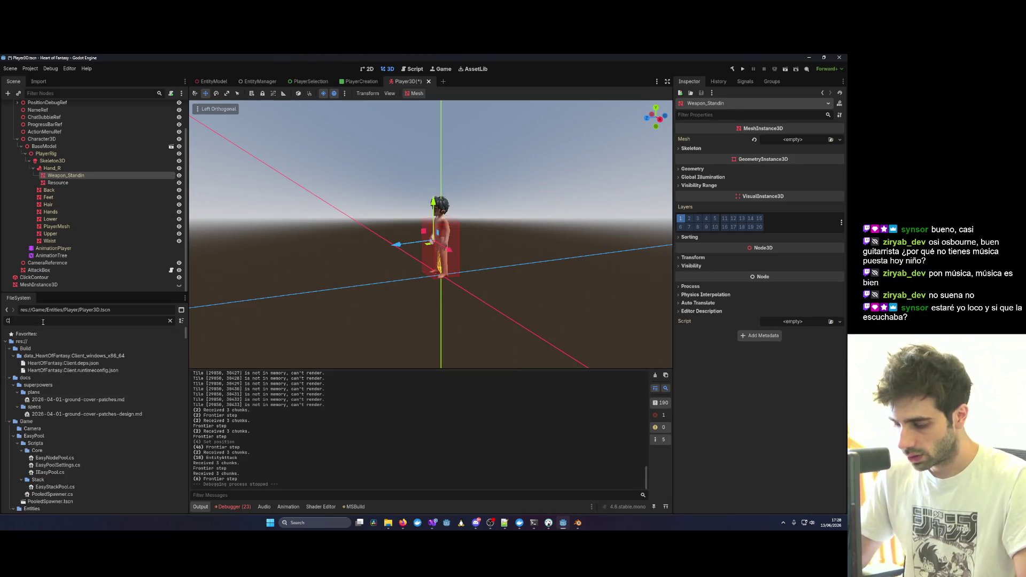
mouse_move(56, 407)
mouse_down()
mouse_move(75, 412)
mouse_move(63, 182)
mouse_up()
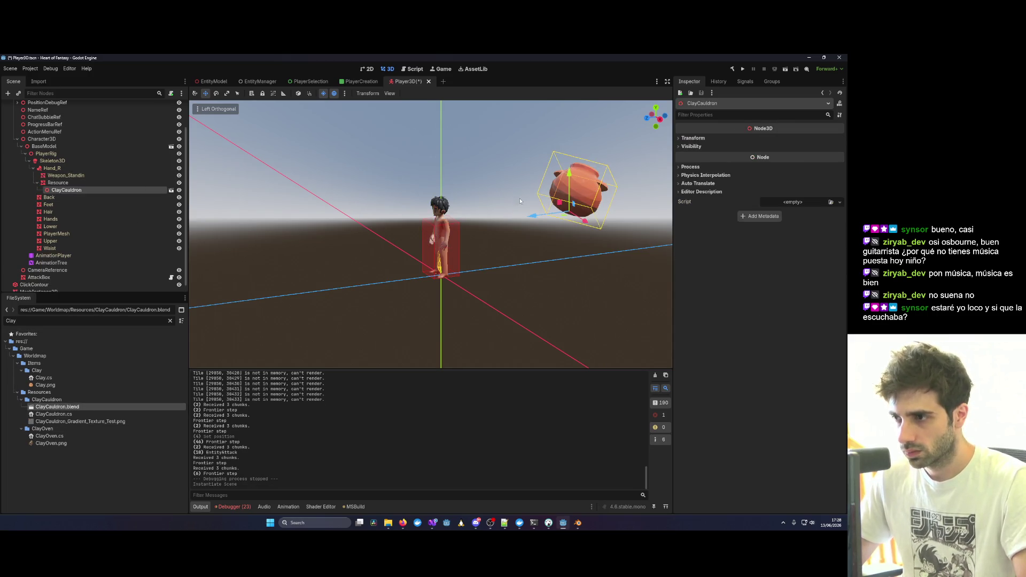
click(78, 185)
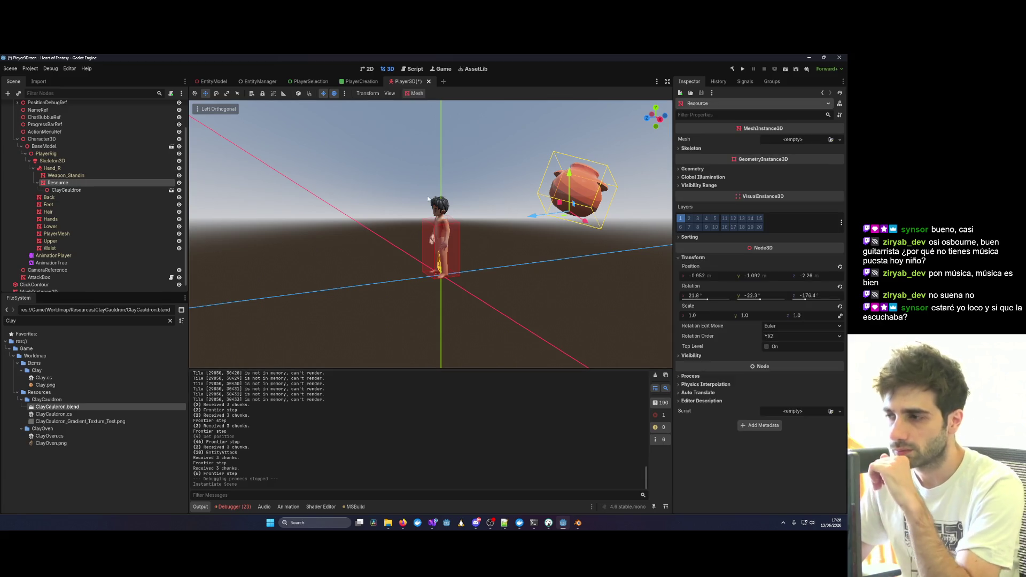
click(704, 276)
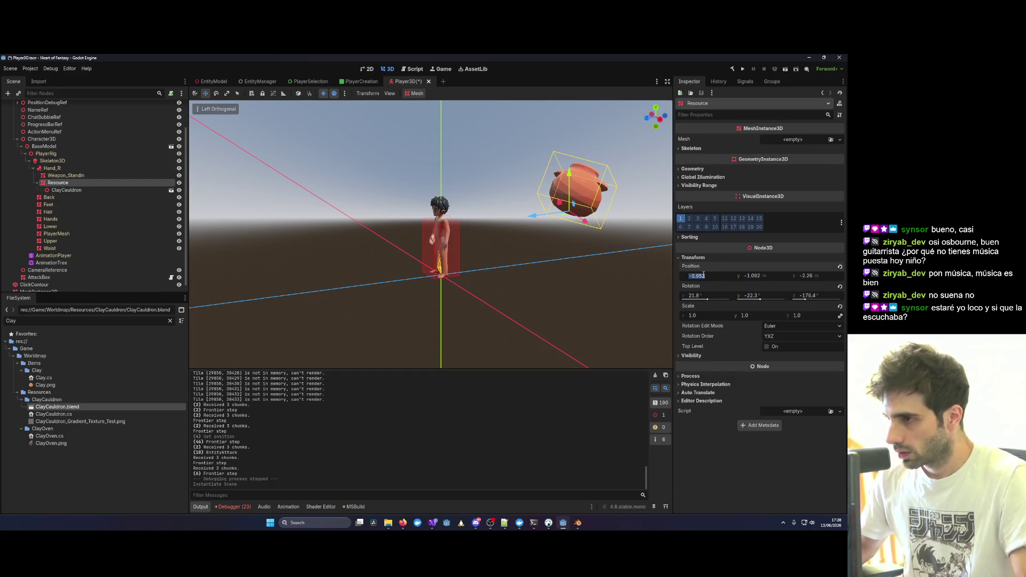
text(0)
key(Tab)
text(0)
key(Tab)
text(0)
click(533, 209)
mouse_move(505, 222)
mouse_down()
mouse_move(578, 221)
mouse_move(383, 211)
mouse_up()
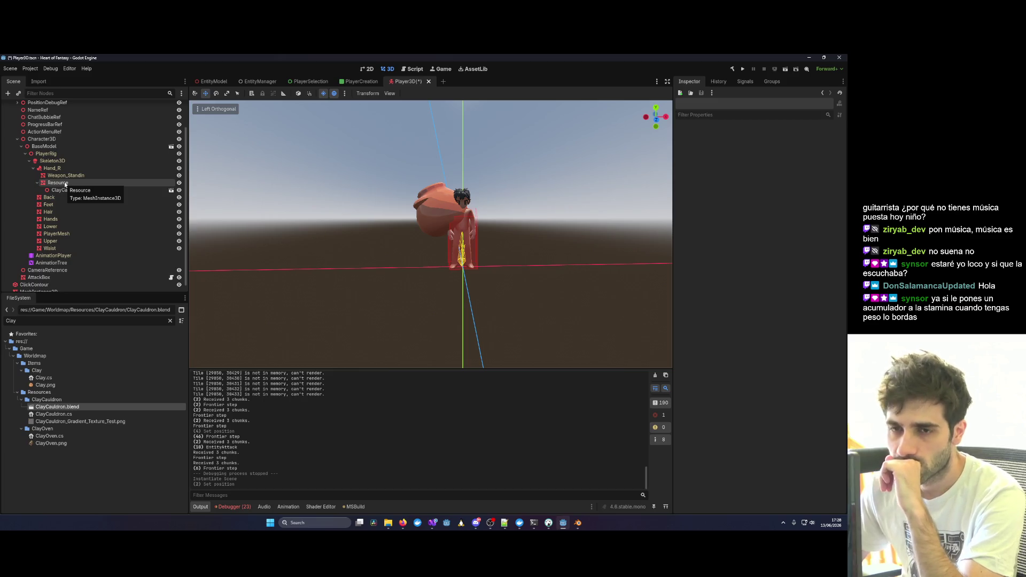
Preview the Walk animation on the AnimationPlayer node.
click(78, 263)
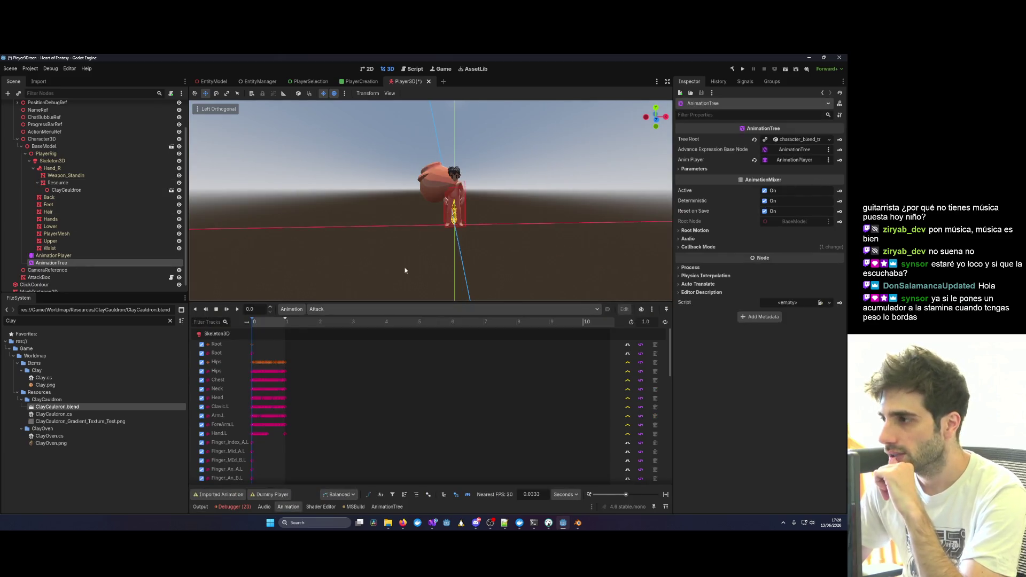
key(Up)
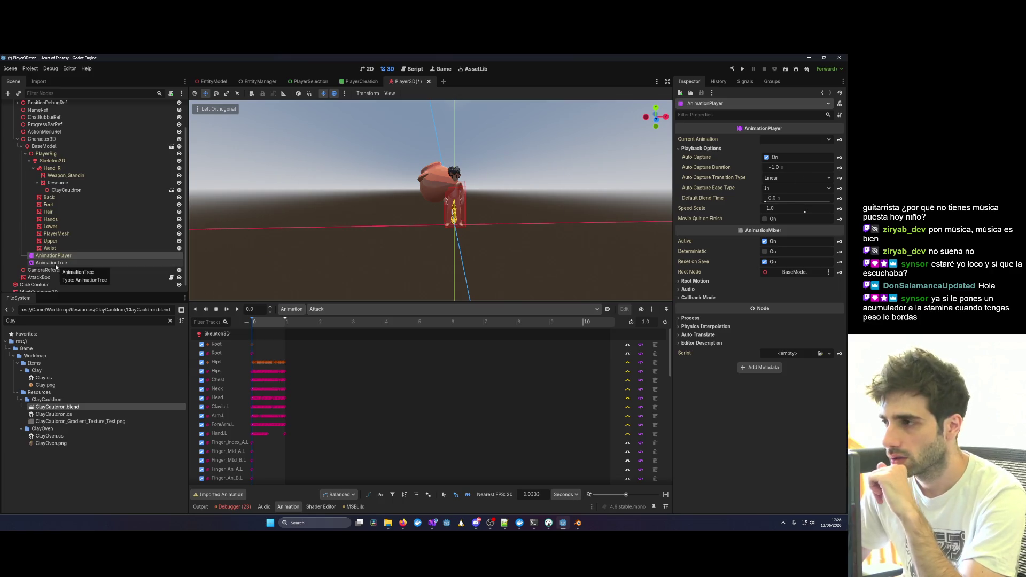
click(797, 139)
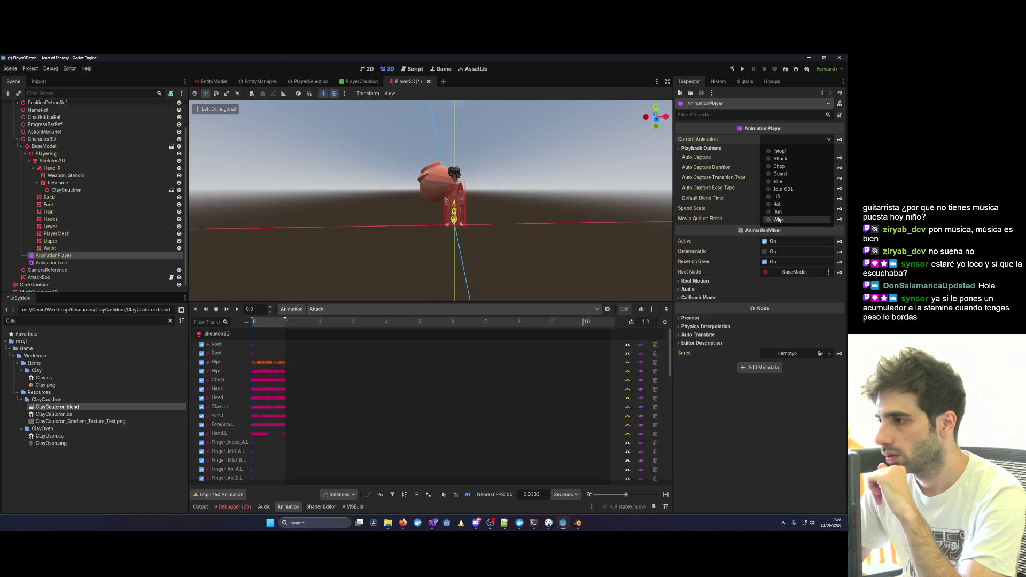
click(763, 221)
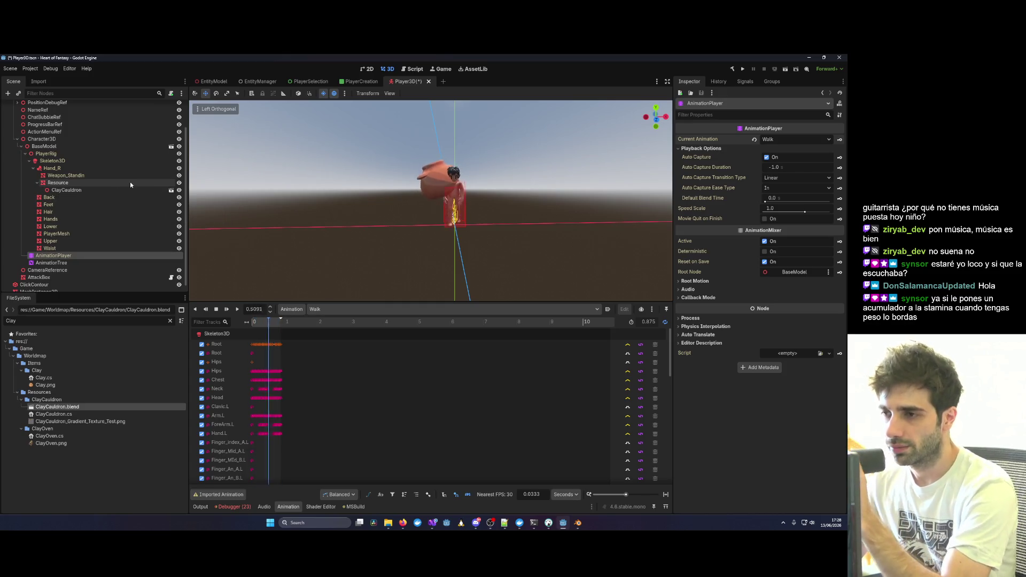
Move ClayCauldron to position -0.242, 0.367, 0.749 above the character's head.
click(69, 189)
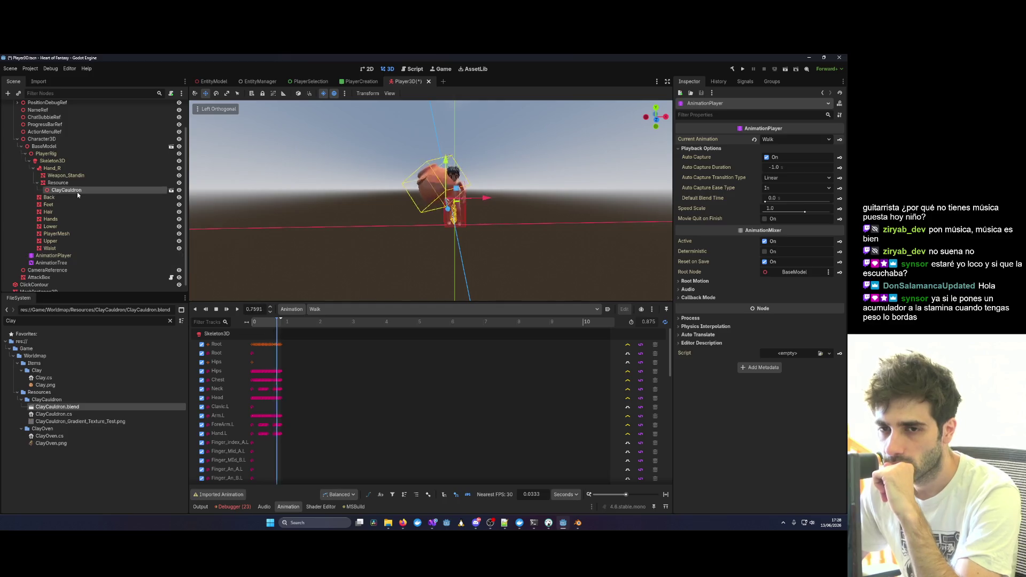
drag(483, 196, 484, 198)
mouse_move(456, 156)
mouse_down()
mouse_move(455, 136)
mouse_move(432, 248)
mouse_move(330, 257)
mouse_move(380, 213)
mouse_up()
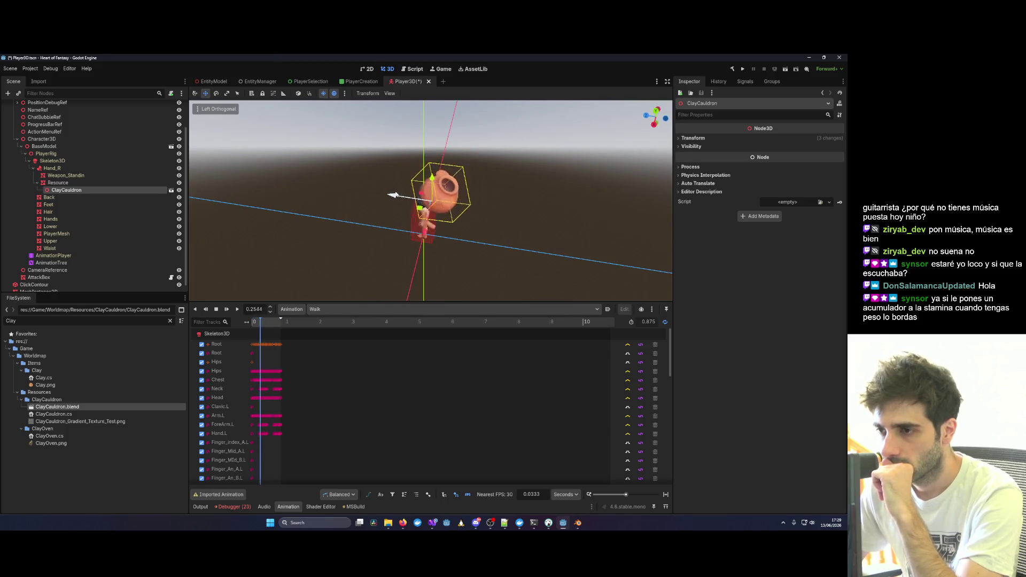
mouse_move(385, 190)
mouse_down()
mouse_move(540, 185)
mouse_move(571, 165)
mouse_move(524, 176)
mouse_up()
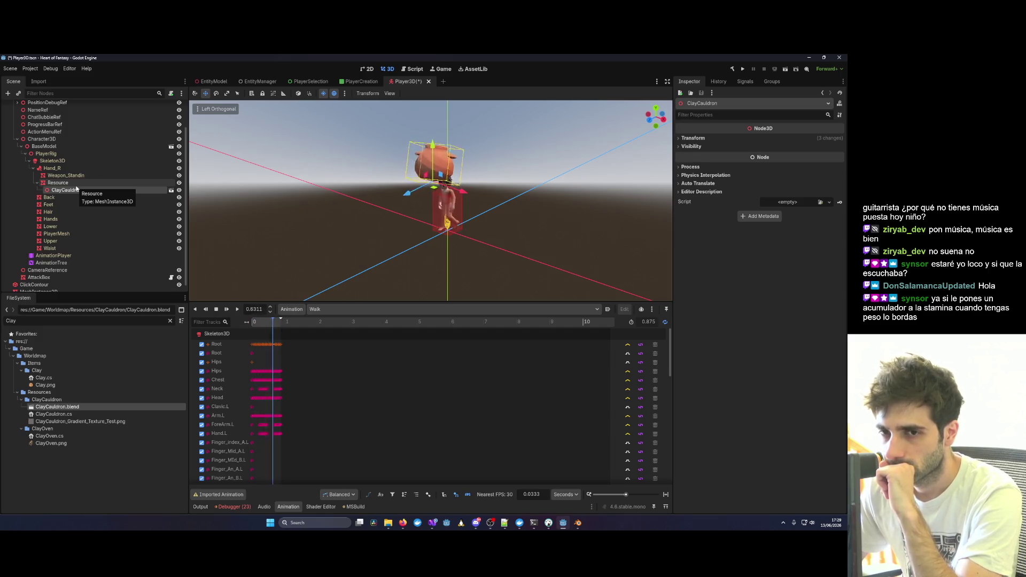
drag(415, 192, 425, 190)
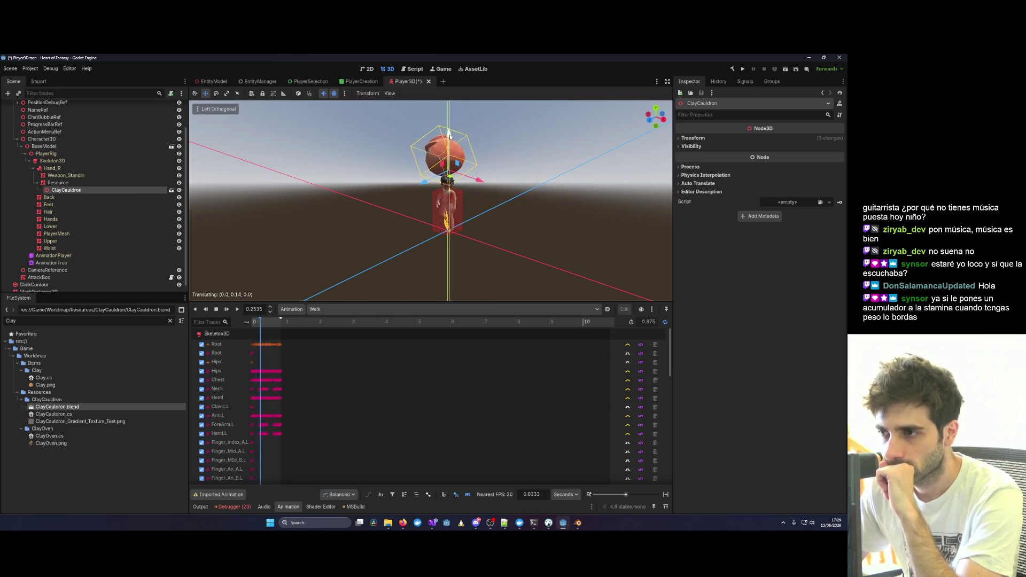
mouse_move(491, 192)
mouse_down()
mouse_move(341, 245)
mouse_move(393, 218)
mouse_move(374, 217)
mouse_move(379, 206)
mouse_move(446, 178)
mouse_up()
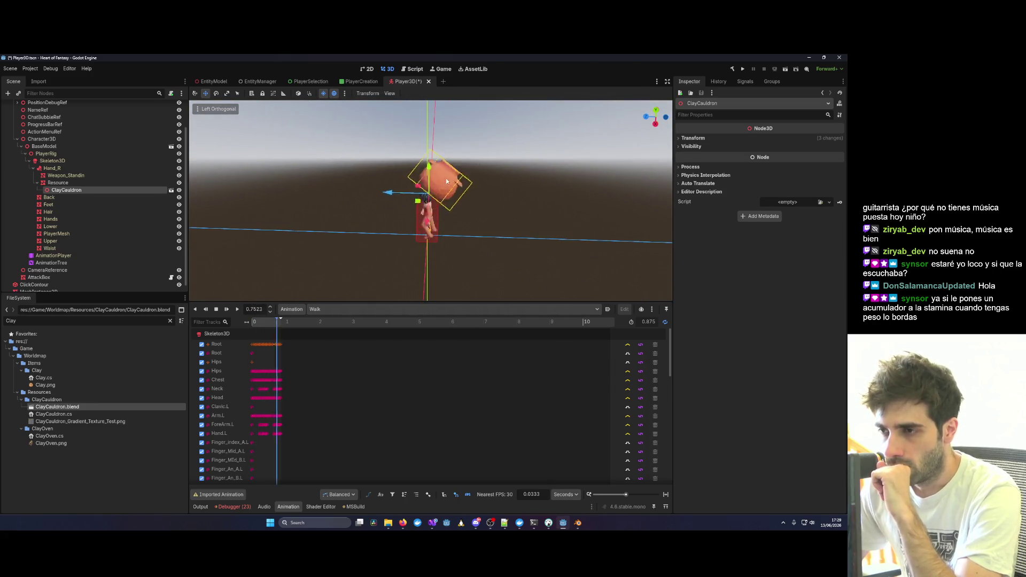
drag(386, 197, 378, 196)
click(694, 138)
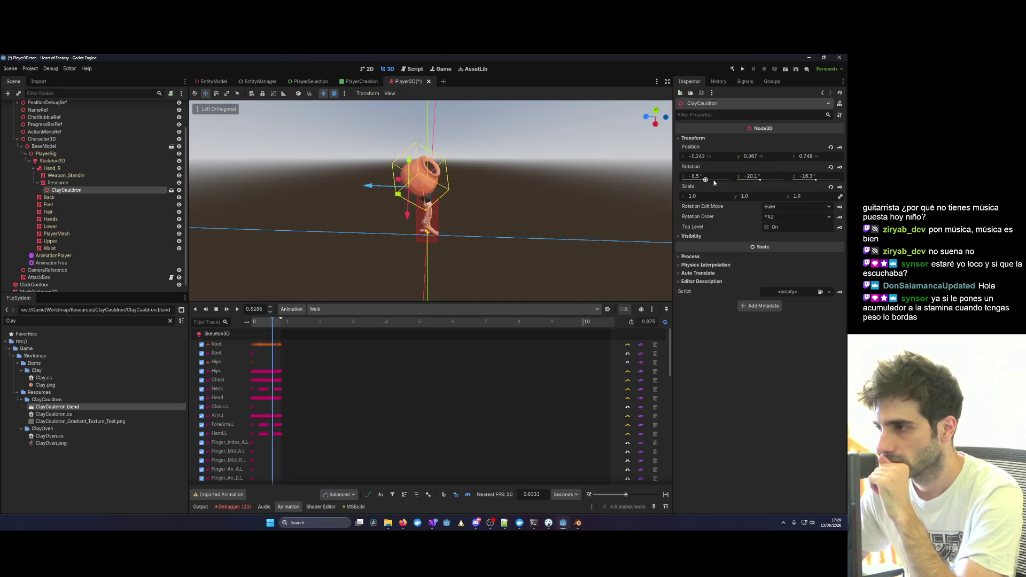
Clear the ClayCauldron's Y rotation and set its Z rotation to 0.
click(760, 177)
key(Delete)
key(Return)
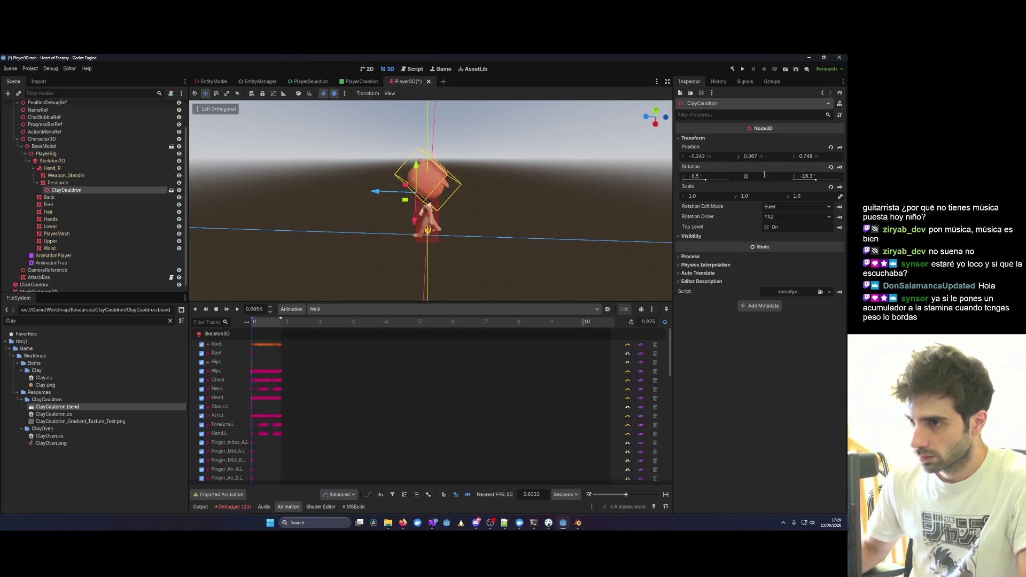
key(Delete)
key(Escape)
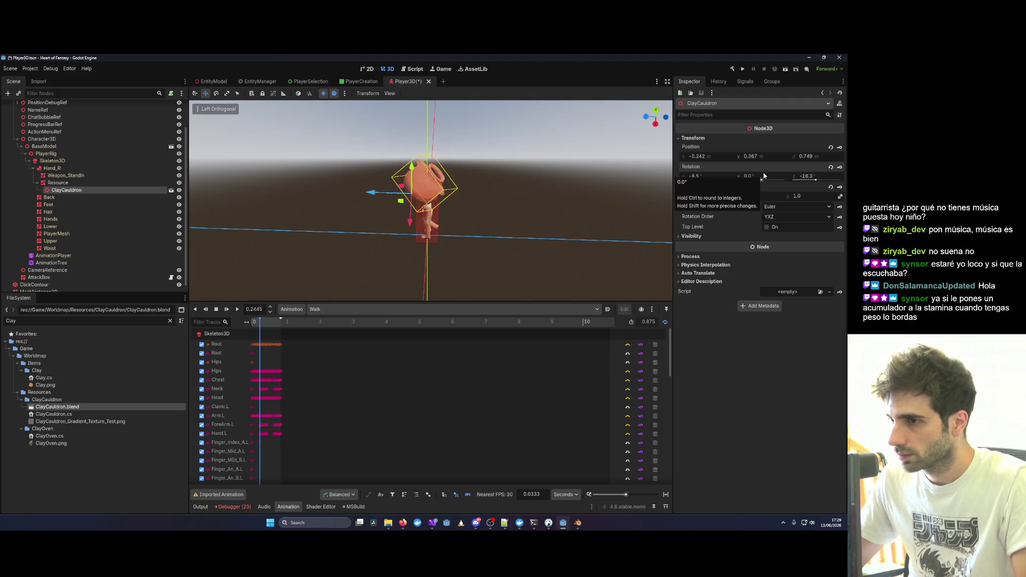
drag(763, 181, 760, 180)
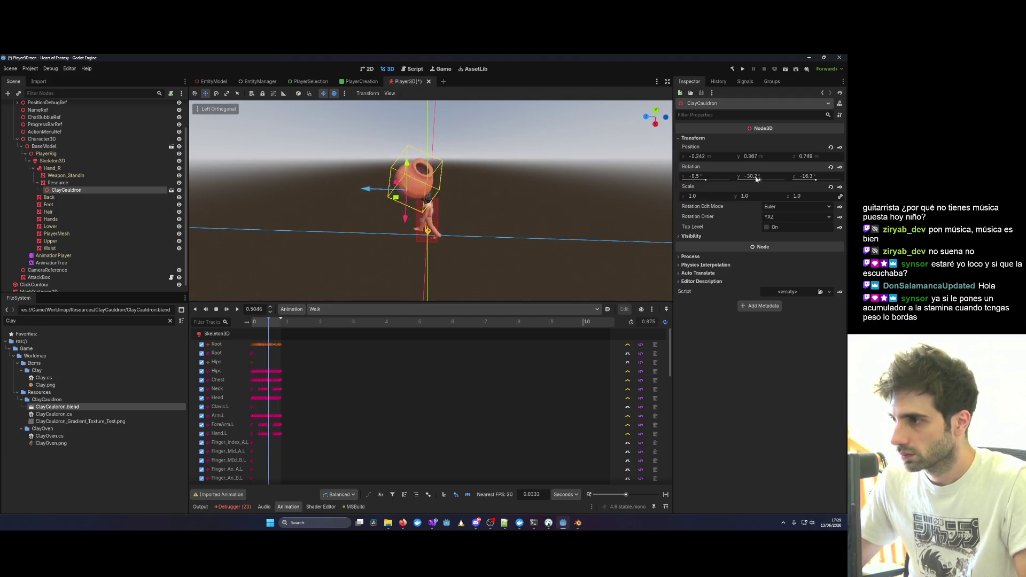
click(812, 177)
text(0)
key(Return)
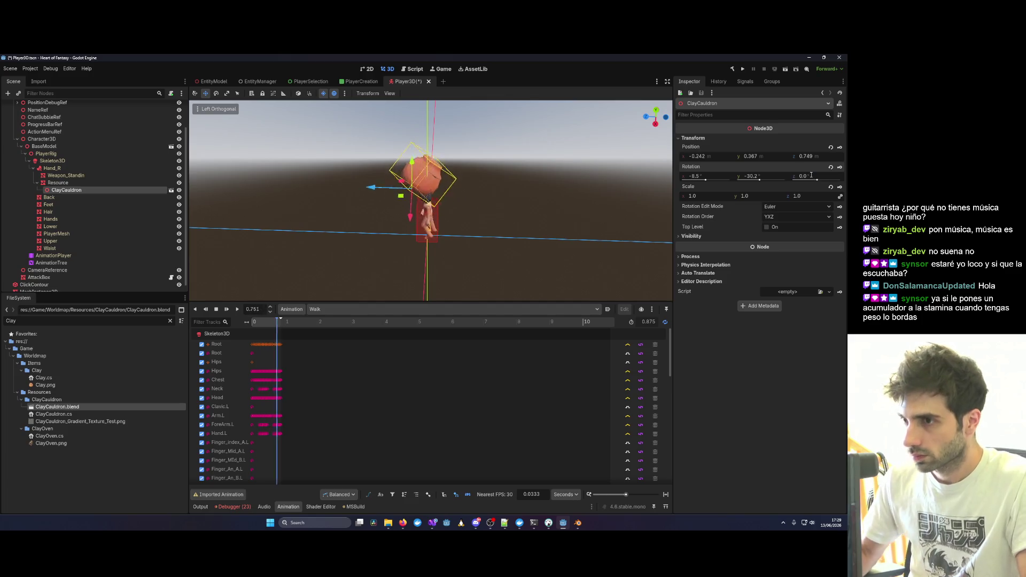
Zero the Y and X rotation, then tilt the cauldron to rotation 35.2, -35.2, 5.0.
click(756, 176)
text(0)
key(Return)
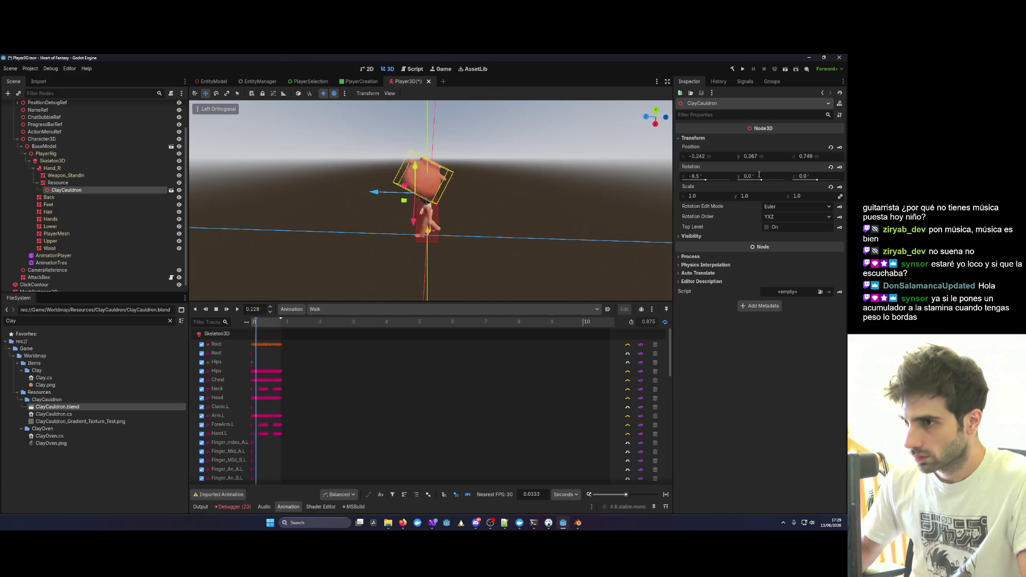
click(697, 176)
text(0)
key(Return)
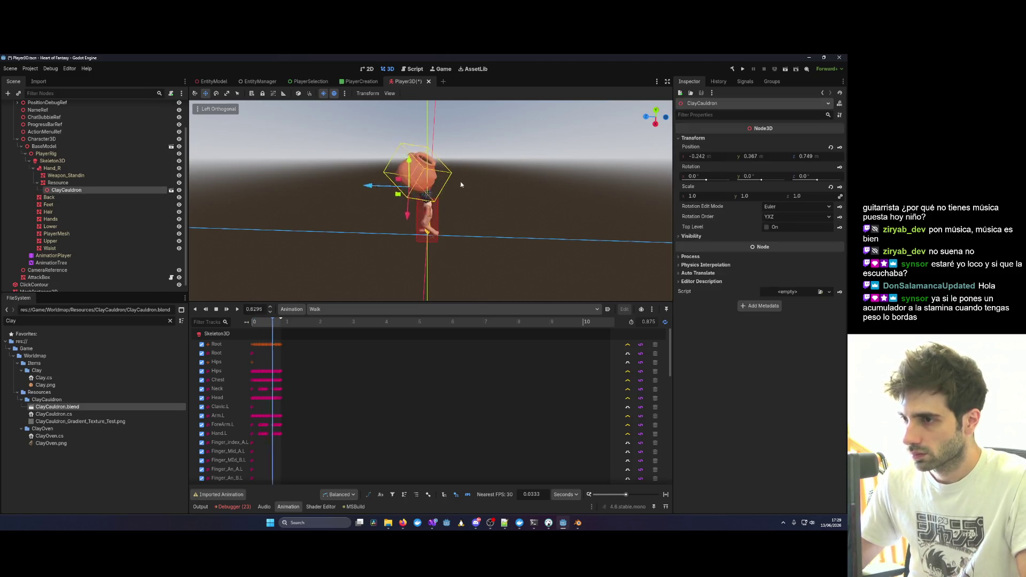
drag(706, 179, 818, 178)
drag(481, 185, 556, 155)
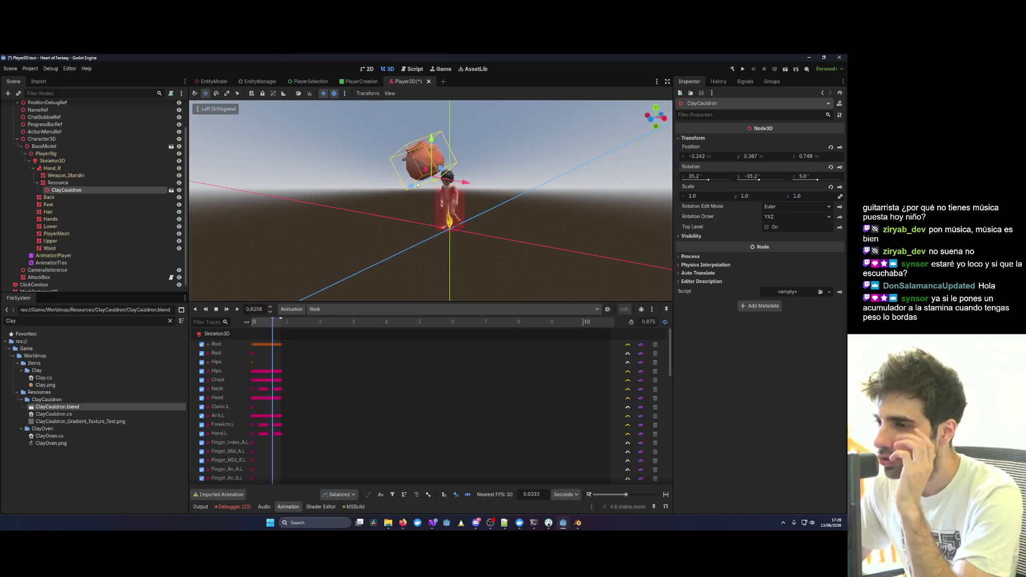
Switch the AnimationPlayer preview to Lift and select the ClayCauldron in the viewport.
click(81, 257)
click(780, 140)
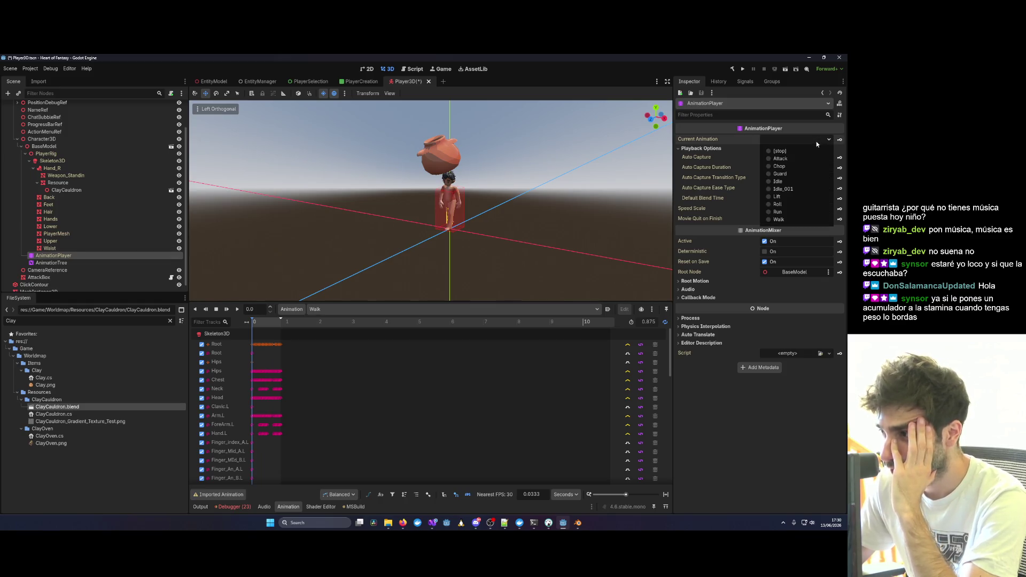
click(776, 199)
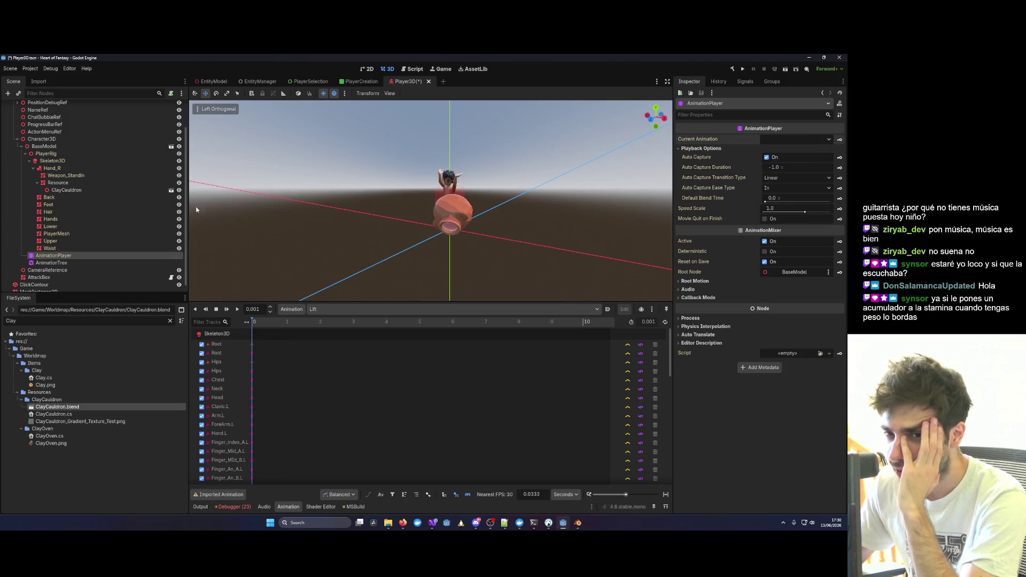
click(465, 222)
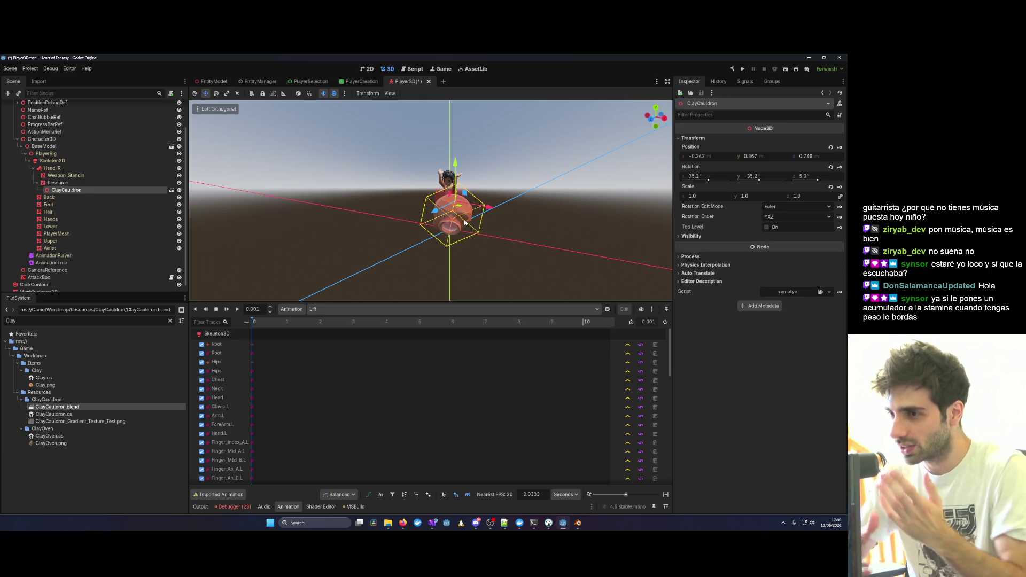
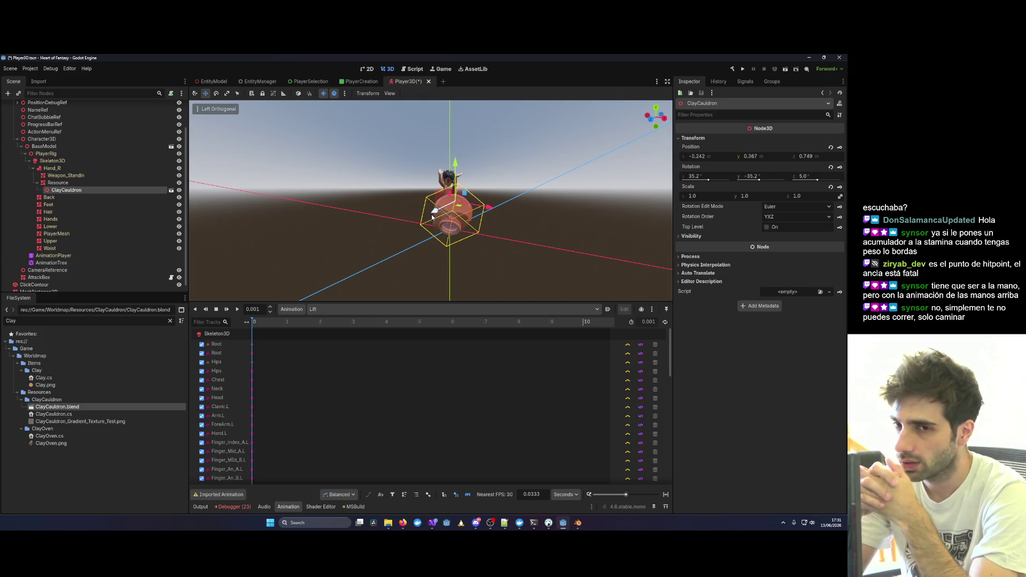
Preview the Idle animation and check the capture transition types, leaving Linear unchanged.
scroll(472, 169, up, 5)
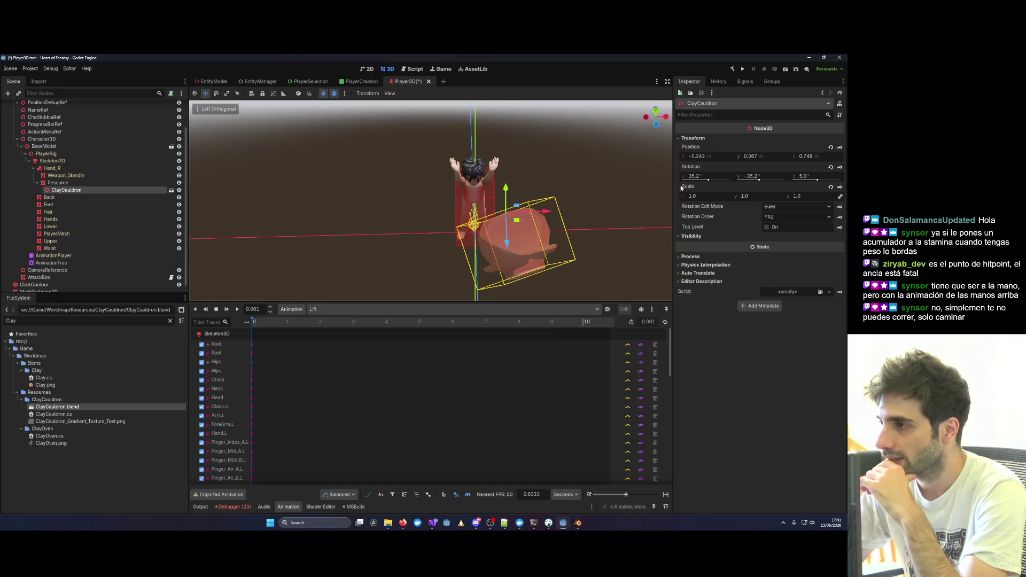
click(72, 256)
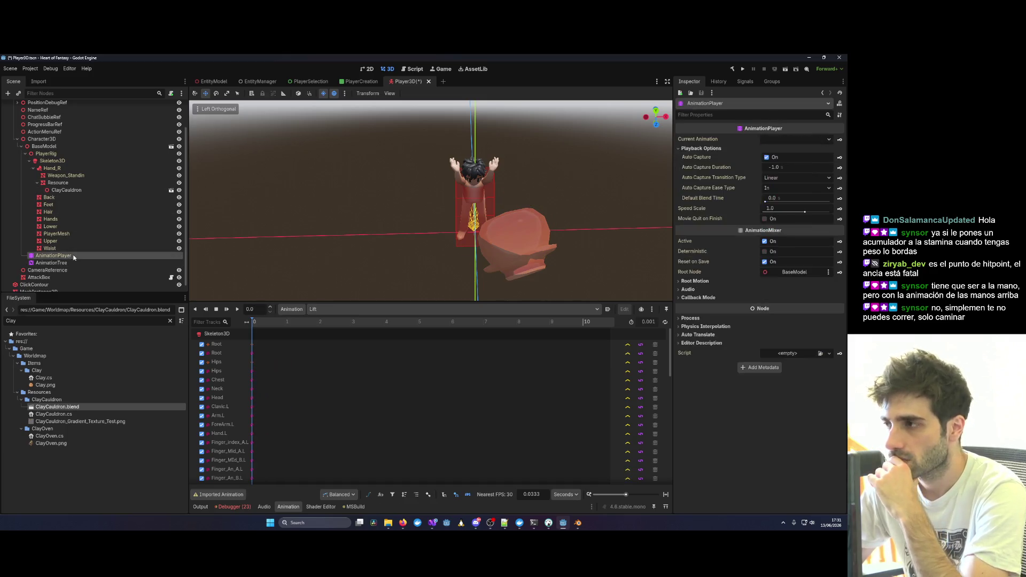
click(796, 140)
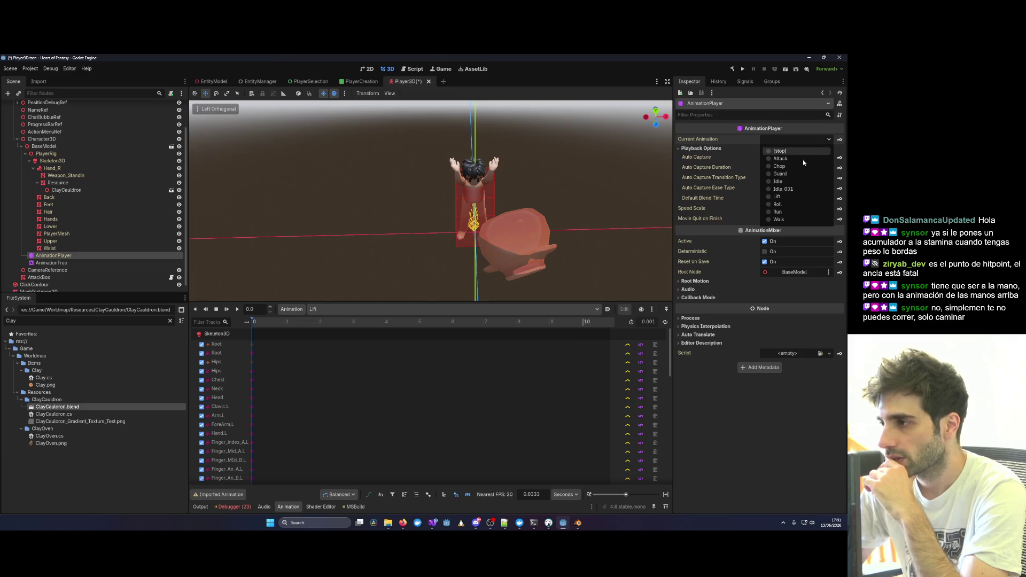
click(779, 181)
scroll(557, 206, down, 2)
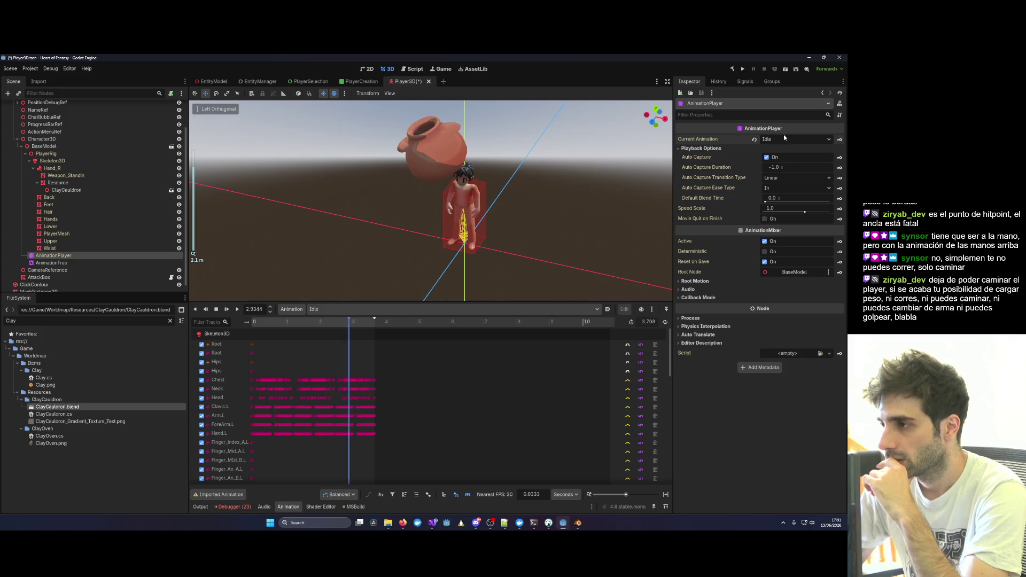
click(784, 177)
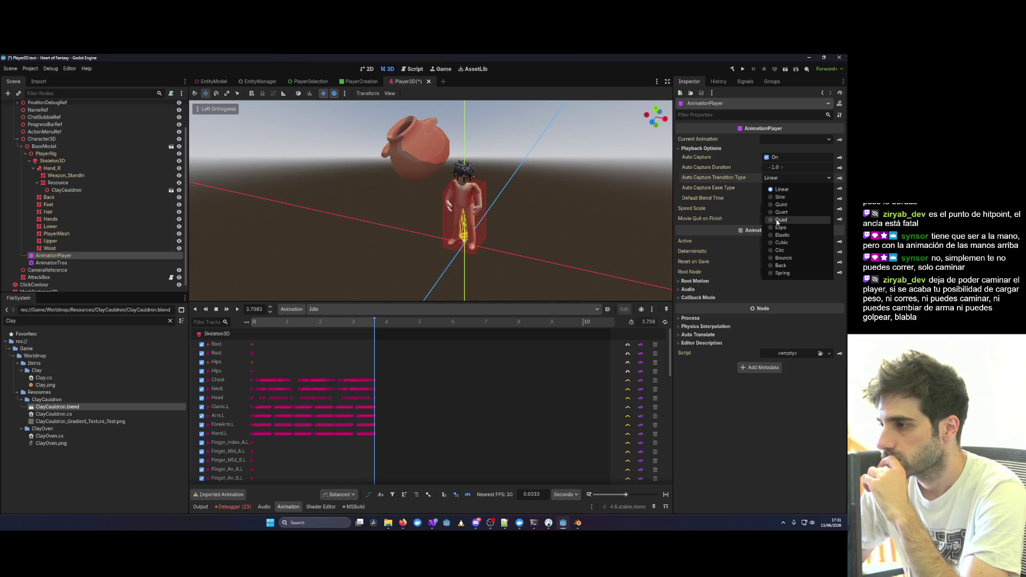
click(800, 150)
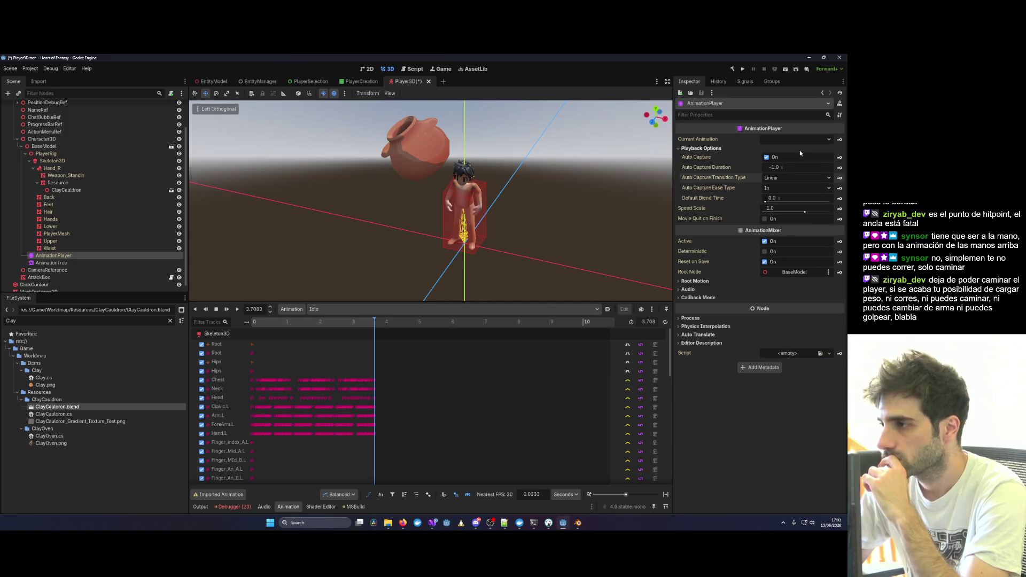
click(785, 178)
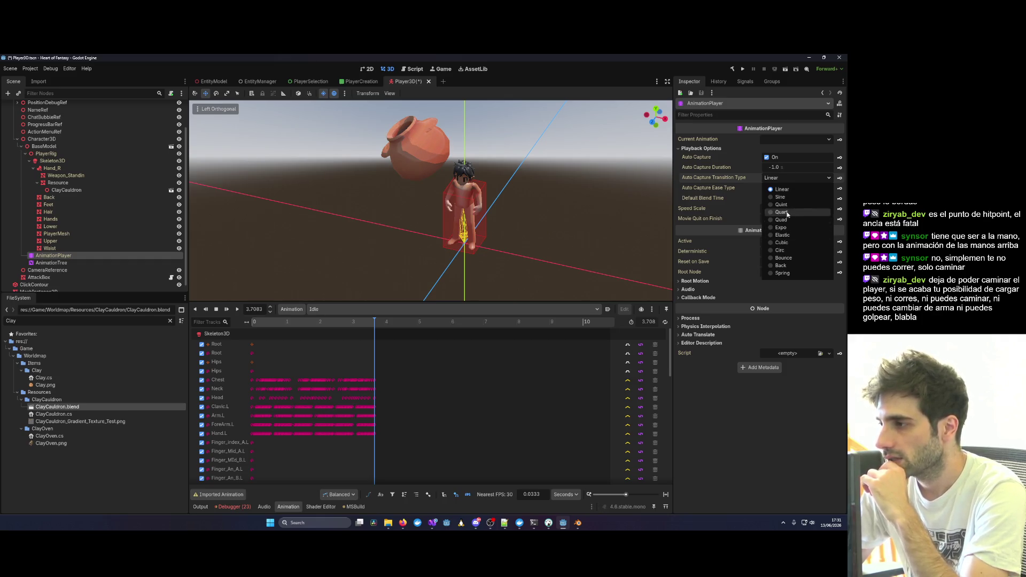
click(793, 181)
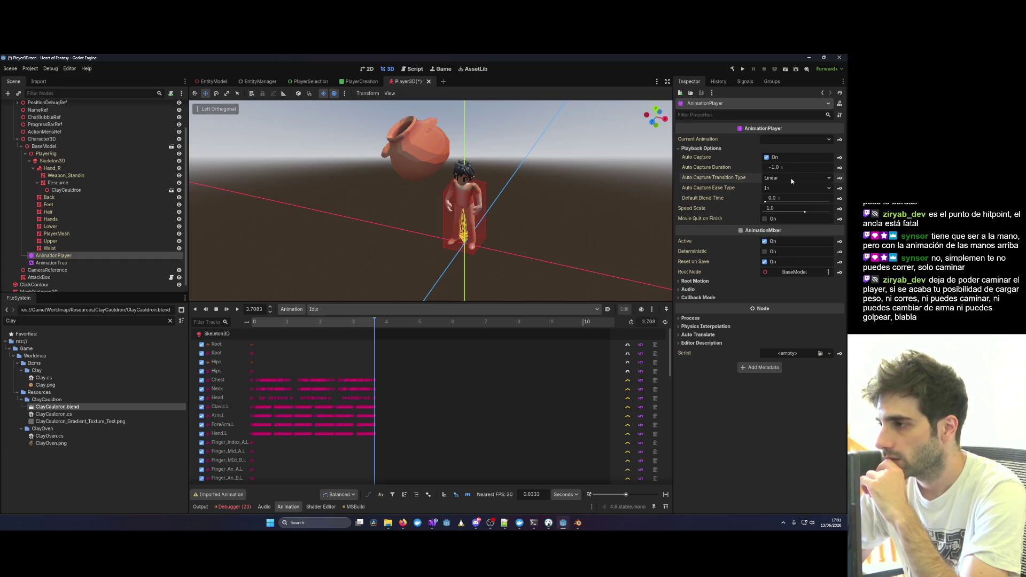
Return from the animation tree to the animation player and preview the Lift pose.
click(66, 262)
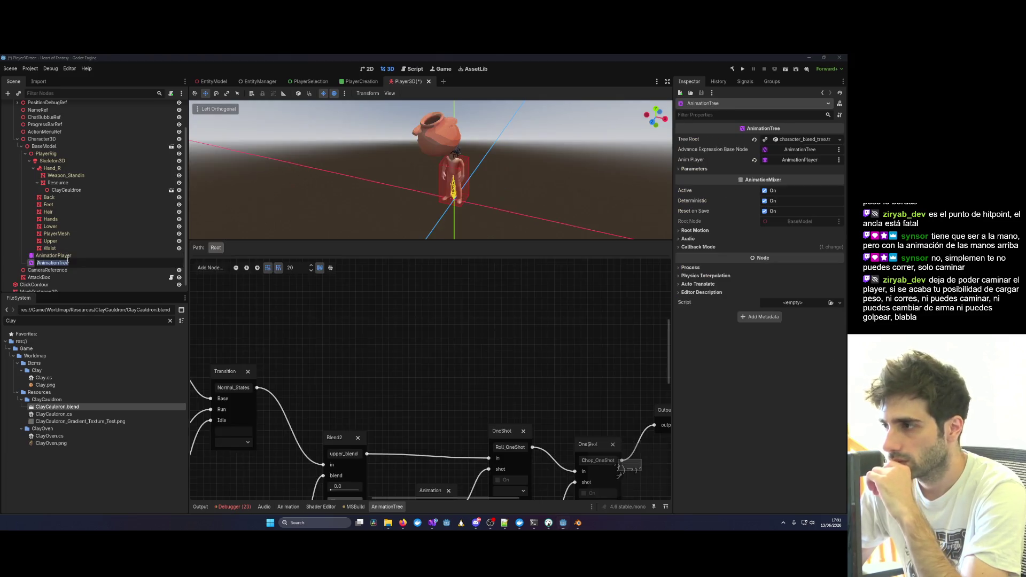
click(76, 256)
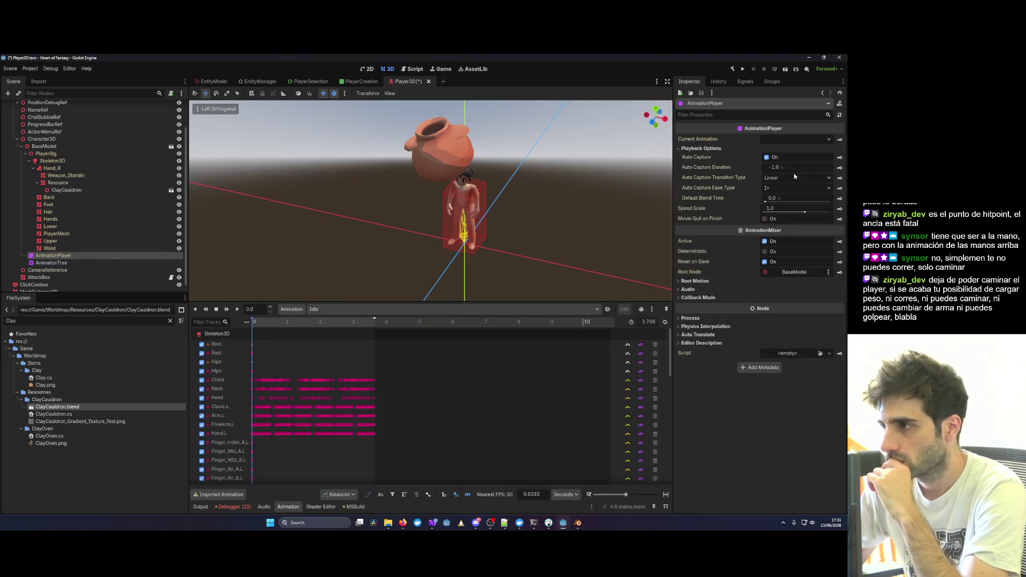
click(801, 140)
click(784, 198)
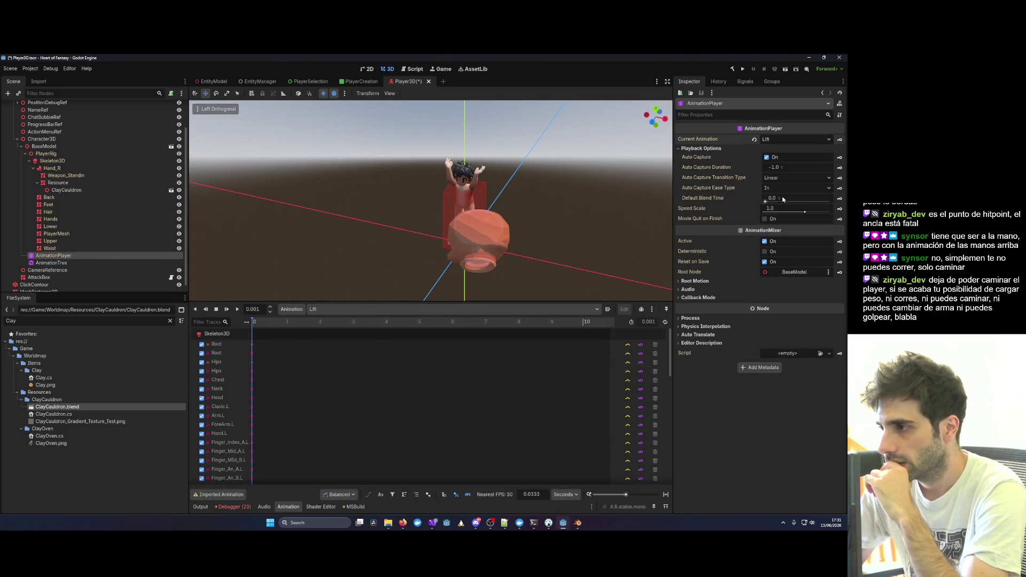
Select ClayCauldron and set its X rotation to 180.
click(499, 219)
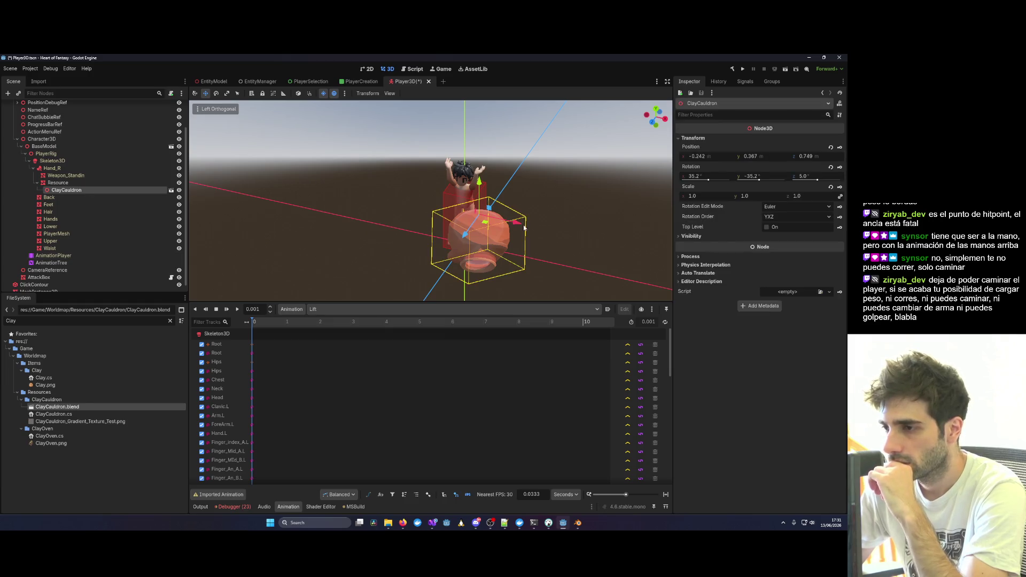
drag(754, 177, 724, 181)
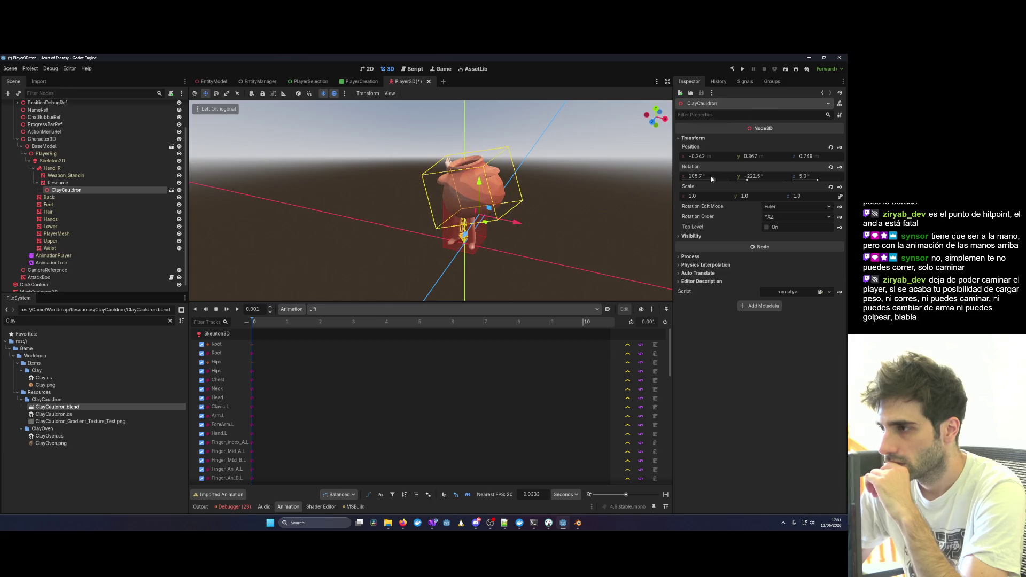
click(709, 174)
text(180)
key(Return)
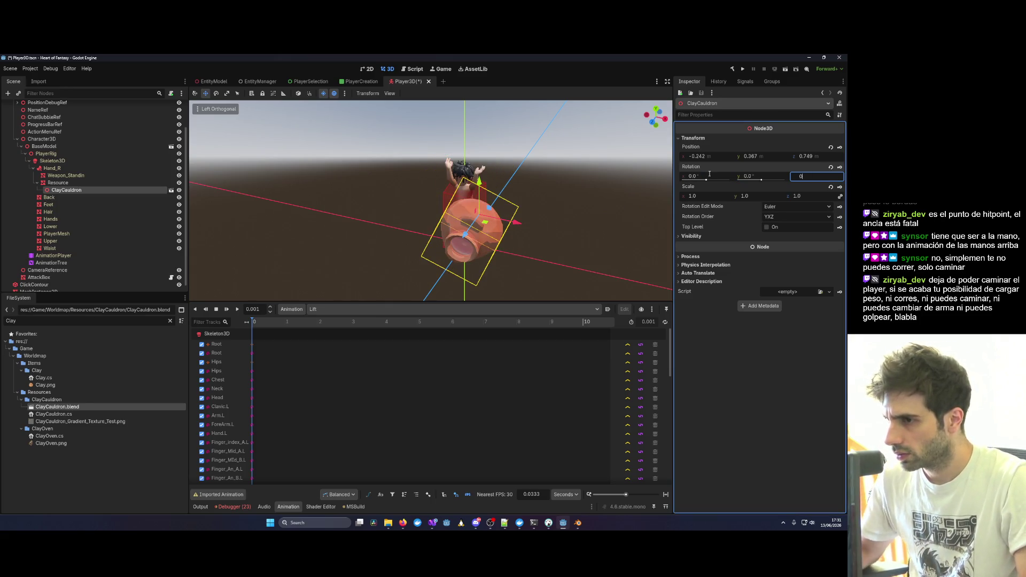
click(527, 220)
click(496, 217)
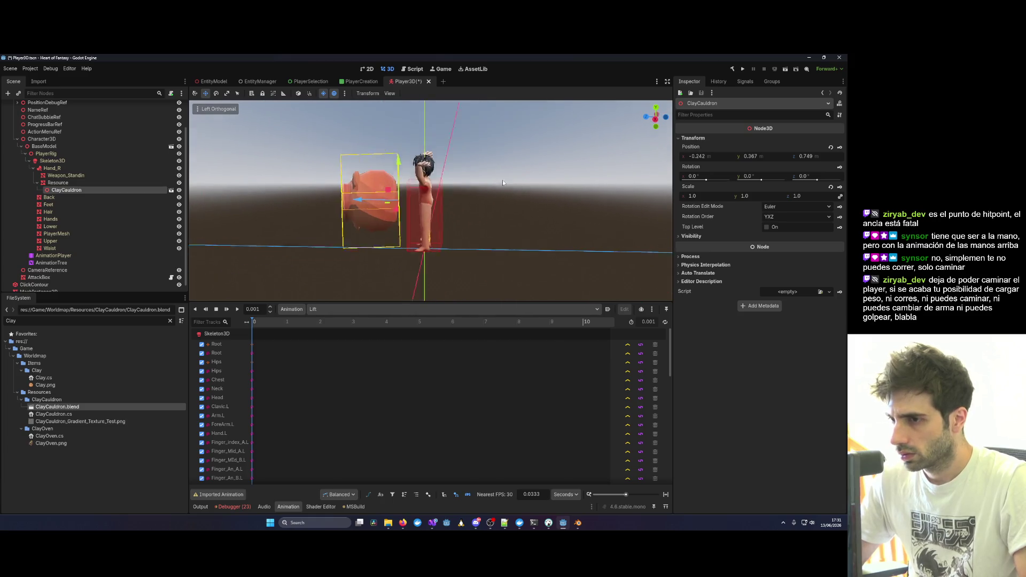
Tilt the cauldron upright, turning it about 45 degrees on Y, then view from above.
drag(706, 181, 811, 181)
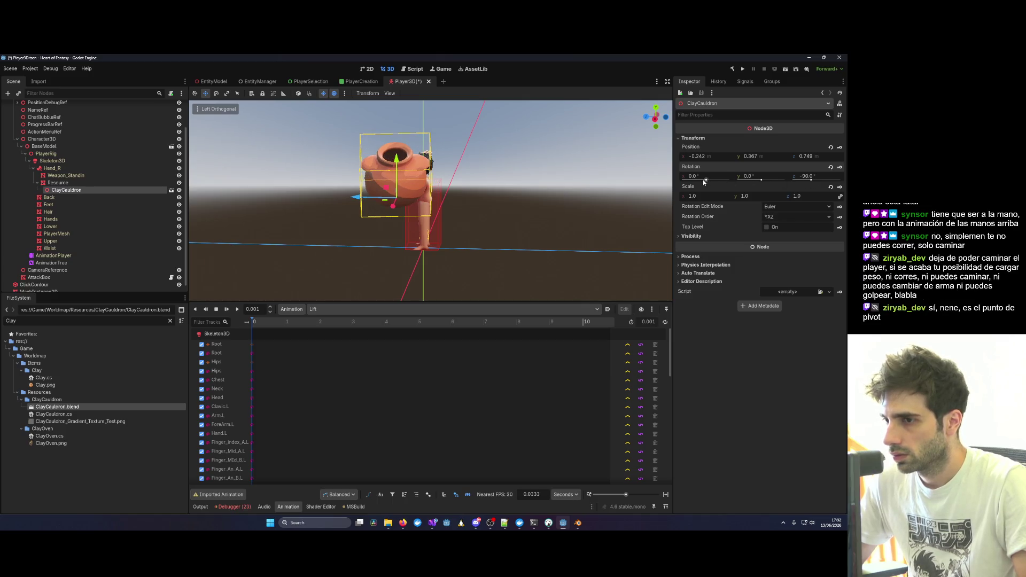
drag(705, 181, 764, 178)
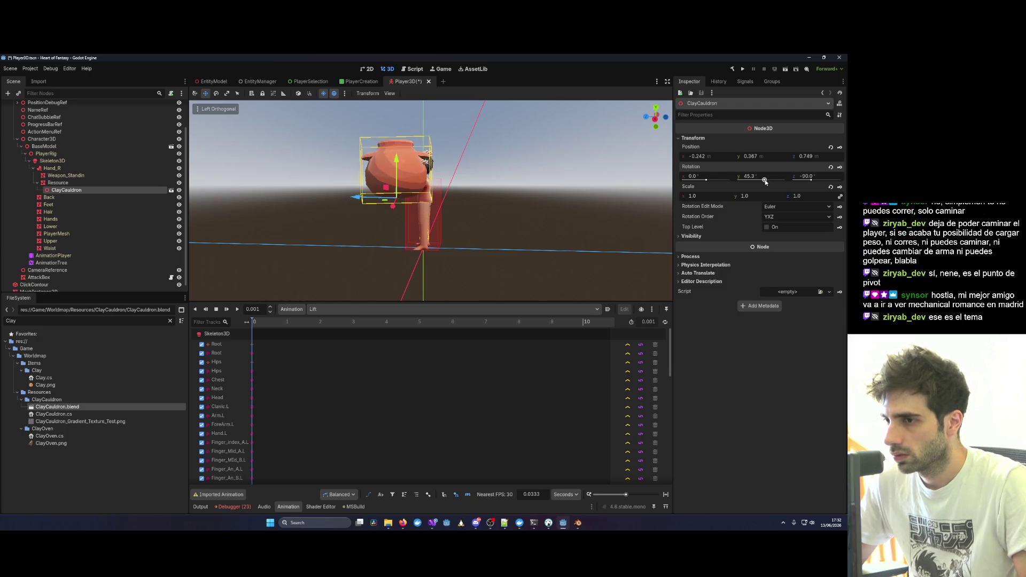
mouse_move(481, 197)
mouse_down()
mouse_move(564, 189)
mouse_move(506, 207)
mouse_move(553, 204)
mouse_move(498, 241)
mouse_up()
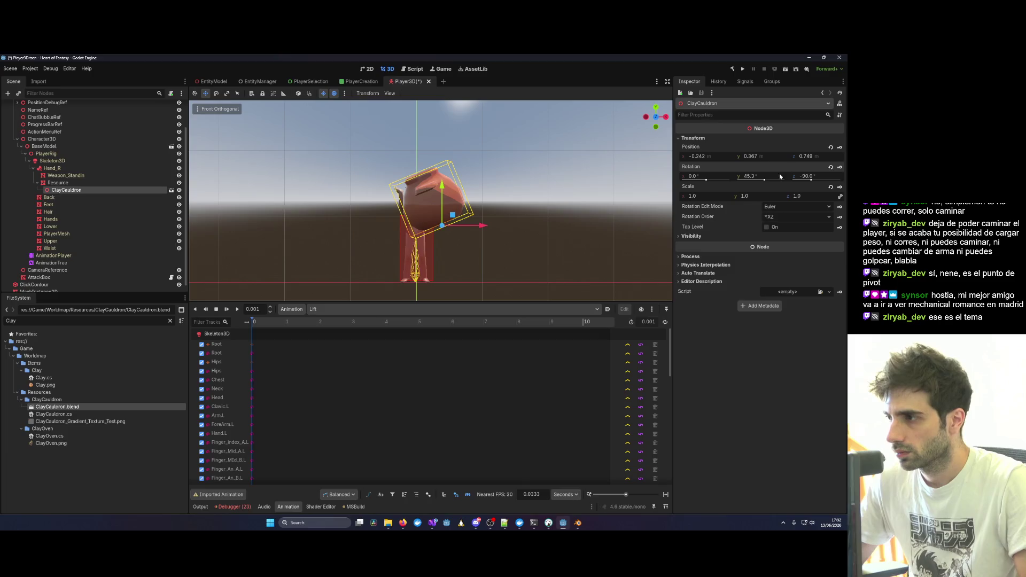
mouse_move(766, 181)
mouse_down()
mouse_move(813, 179)
mouse_move(763, 181)
mouse_up()
mouse_move(459, 197)
mouse_down()
mouse_move(528, 216)
mouse_move(404, 196)
mouse_move(406, 176)
mouse_move(450, 163)
mouse_move(394, 189)
mouse_move(486, 182)
mouse_up()
key(KP_7)
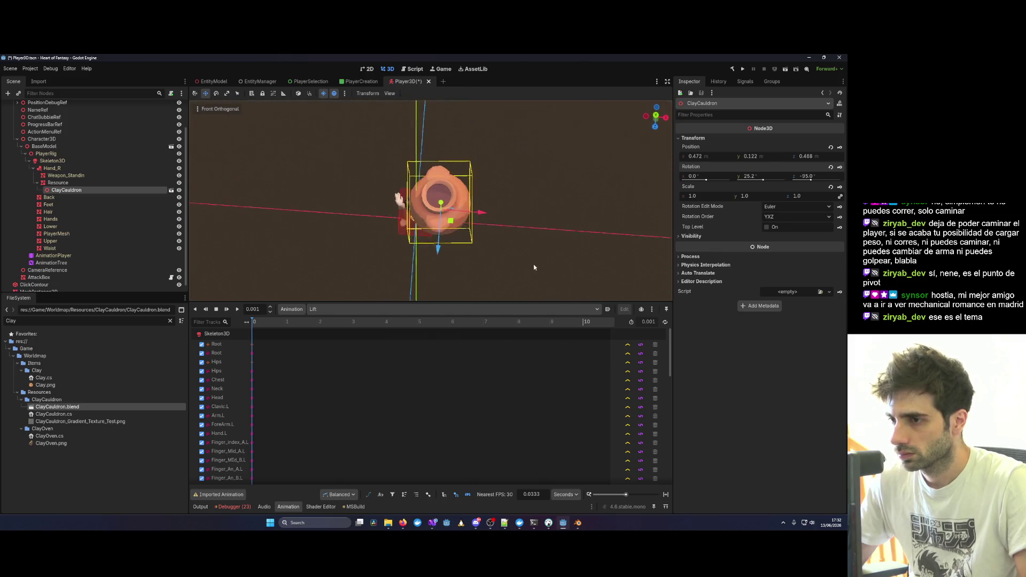
Move the cauldron over the character and lower it onto the raised hands.
drag(474, 216, 449, 214)
drag(415, 255, 414, 247)
mouse_move(504, 243)
mouse_down()
mouse_move(518, 183)
mouse_move(503, 146)
mouse_up()
drag(389, 146, 388, 156)
mouse_move(460, 192)
mouse_down()
mouse_move(477, 203)
mouse_move(316, 196)
mouse_up()
click(316, 197)
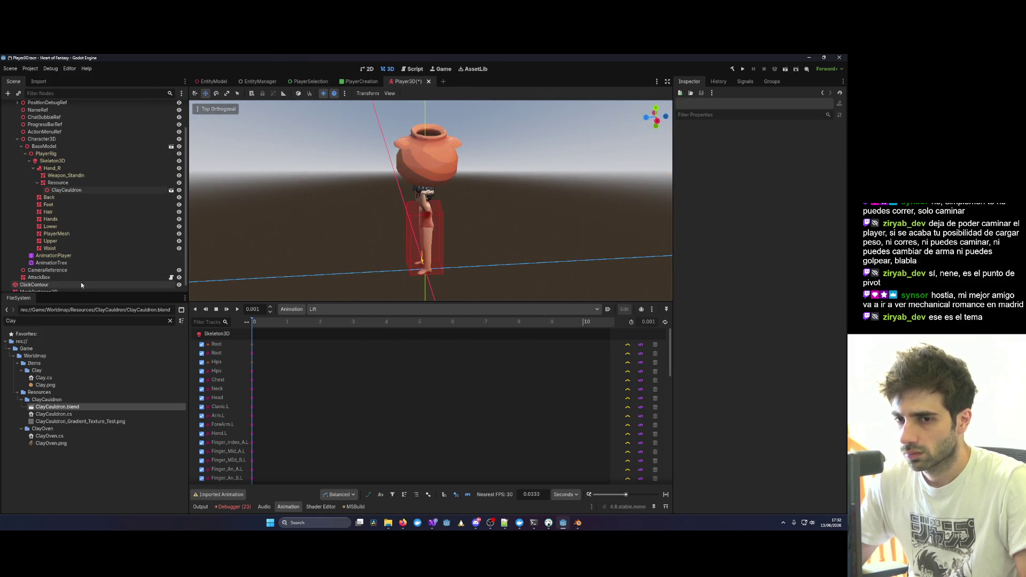
click(95, 256)
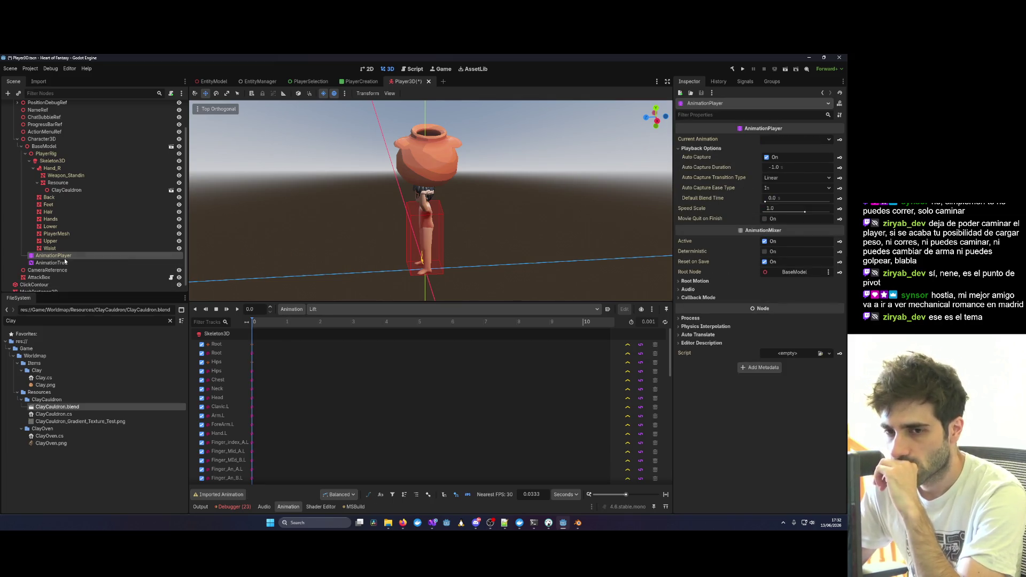
Change the AnimationTree's base Animation node from Idle to Lift, leaving the Run node unchanged.
click(69, 263)
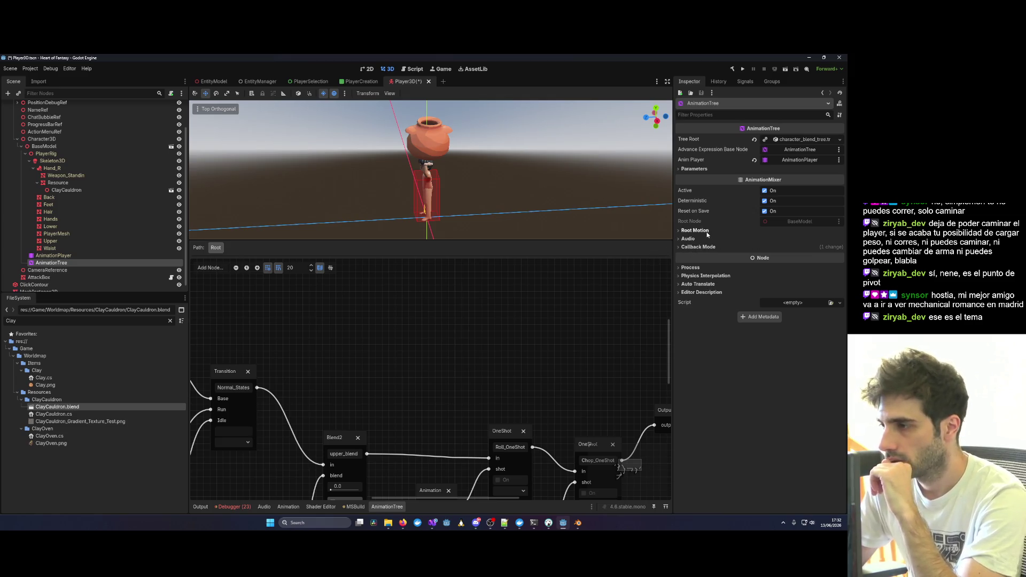
drag(359, 410, 562, 378)
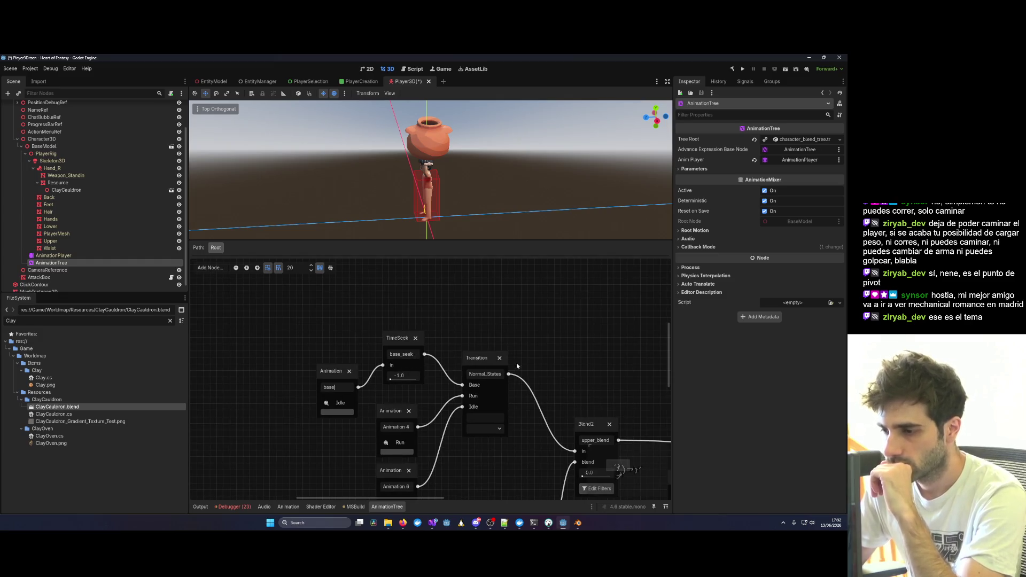
scroll(557, 377, down, 3)
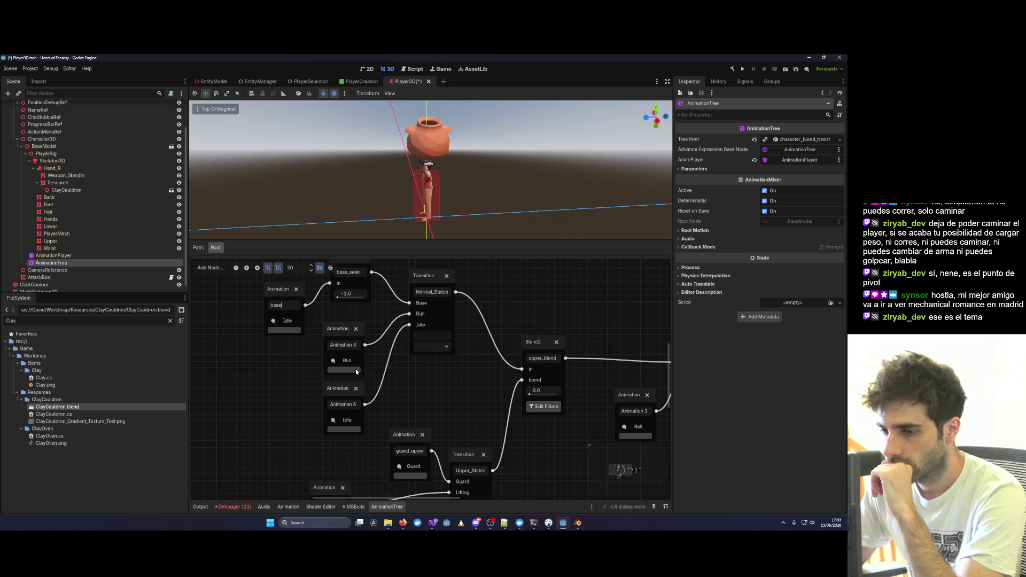
click(288, 320)
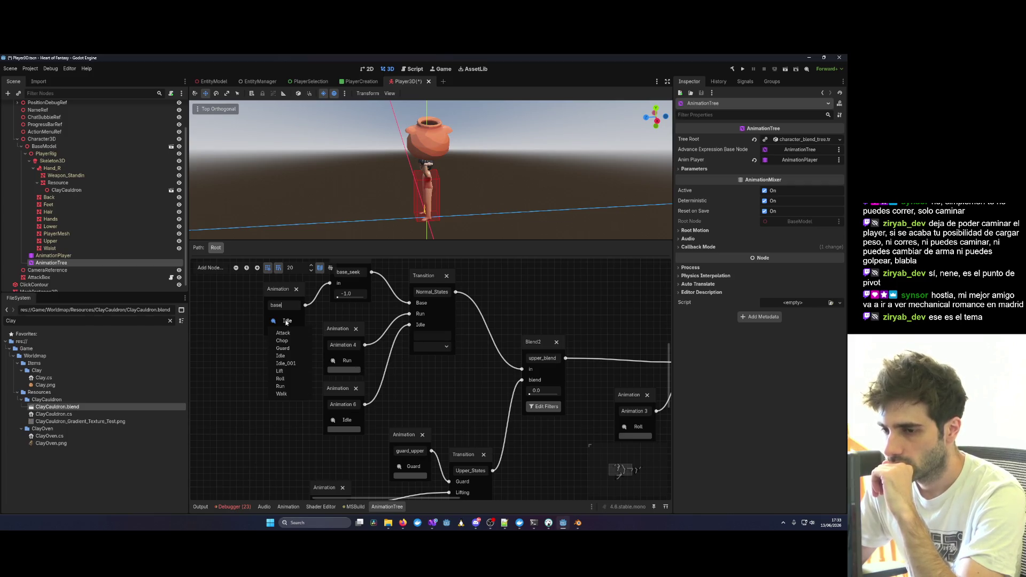
click(281, 371)
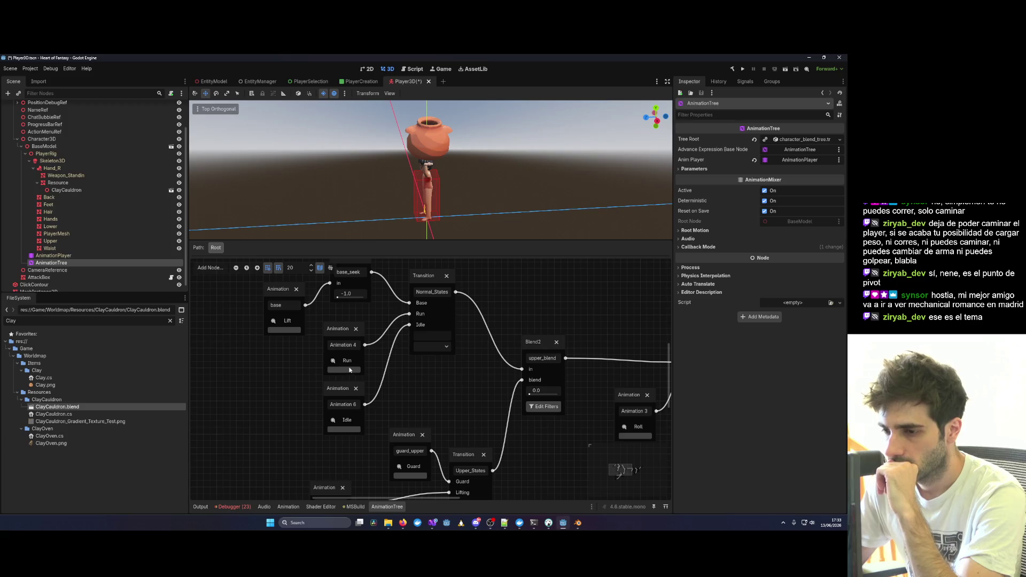
click(347, 362)
click(349, 367)
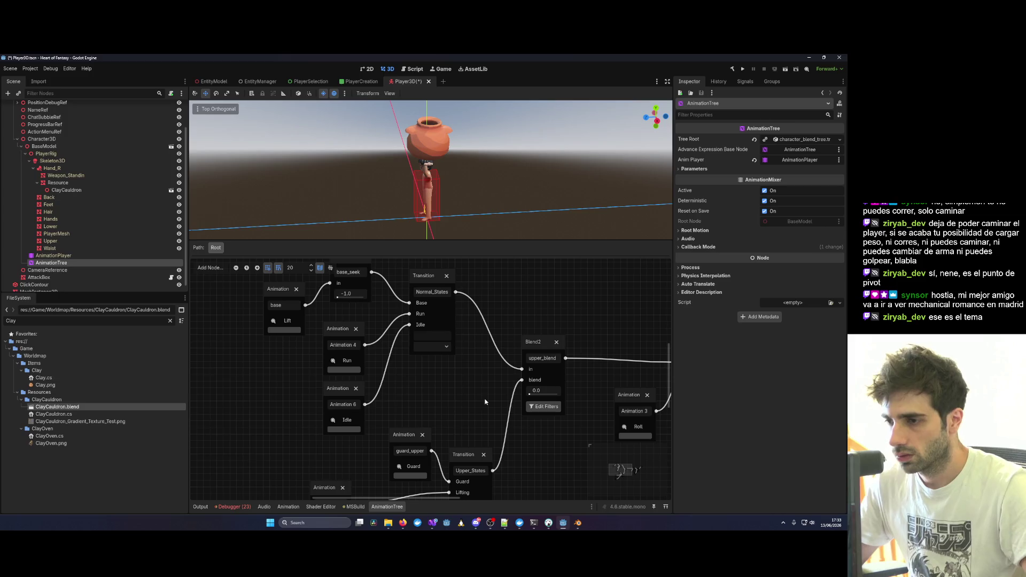
click(592, 207)
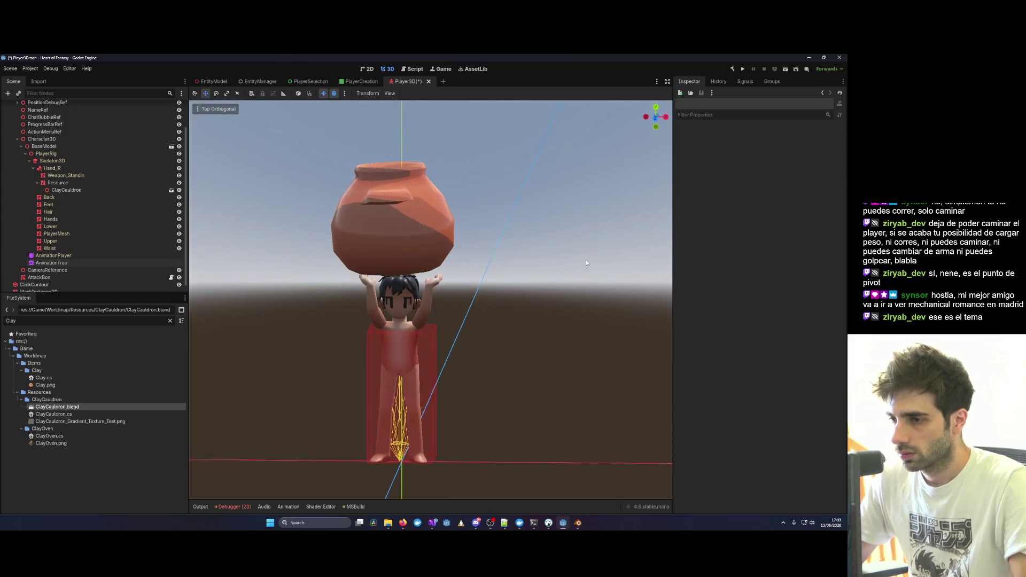
drag(420, 252, 498, 262)
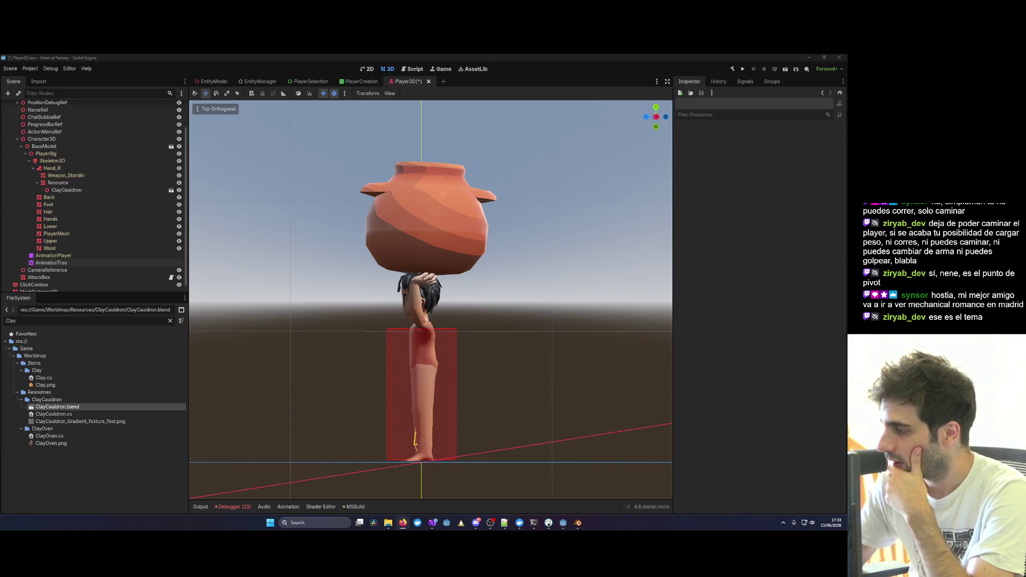
mouse_move(406, 255)
mouse_down()
mouse_move(603, 264)
mouse_move(495, 266)
mouse_up()
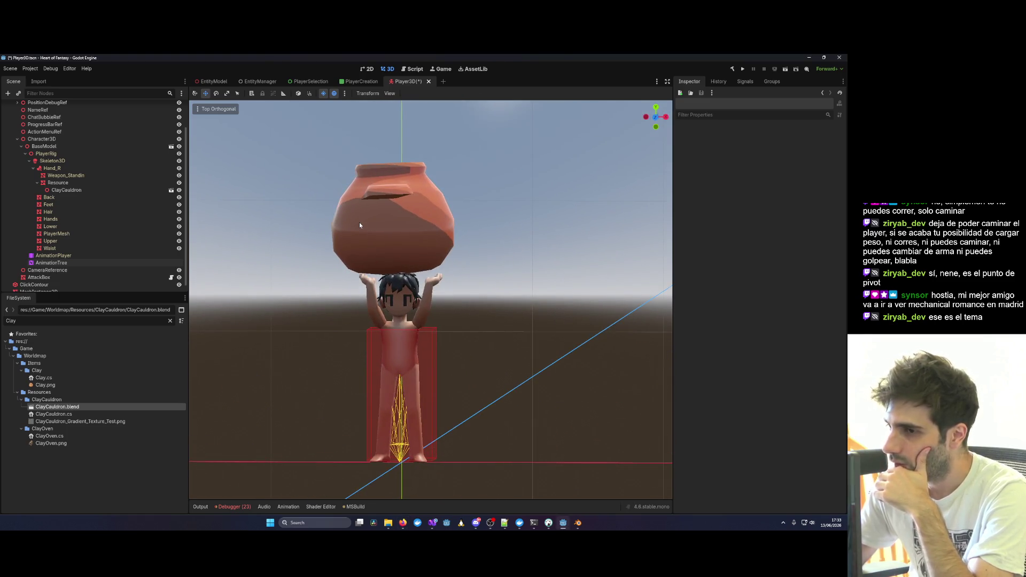
click(376, 234)
drag(429, 269, 432, 269)
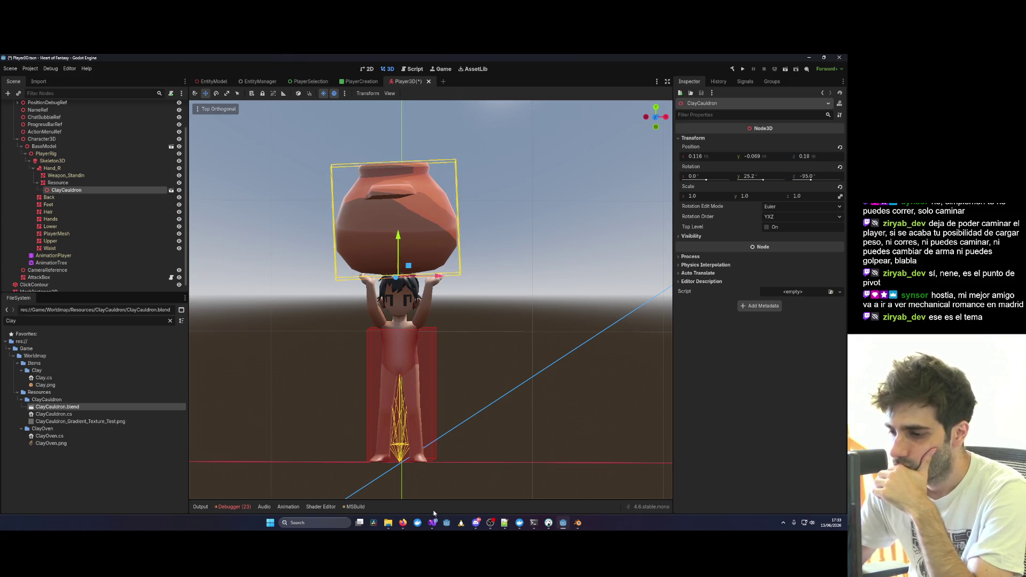
mouse_move(433, 521)
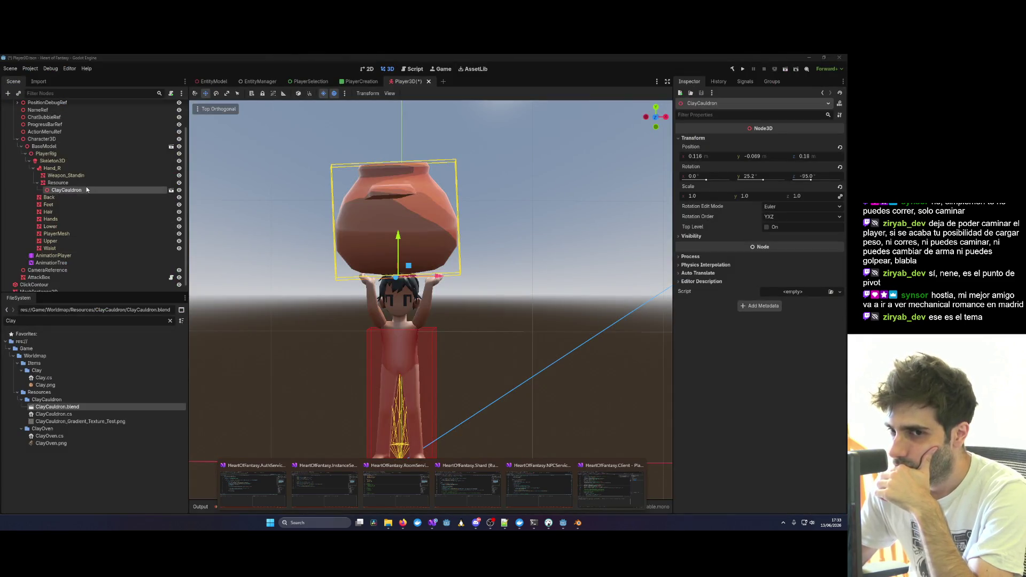
click(86, 184)
click(84, 191)
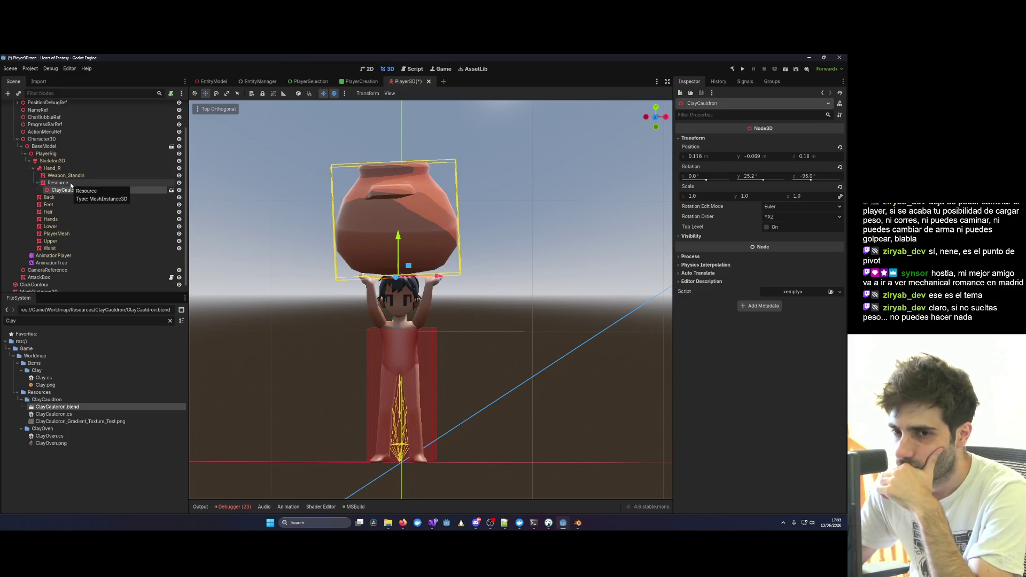
click(70, 185)
click(71, 191)
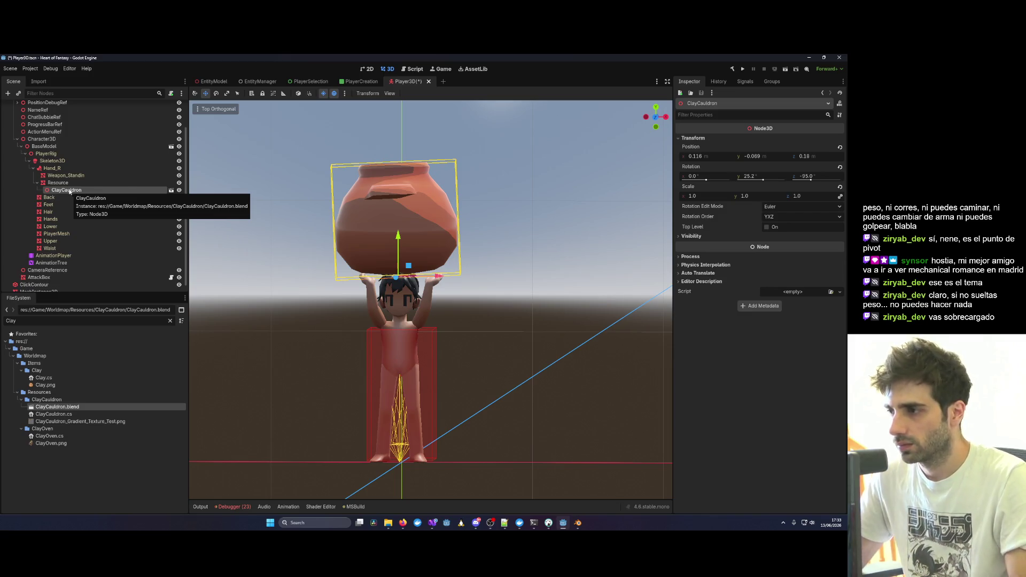
double_click(60, 191)
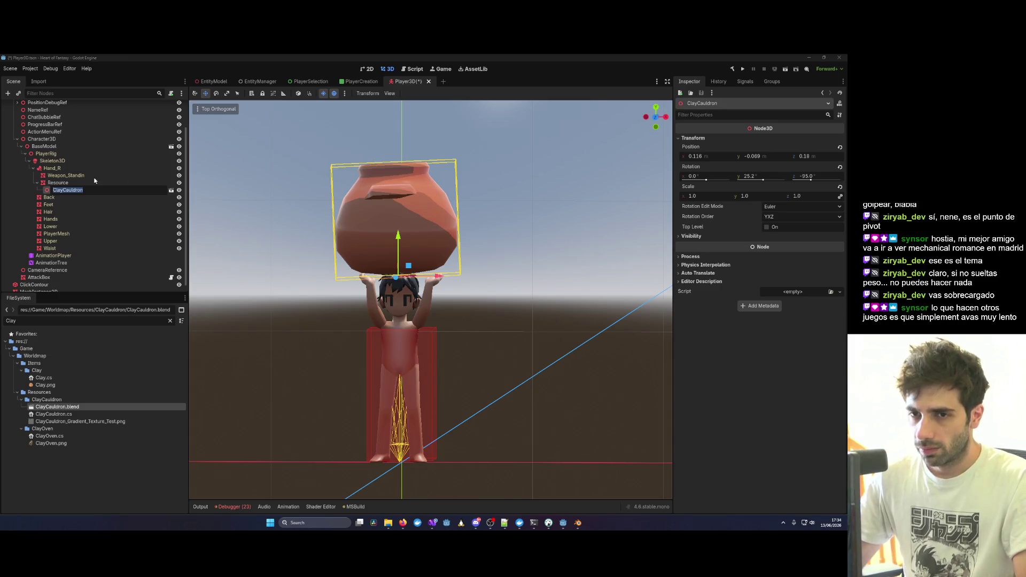
key(Escape)
Select the Resource node under Hand_R and inspect its transform properties.
click(58, 183)
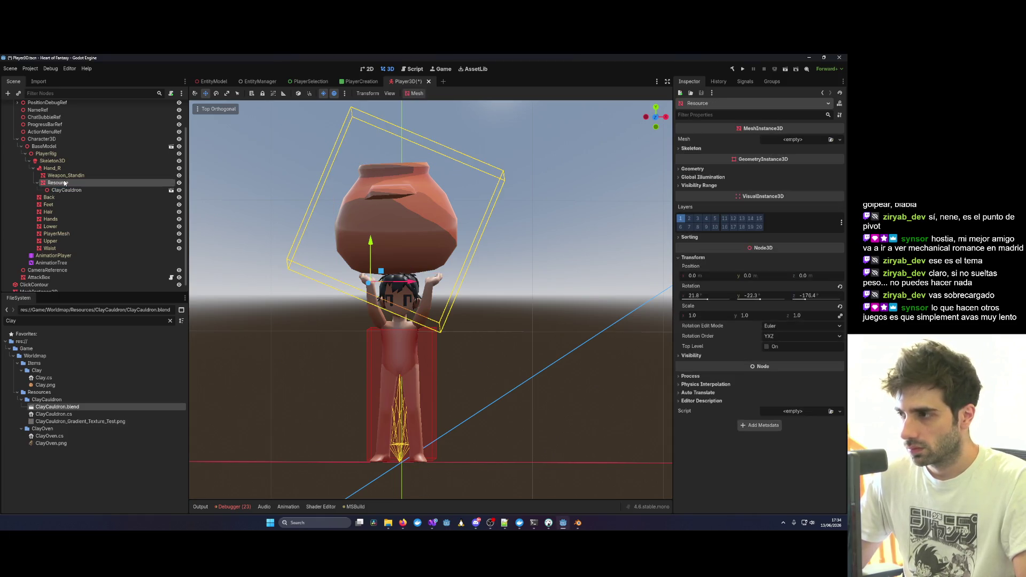
click(69, 191)
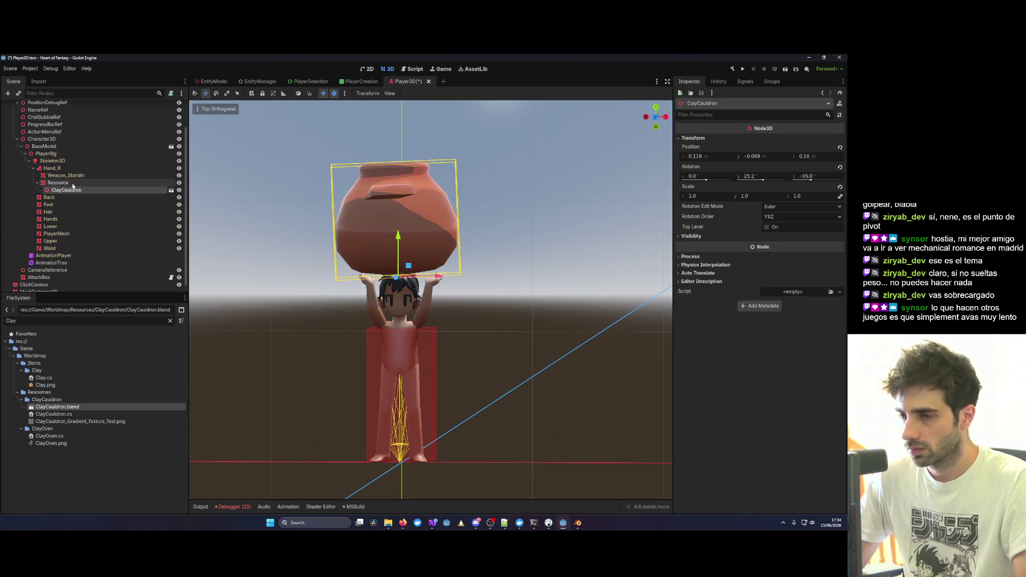
click(72, 184)
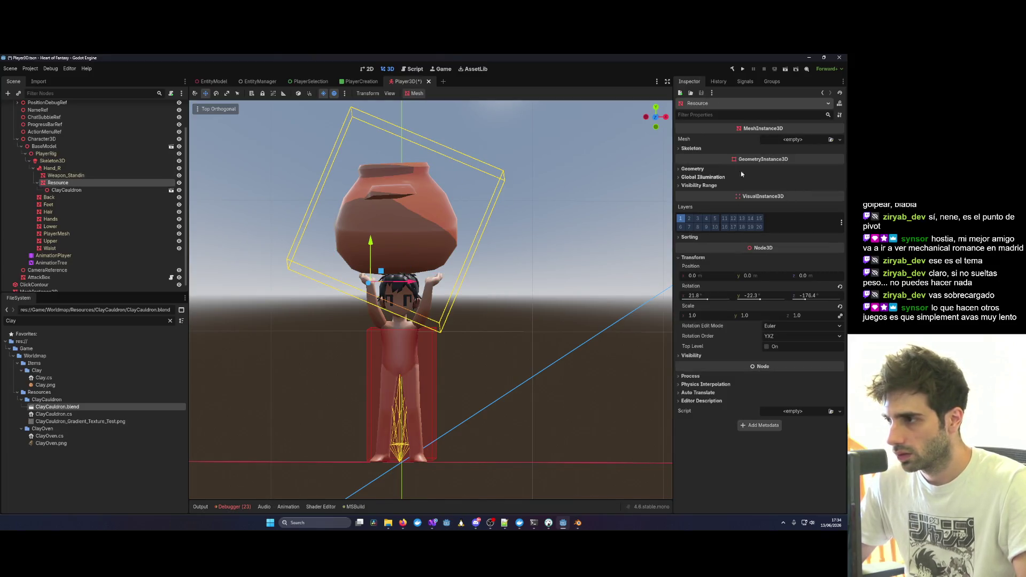
click(692, 148)
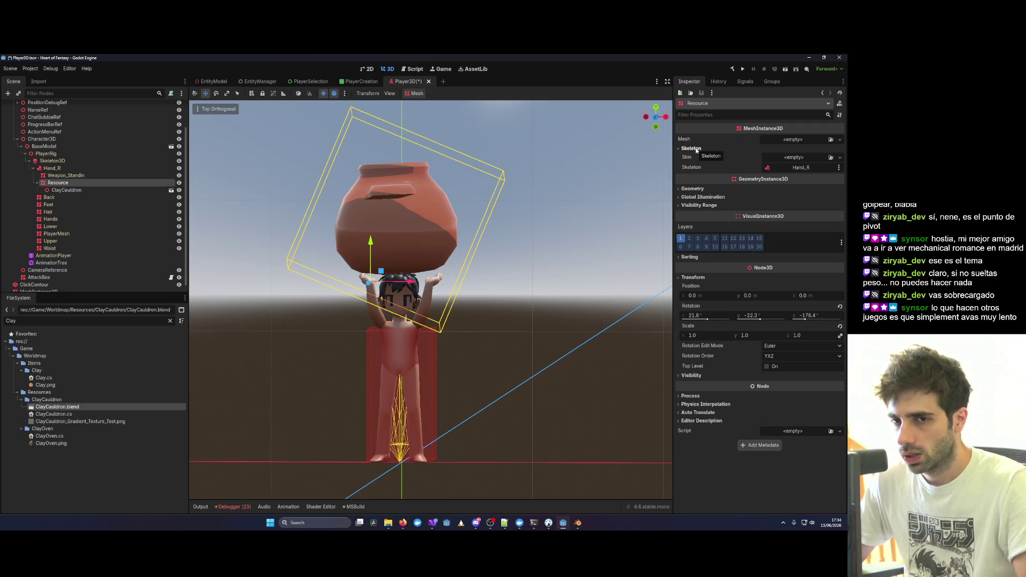
click(693, 149)
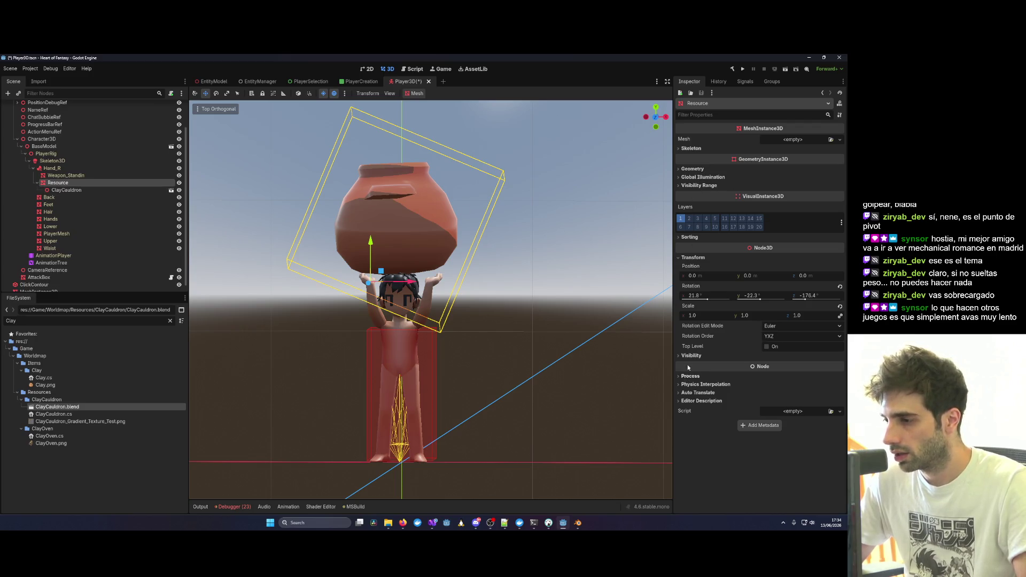
Set the Resource node's rotation to 0, 25.2, -95.0.
drag(708, 300, 711, 299)
text(25.2)
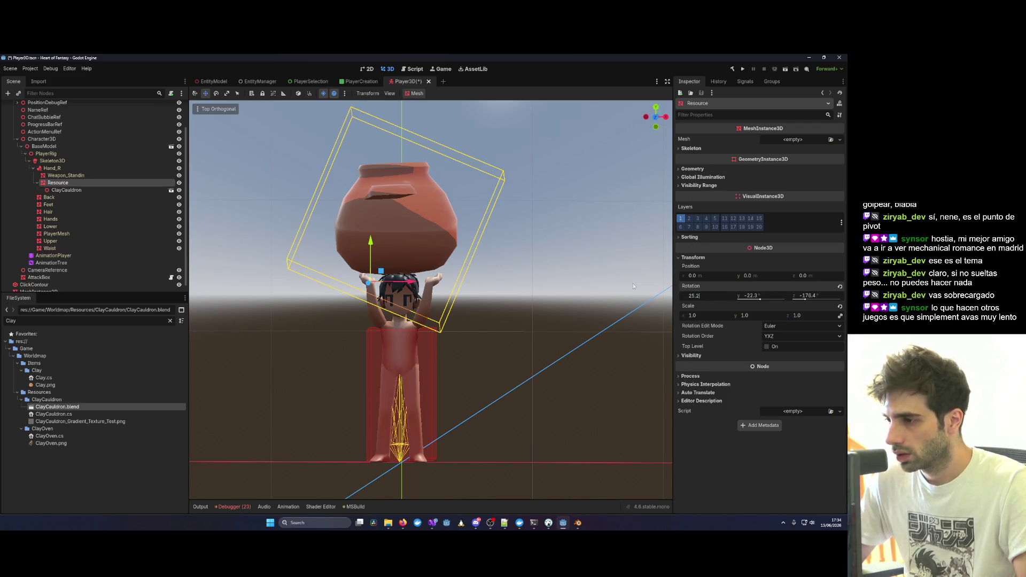
key(ctrl+a)
text(0)
key(Return)
text(25.2)
click(66, 190)
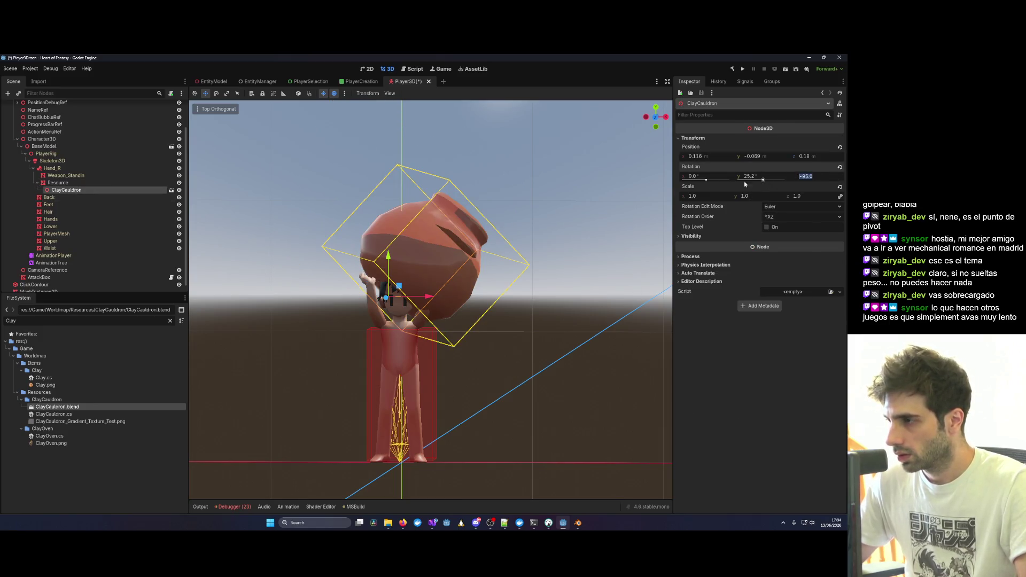
click(74, 182)
click(812, 295)
text(-95.0)
key(Return)
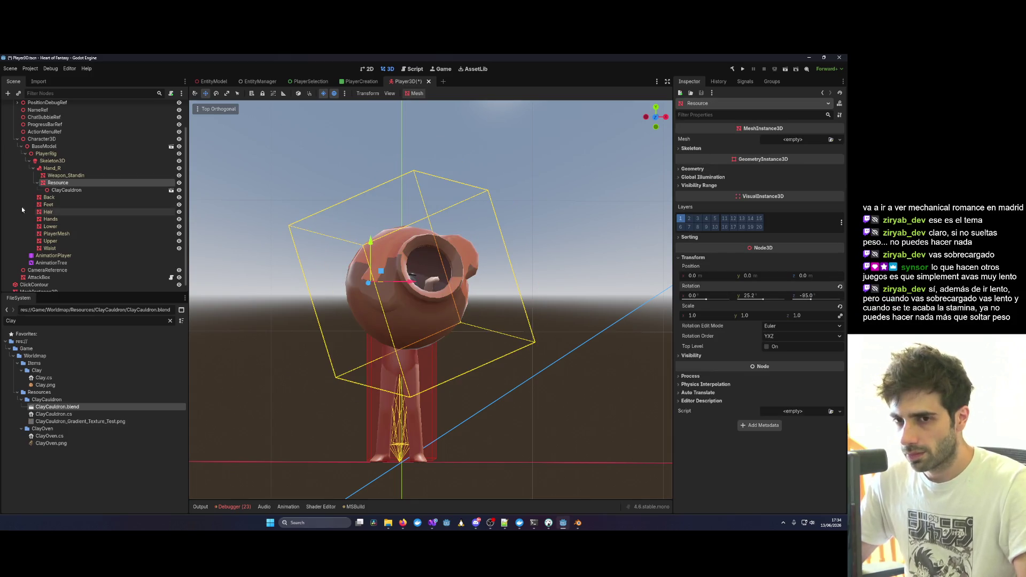
Zero ClayCauldron's Y and Z rotation, then tilt Resource's X rotation to -50.3.
click(67, 190)
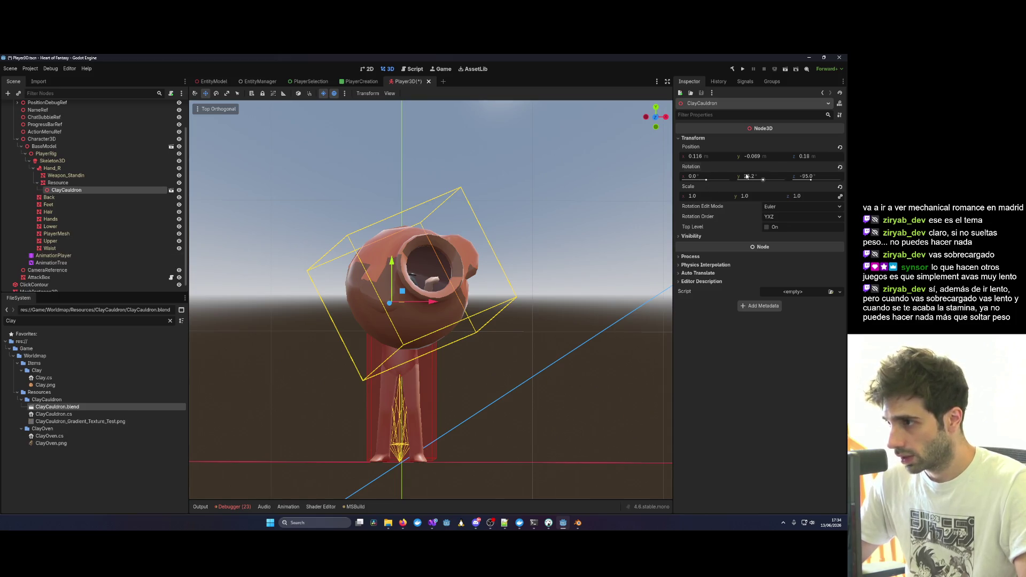
click(807, 180)
text(0)
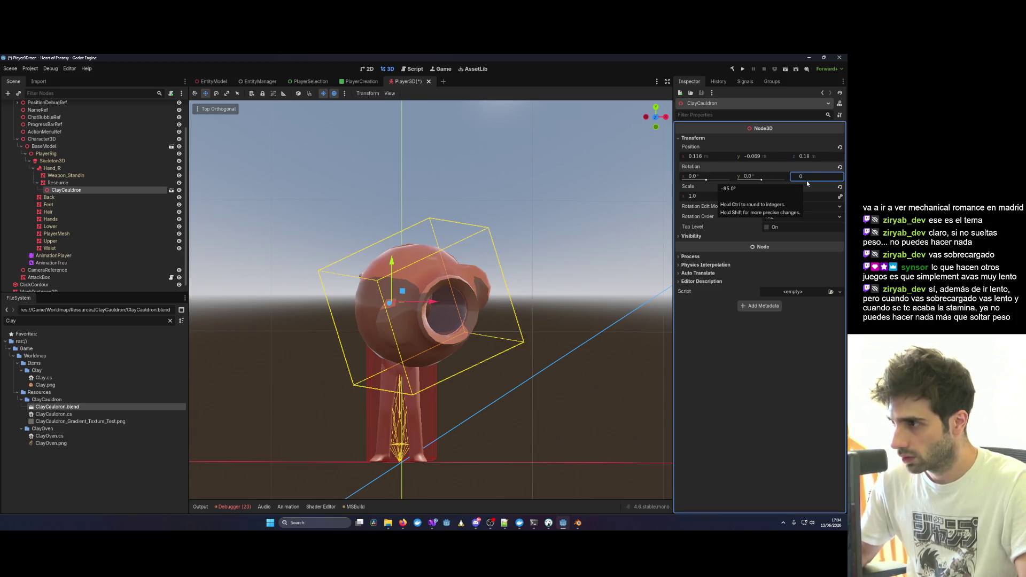
key(Tab)
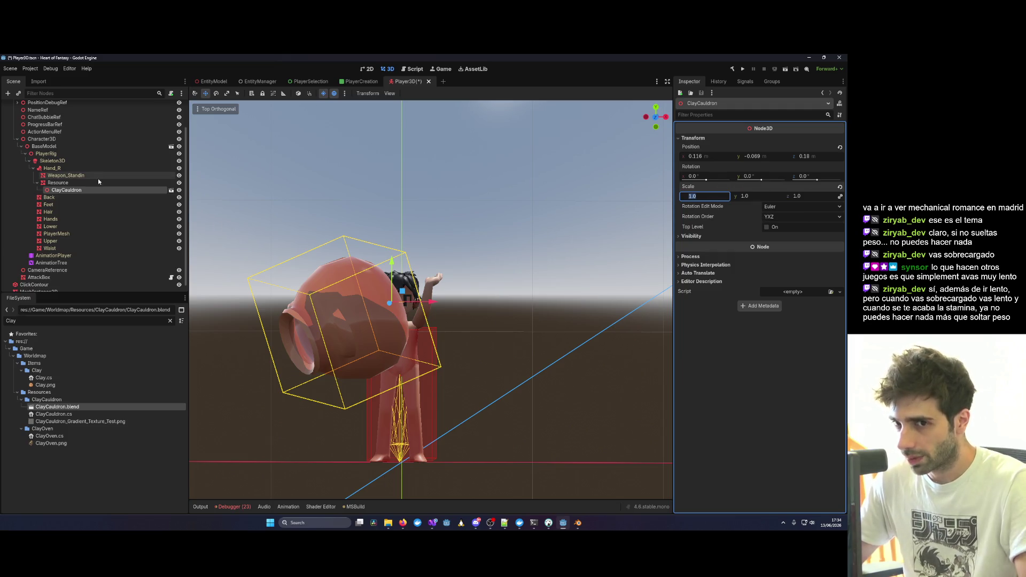
click(107, 183)
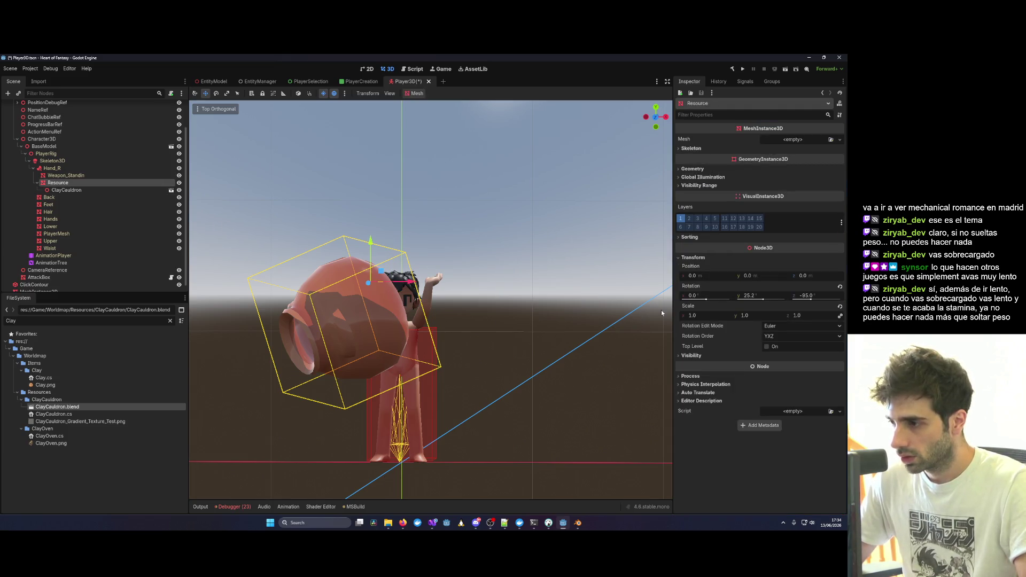
mouse_move(706, 300)
mouse_down()
mouse_move(800, 300)
mouse_move(787, 304)
mouse_up()
Turn Resource's Y rotation to 141.0 and X to -10, moving the cauldron over the head.
drag(704, 299, 703, 301)
drag(771, 303, 770, 304)
mouse_move(447, 257)
mouse_down()
mouse_move(428, 296)
mouse_move(417, 273)
mouse_move(451, 263)
mouse_move(448, 184)
mouse_up()
key(KP_1)
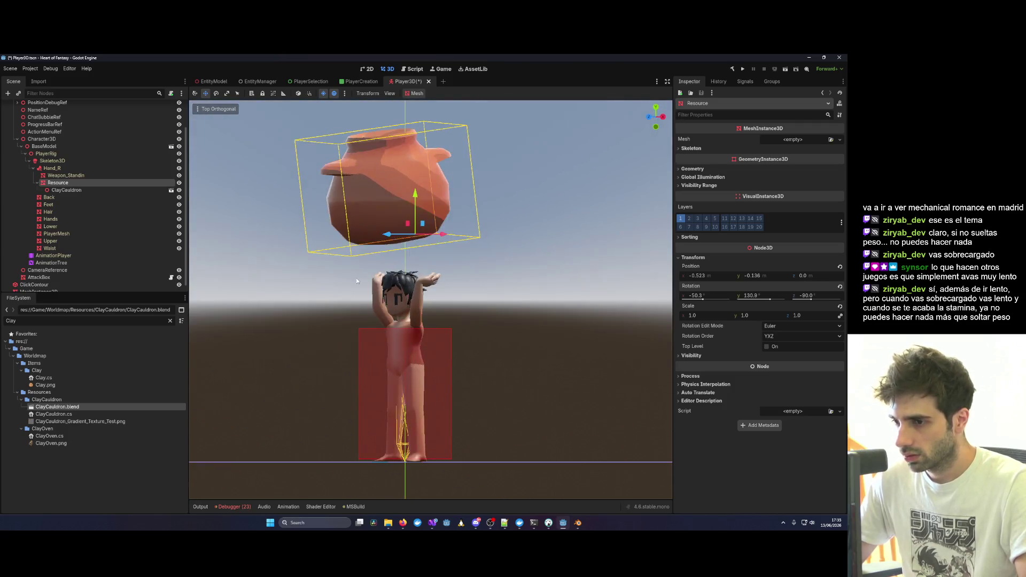
drag(771, 300, 812, 300)
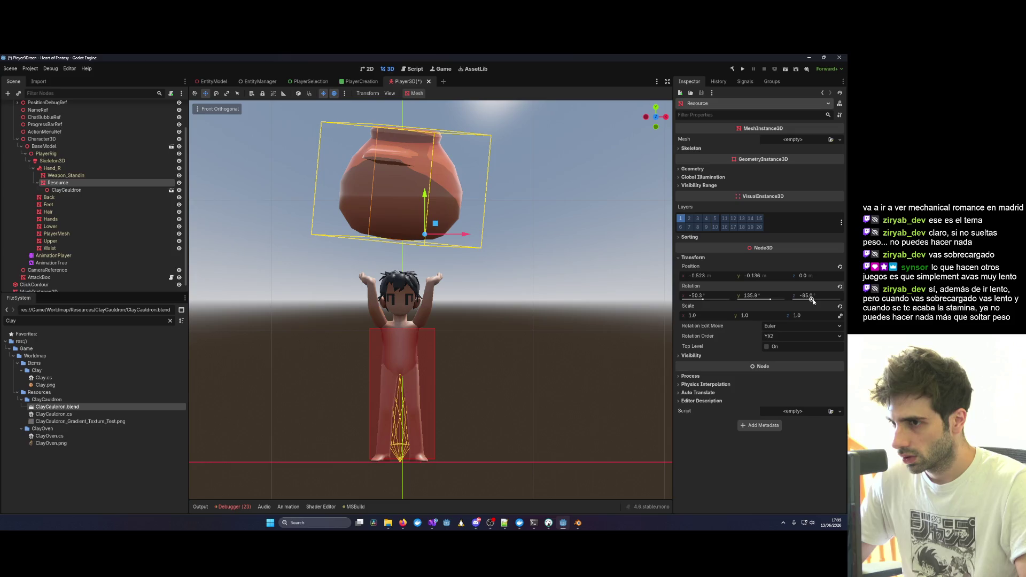
drag(696, 300, 705, 301)
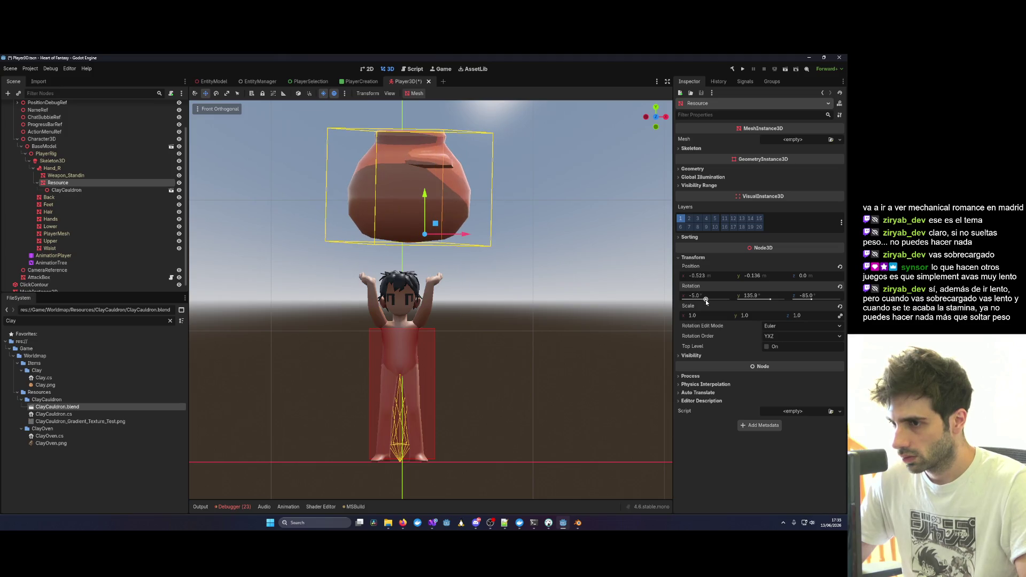
mouse_move(454, 233)
mouse_down()
mouse_move(398, 197)
mouse_move(428, 245)
mouse_up()
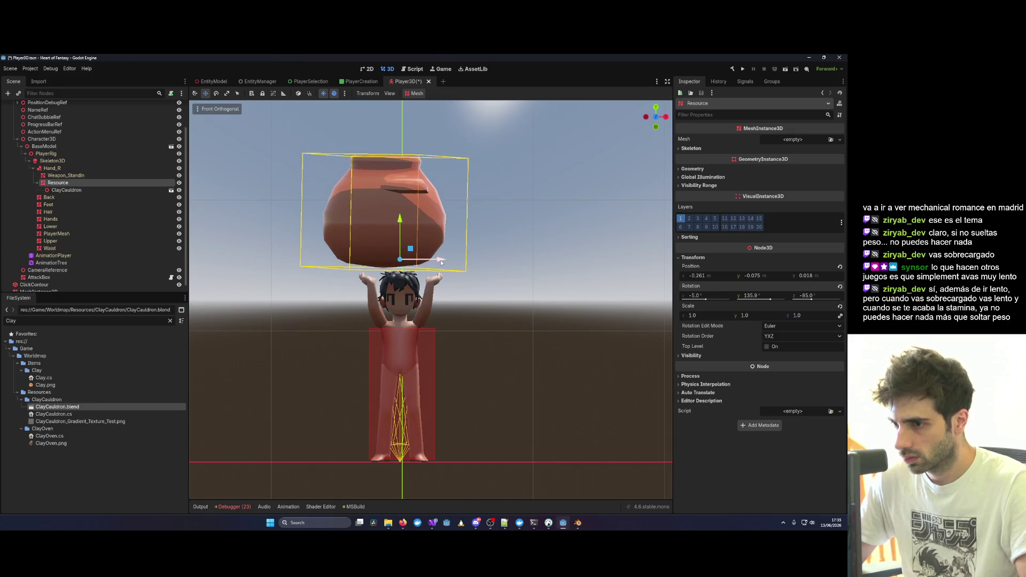
drag(450, 283, 456, 286)
Set Y rotation to 130.9 and Z to -80, then lower the cauldron onto the hands.
mouse_move(512, 271)
mouse_down()
mouse_move(441, 320)
mouse_move(520, 309)
mouse_up()
drag(770, 300, 813, 300)
key(KP_1)
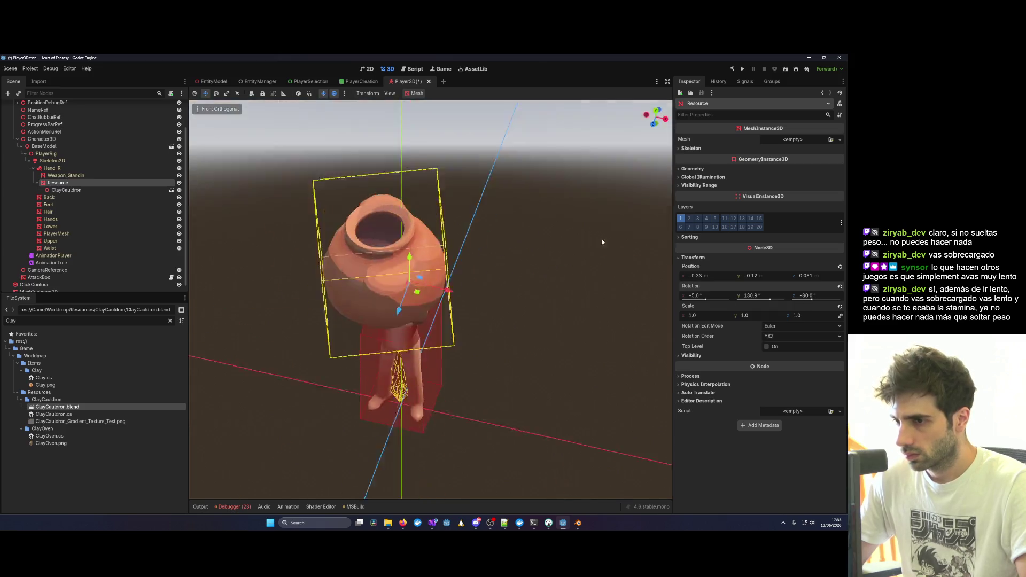
drag(451, 261, 457, 261)
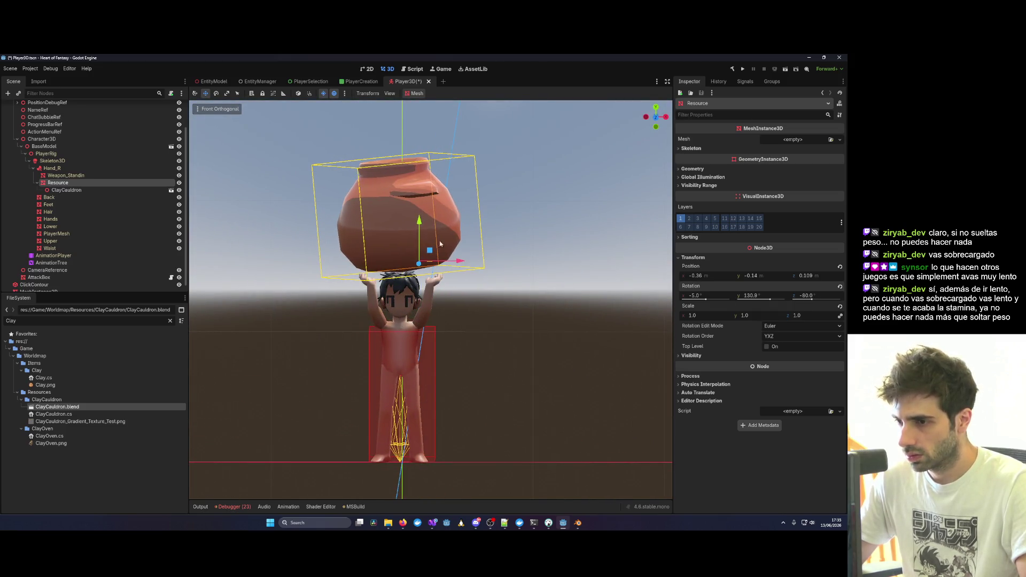
mouse_move(419, 222)
mouse_down()
mouse_move(423, 238)
mouse_move(392, 263)
mouse_up()
click(591, 260)
drag(591, 259, 449, 283)
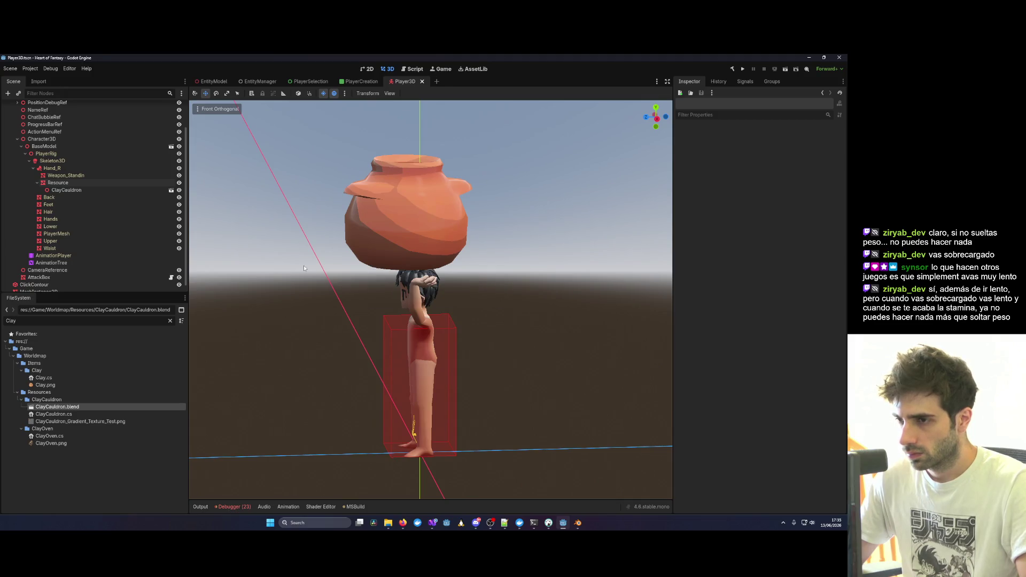
Delete the ClayCauldron preview node and launch the game from Visual Studio with the debugger.
click(91, 191)
key(Delete)
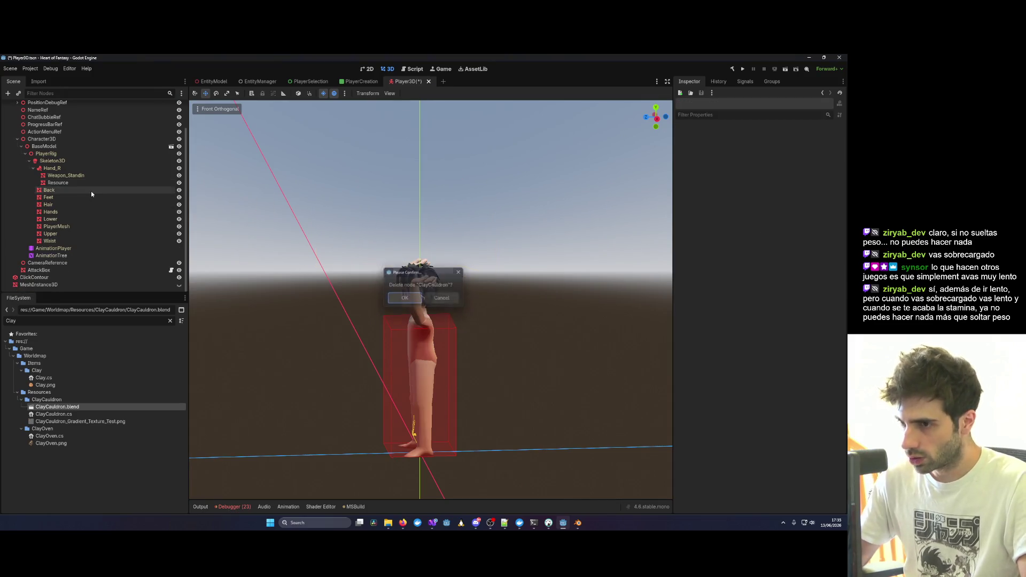
key(alt+Tab)
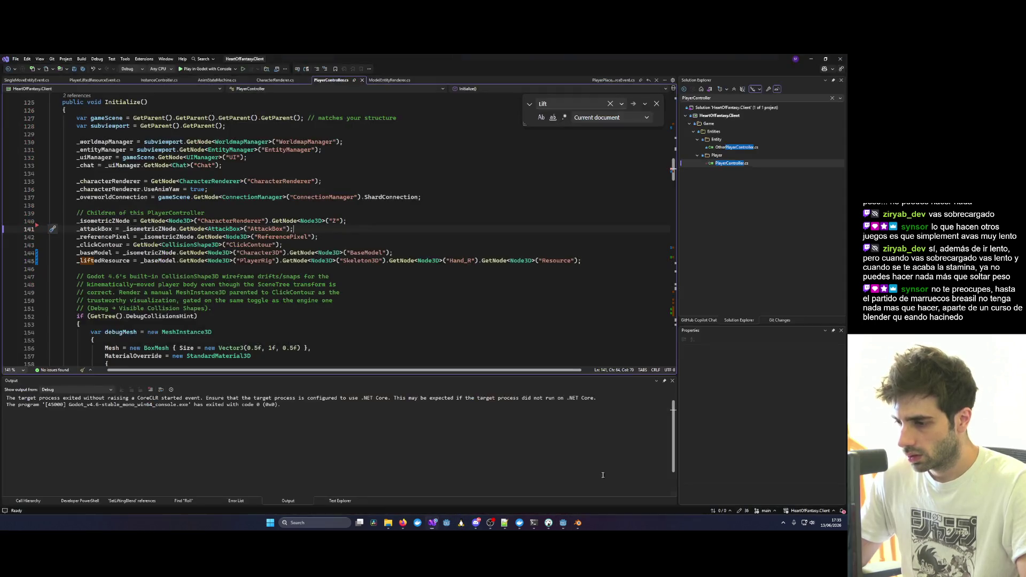
click(206, 68)
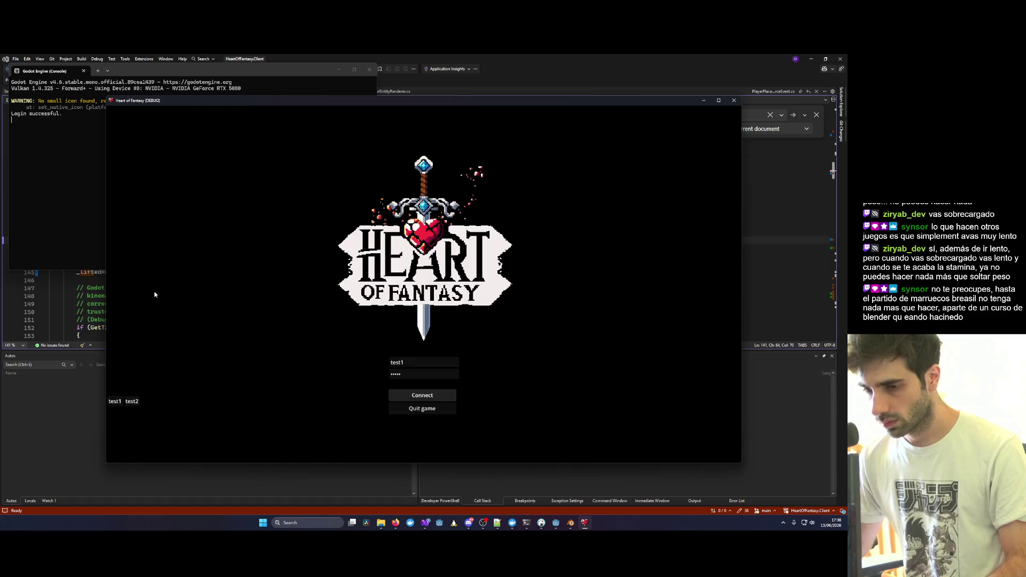
Connect to the game with the test account on the login screen.
click(148, 348)
Enter the world, zoom in, walk toward the clay cauldron, then close the game.
click(423, 415)
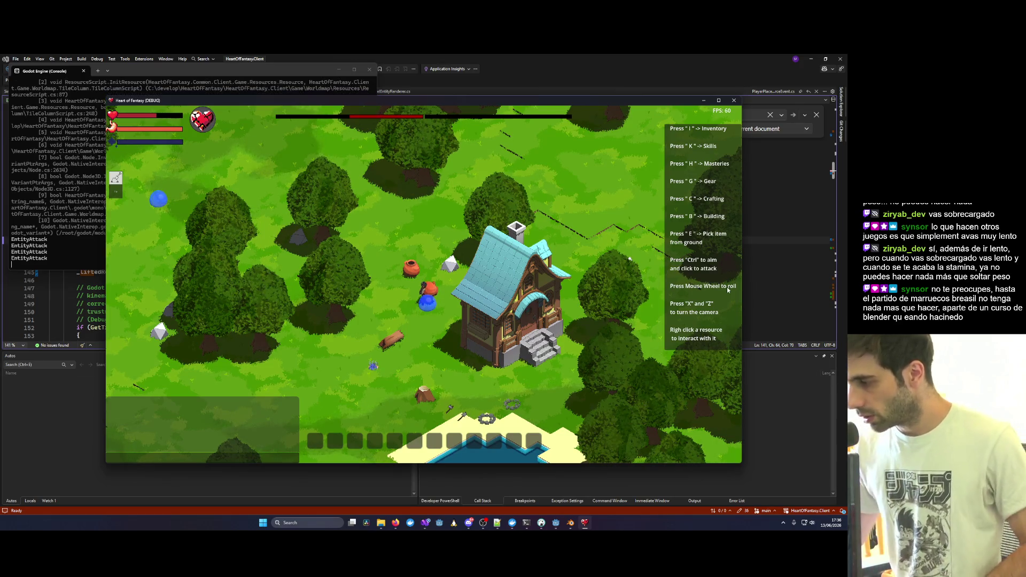
scroll(389, 303, up, 5)
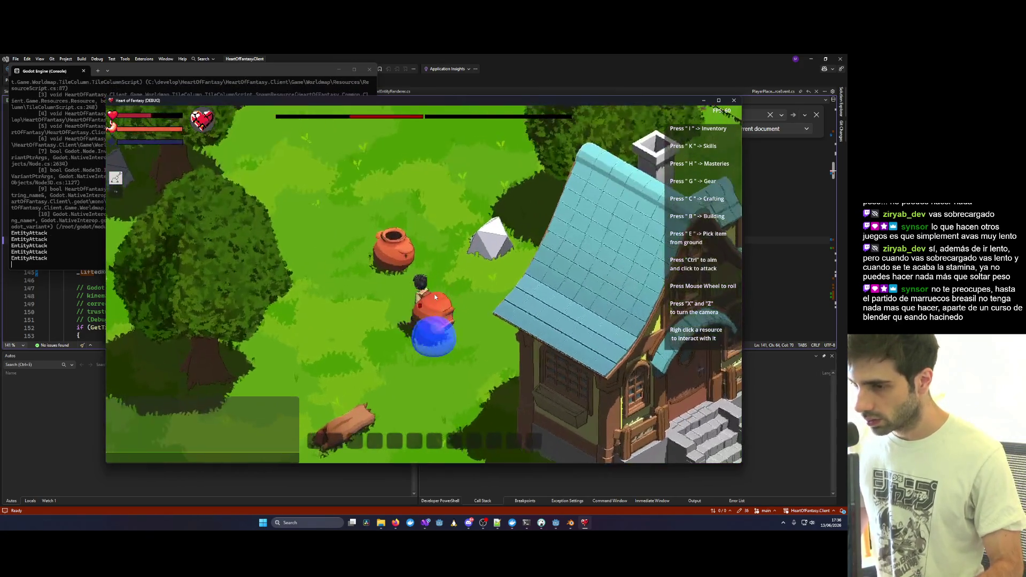
key(a)
key(s)
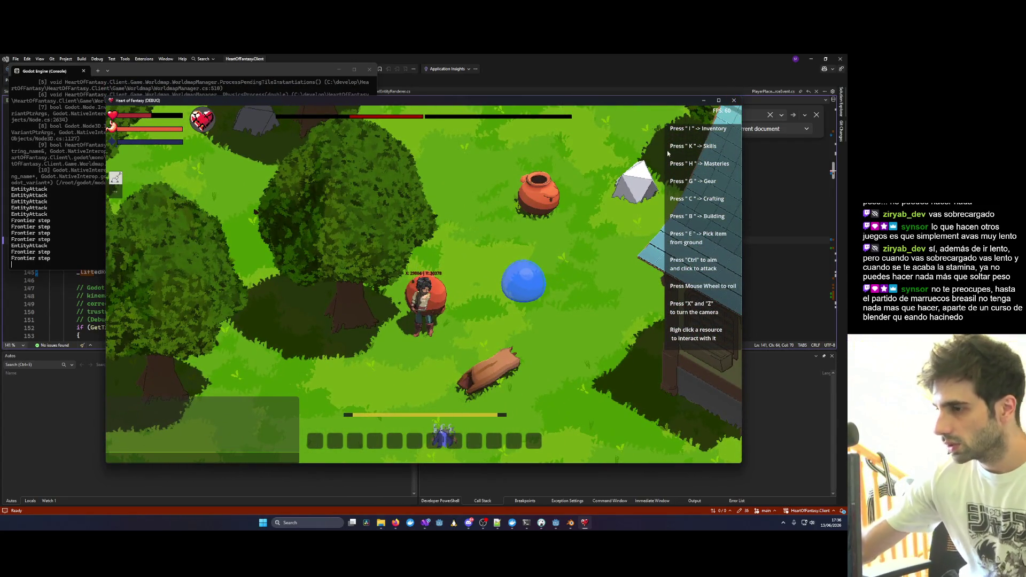
key(alt+F4)
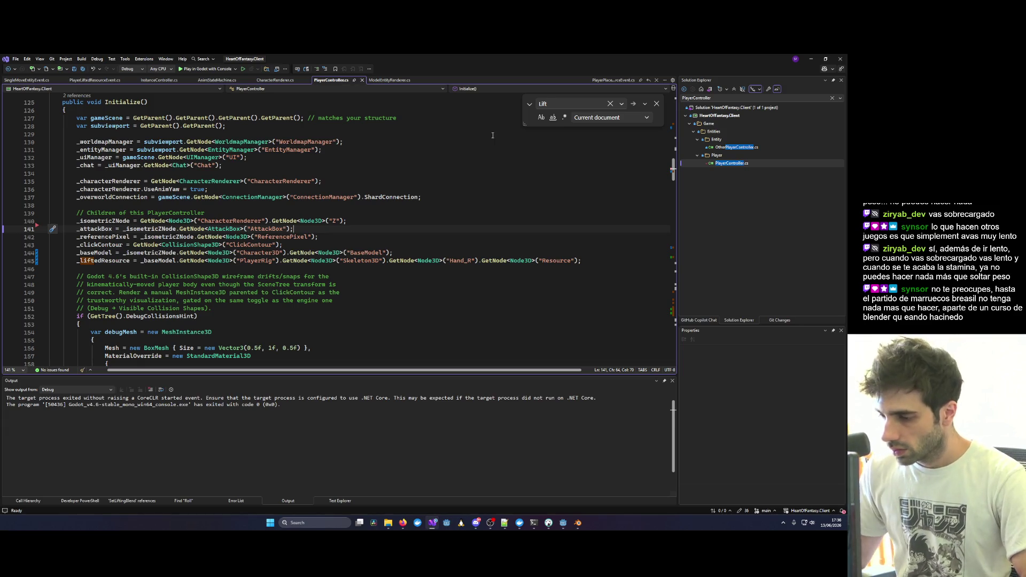
Save the Player3D scene, relaunch the game with a debug console, and enter the world.
click(565, 523)
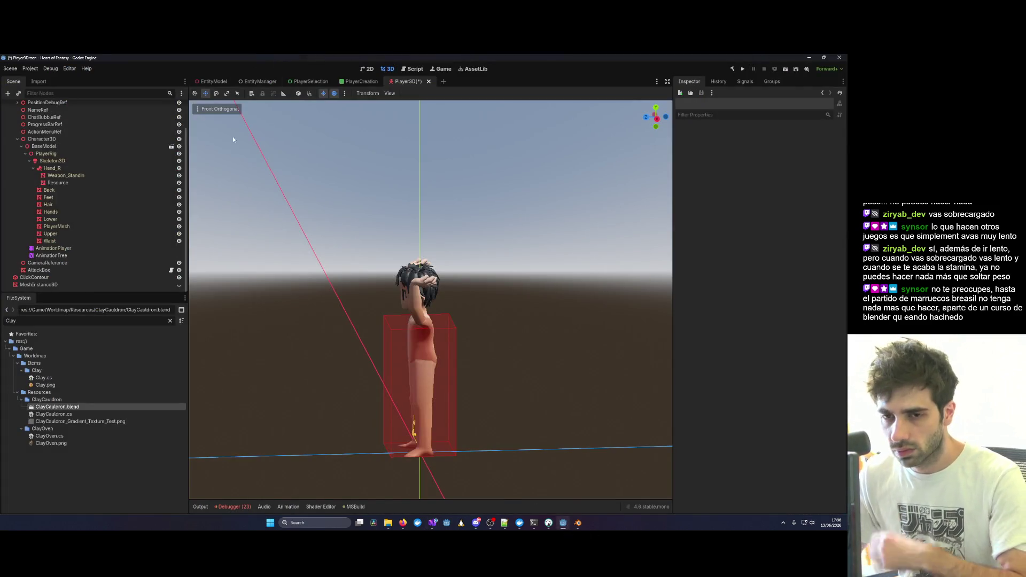
key(ctrl+s)
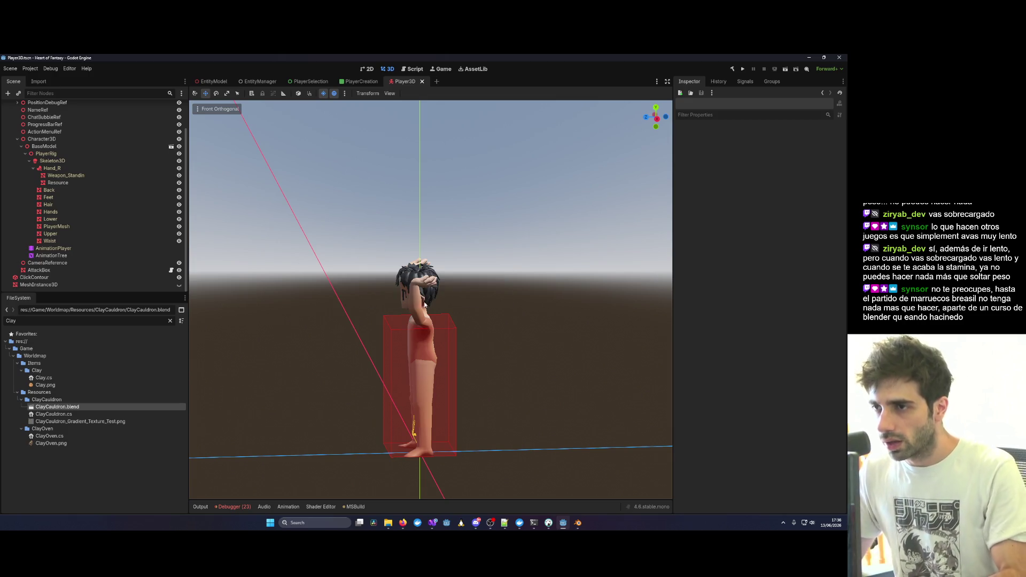
mouse_move(430, 521)
click(554, 495)
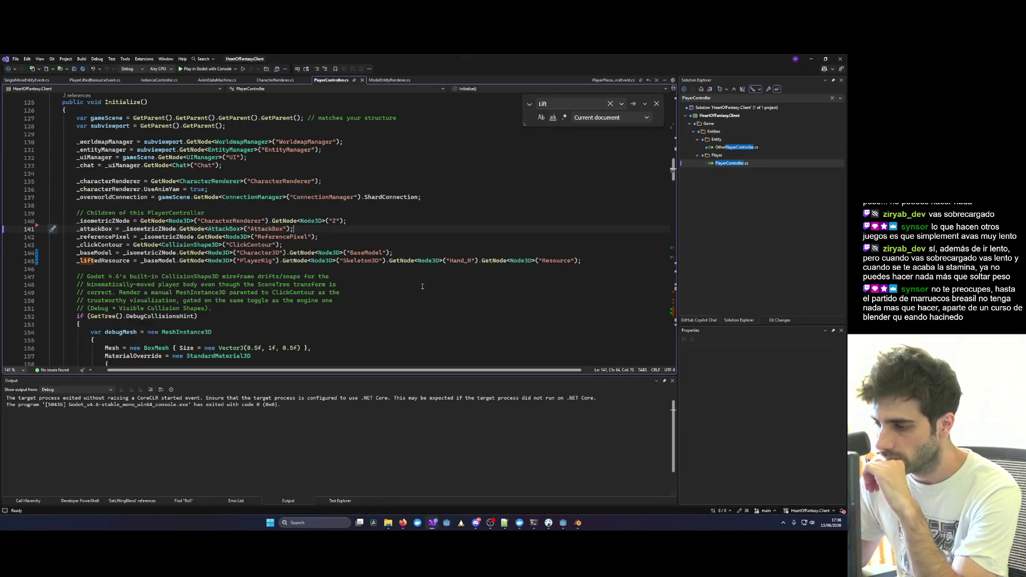
click(228, 69)
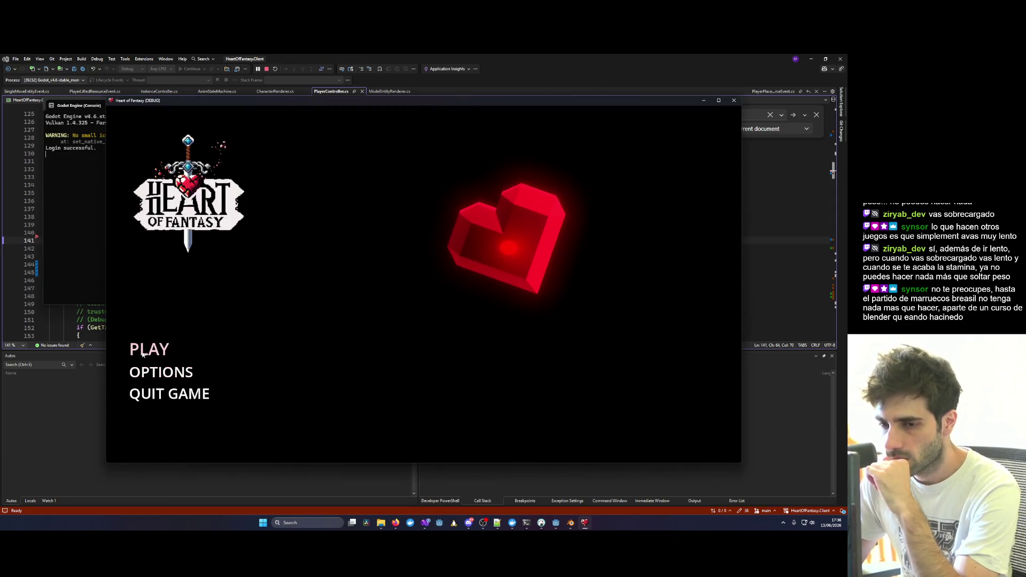
click(149, 348)
click(426, 418)
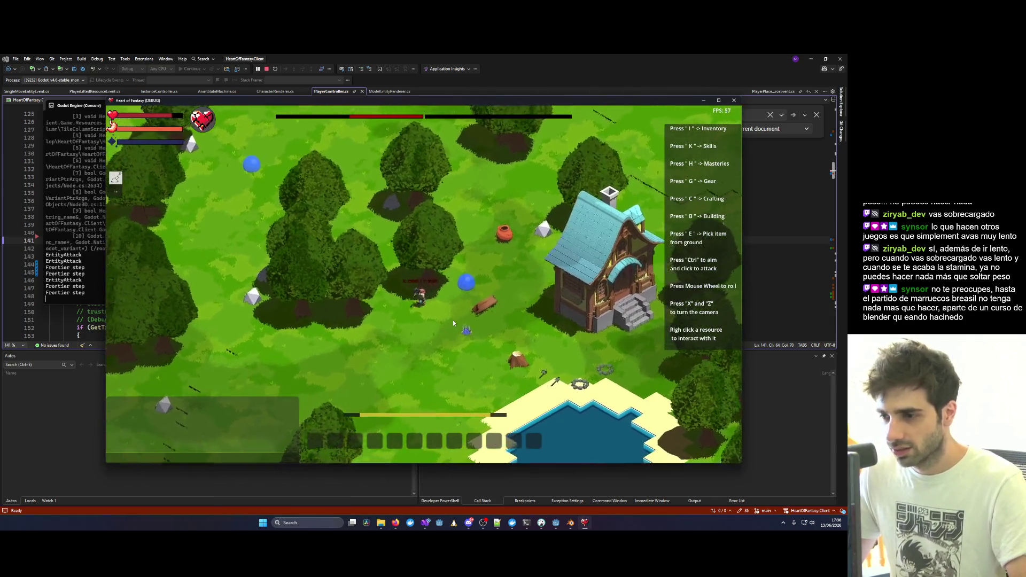
Walk the character down beside the house and bring up the pot's actions.
click(502, 335)
scroll(405, 281, up, 5)
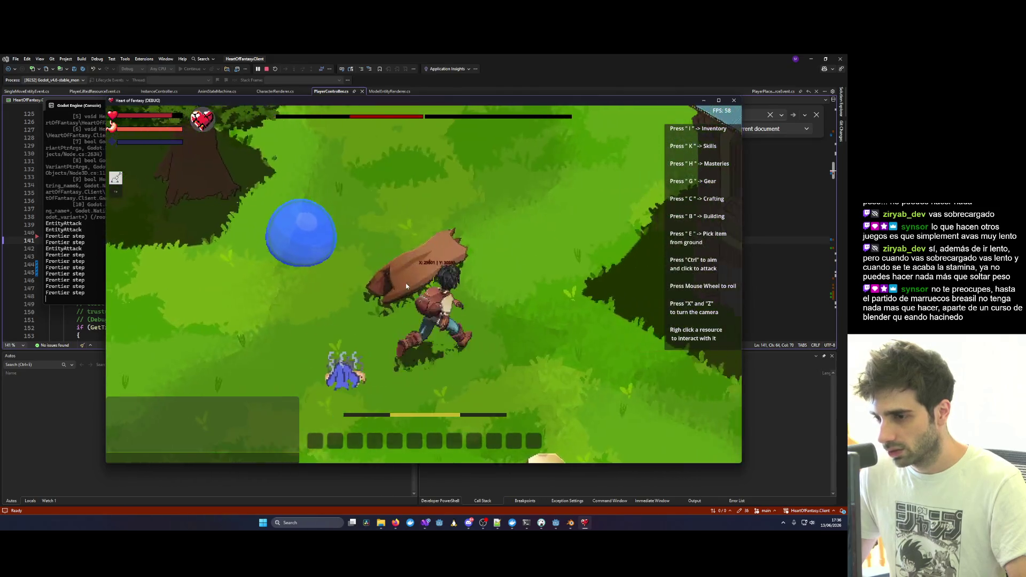
scroll(405, 283, down, 5)
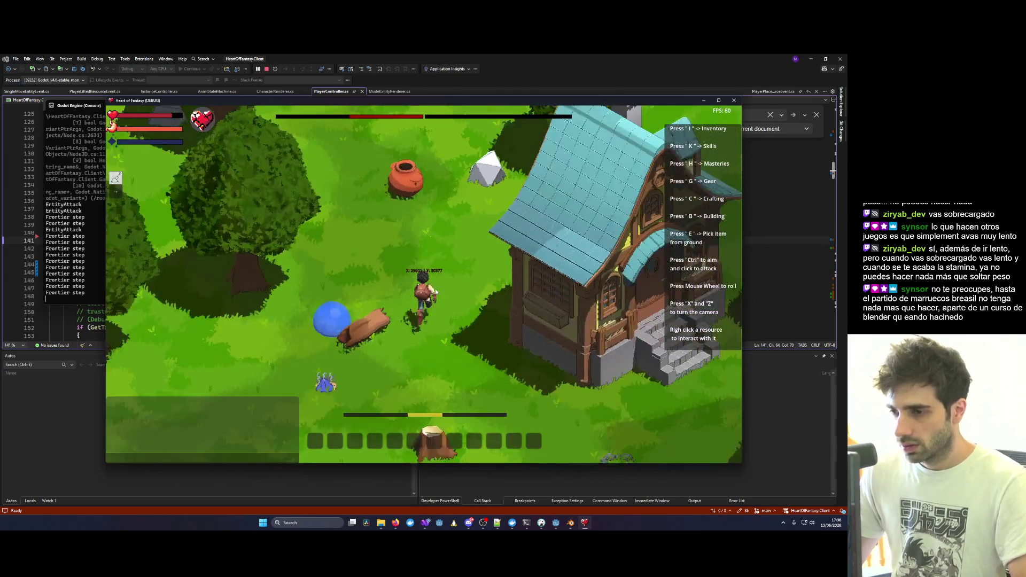
right_click(423, 297)
Kill the slime next to the player and walk north toward the pot.
scroll(418, 373, up, 3)
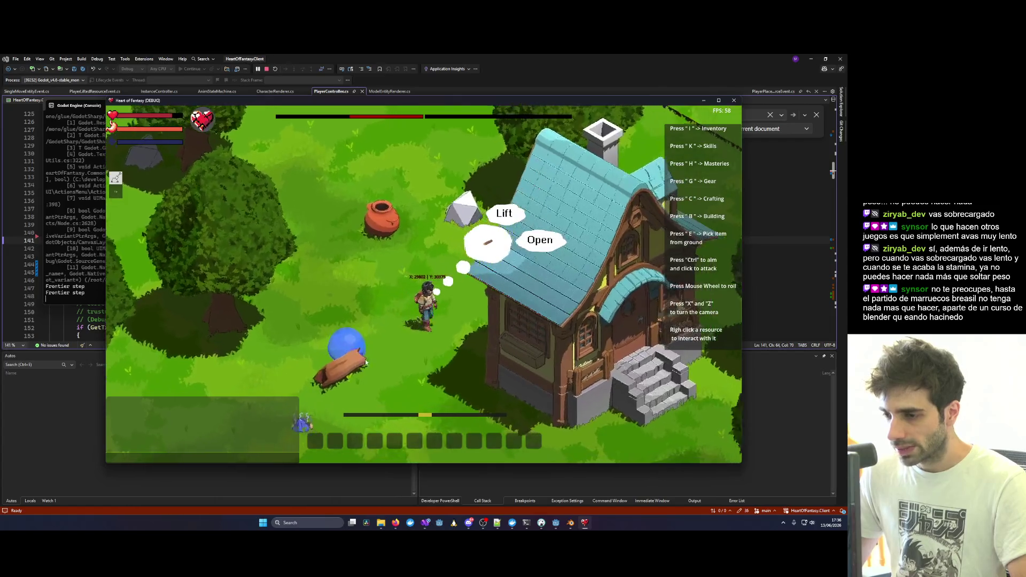
ctrl+click(342, 377)
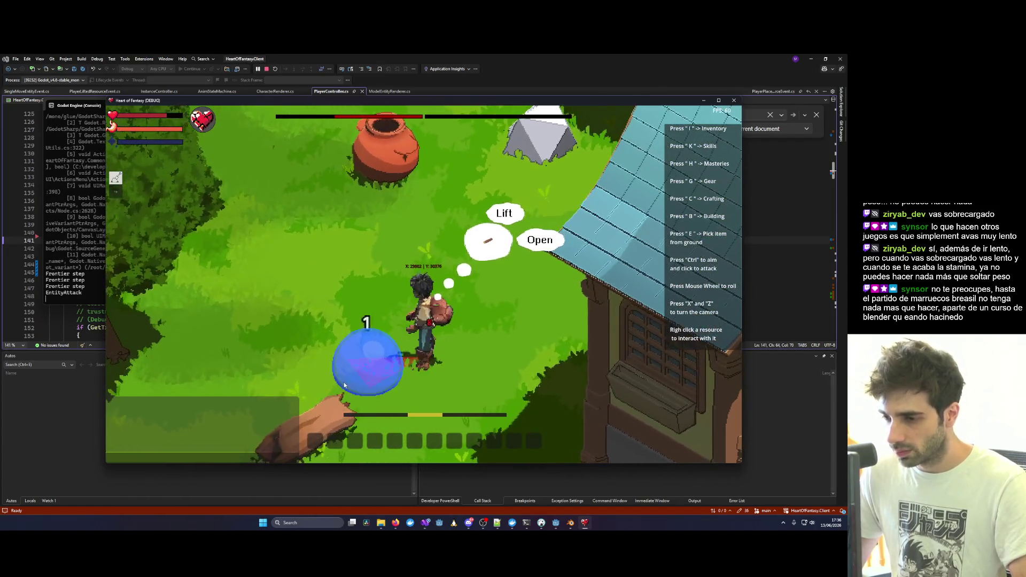
ctrl+click(374, 388)
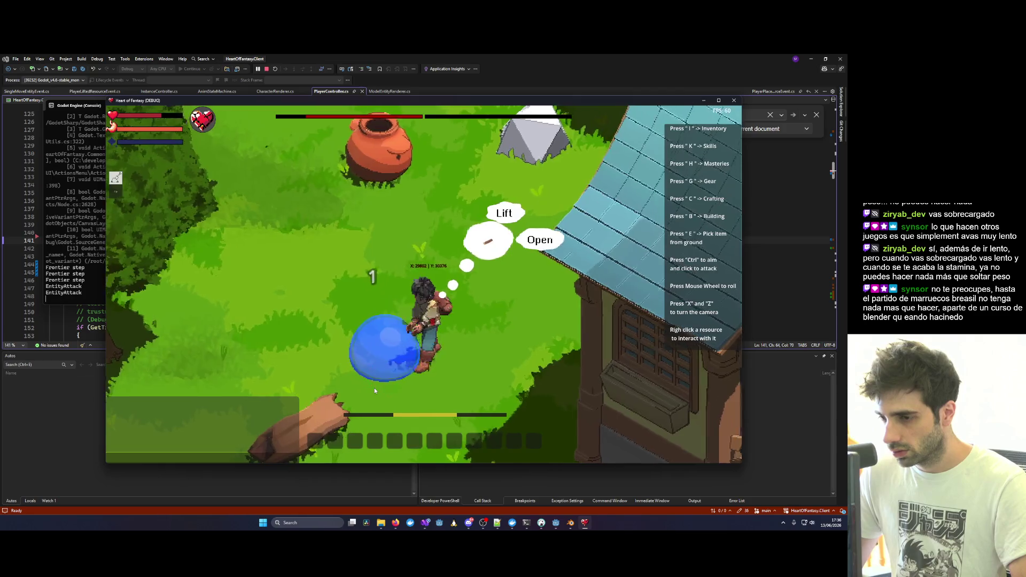
key(w)
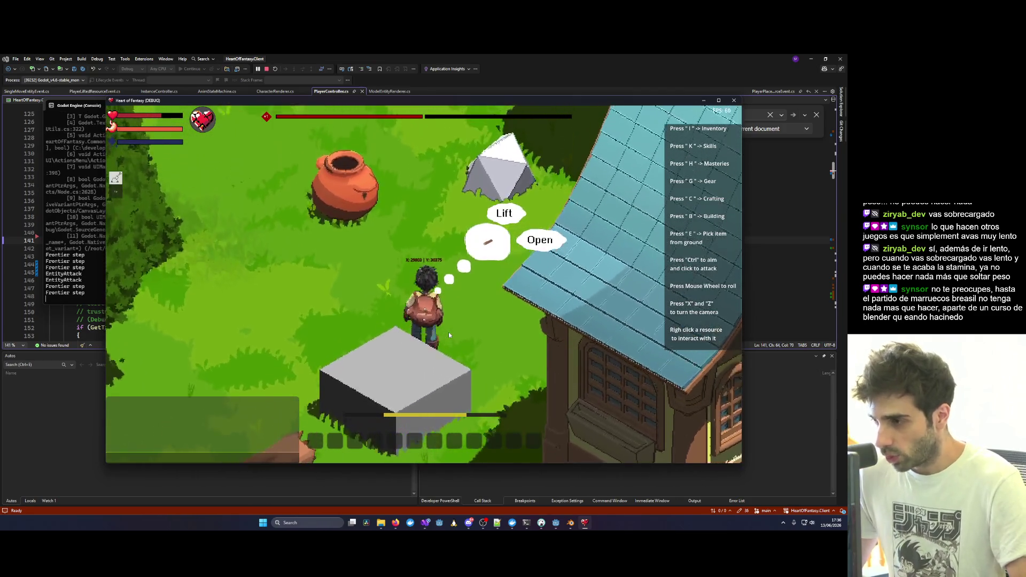
key(x)
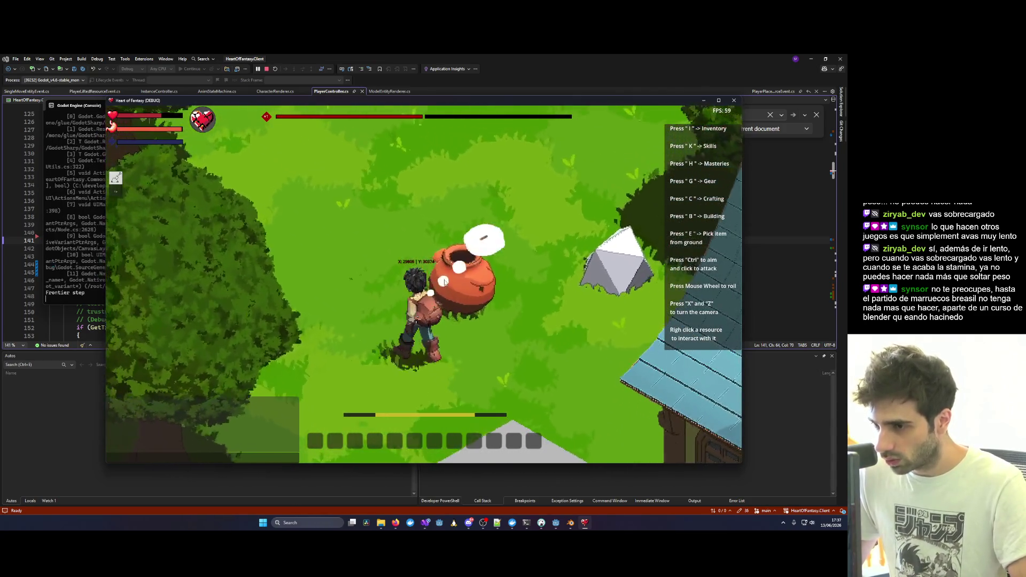
key(x)
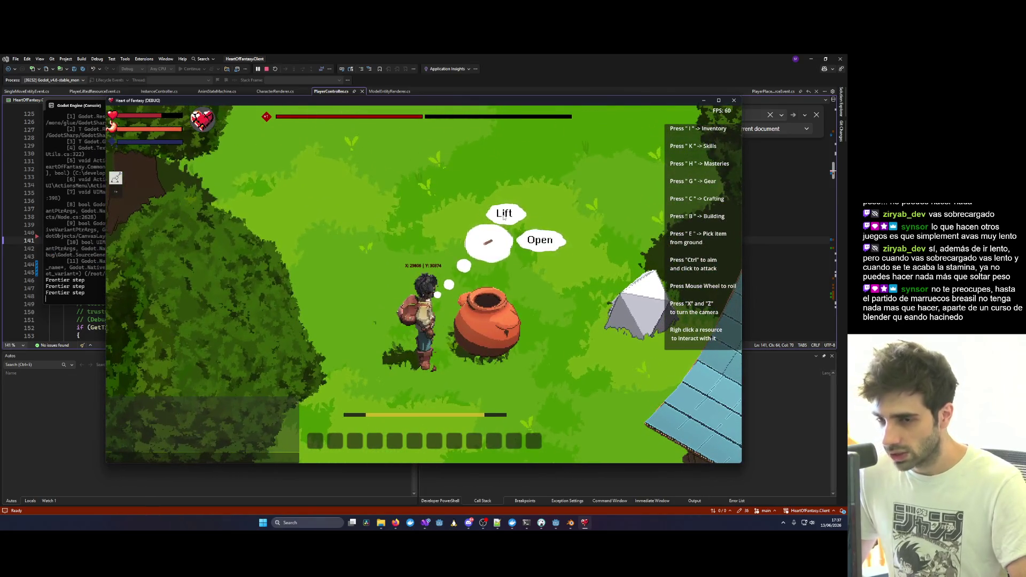
Lift the pot overhead, carry it down-left, and set it on the ground.
key(e)
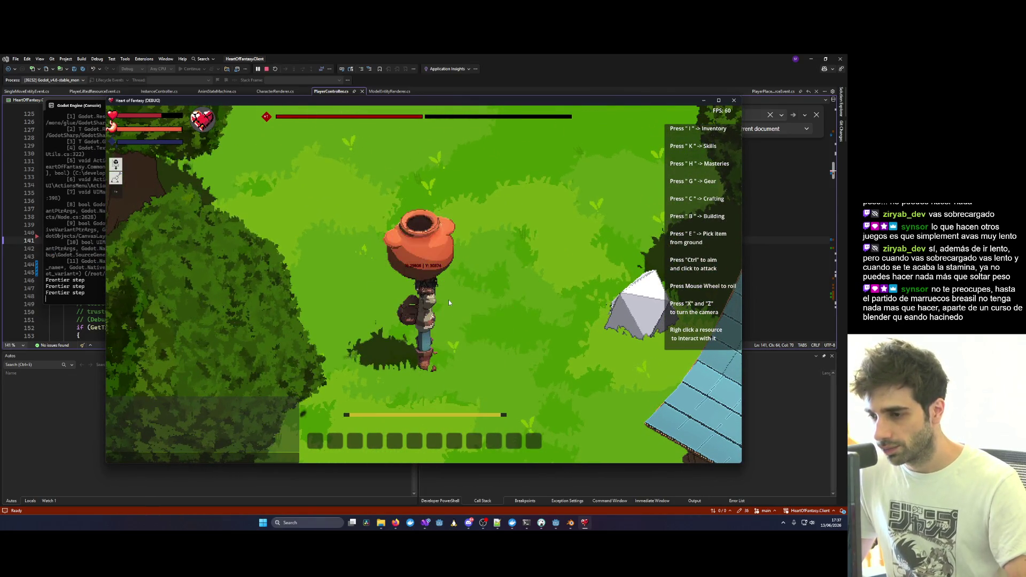
key(x)
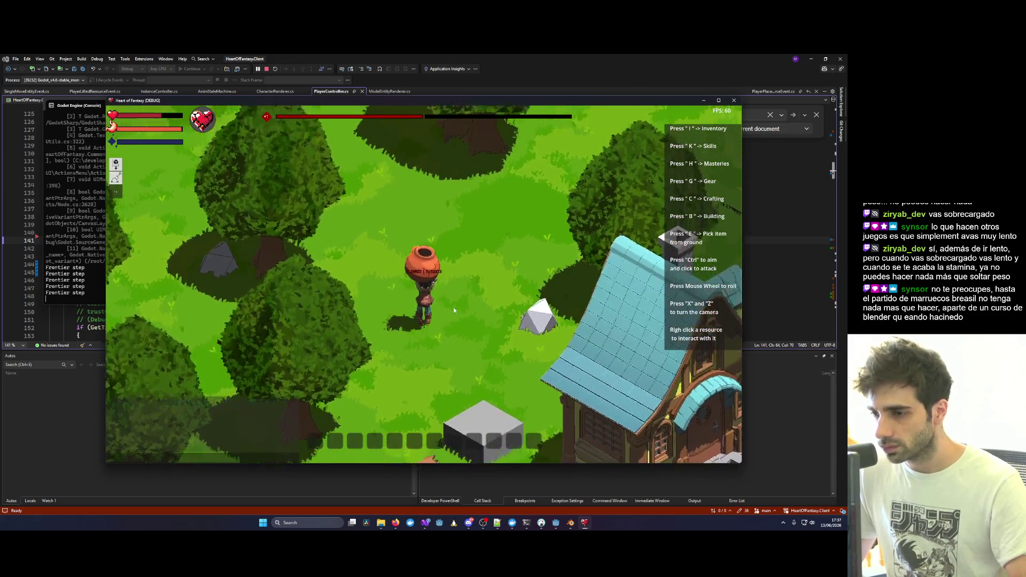
scroll(489, 316, up, 3)
key(s)
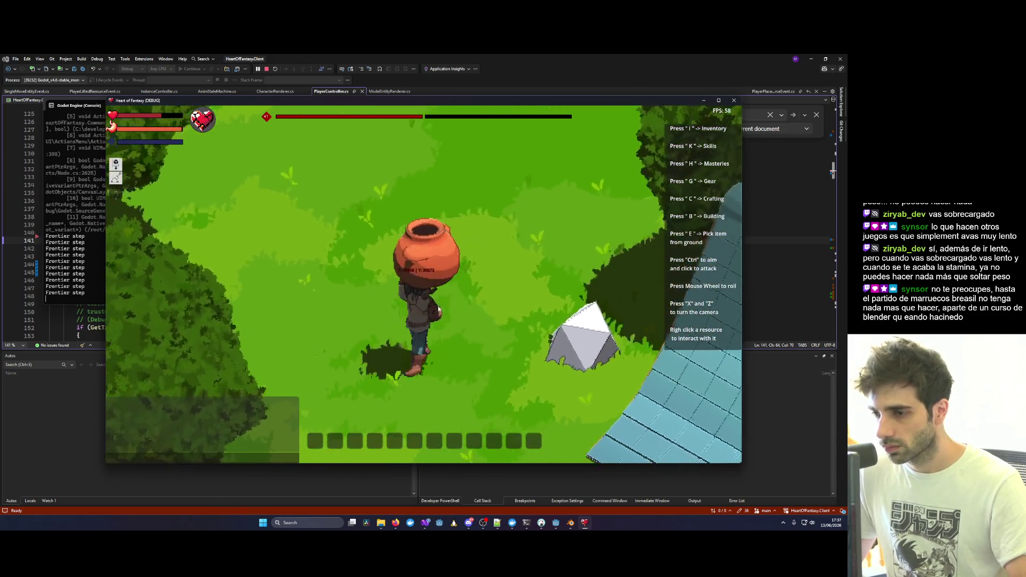
click(497, 345)
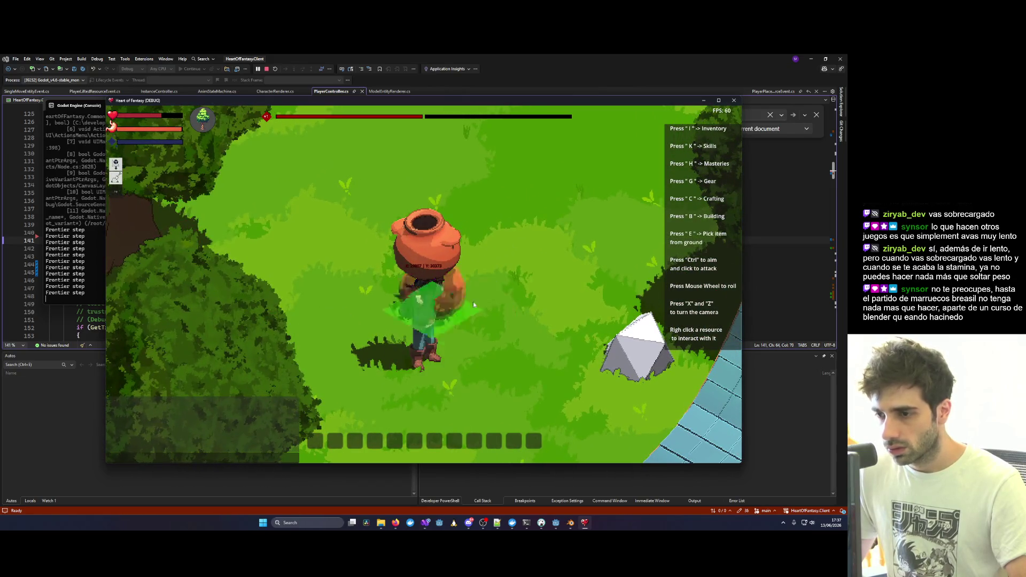
click(497, 346)
Pick the pot up again, carry it down-right and down-left, and set it down.
key(w)
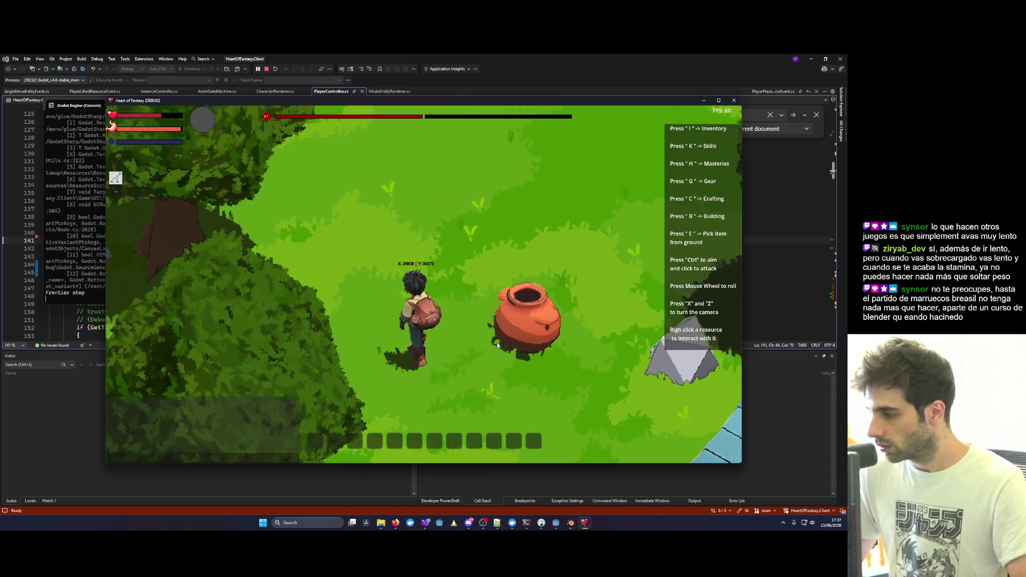
right_click(501, 359)
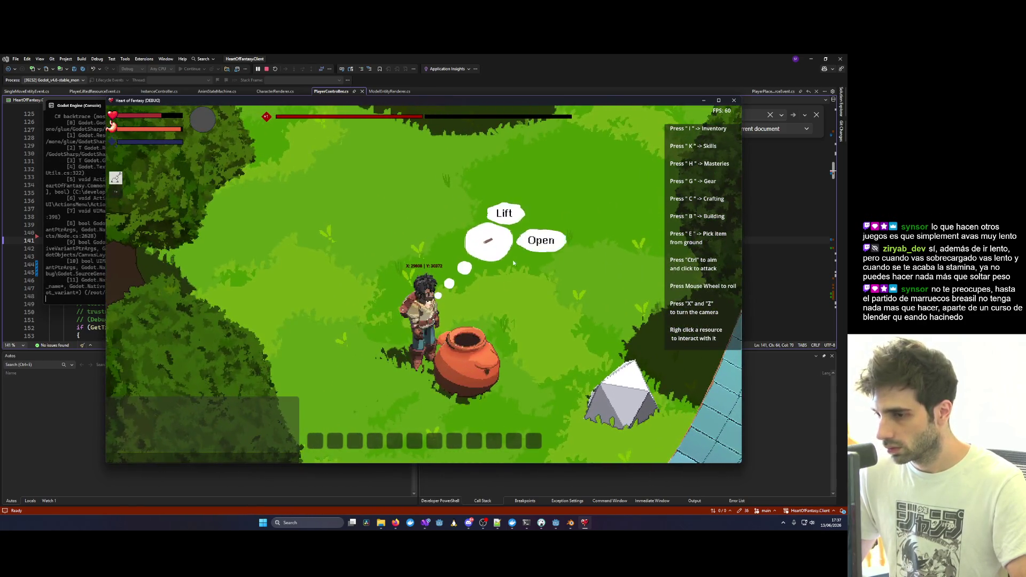
scroll(452, 324, down, 2)
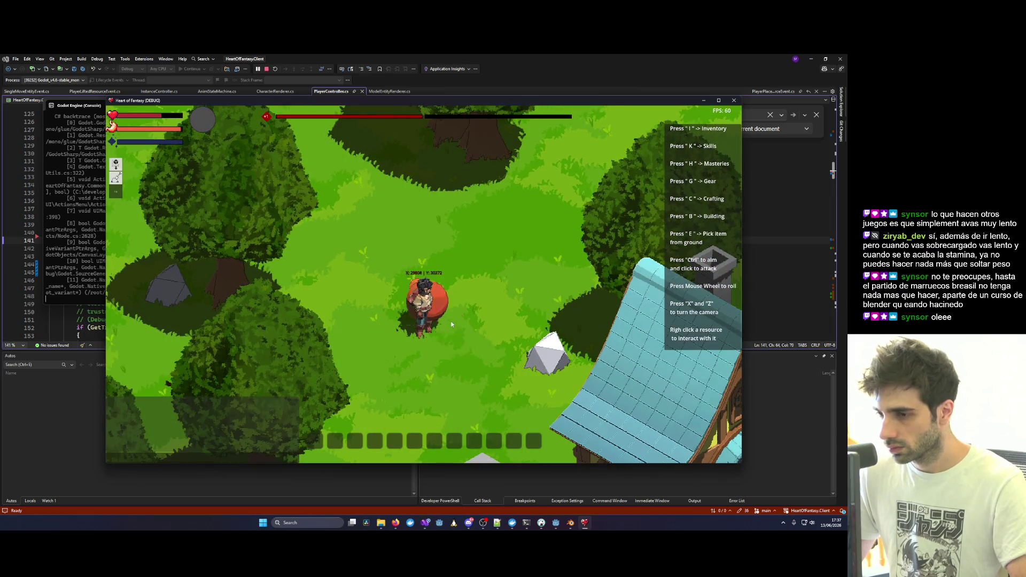
key(s+d)
key(s+a)
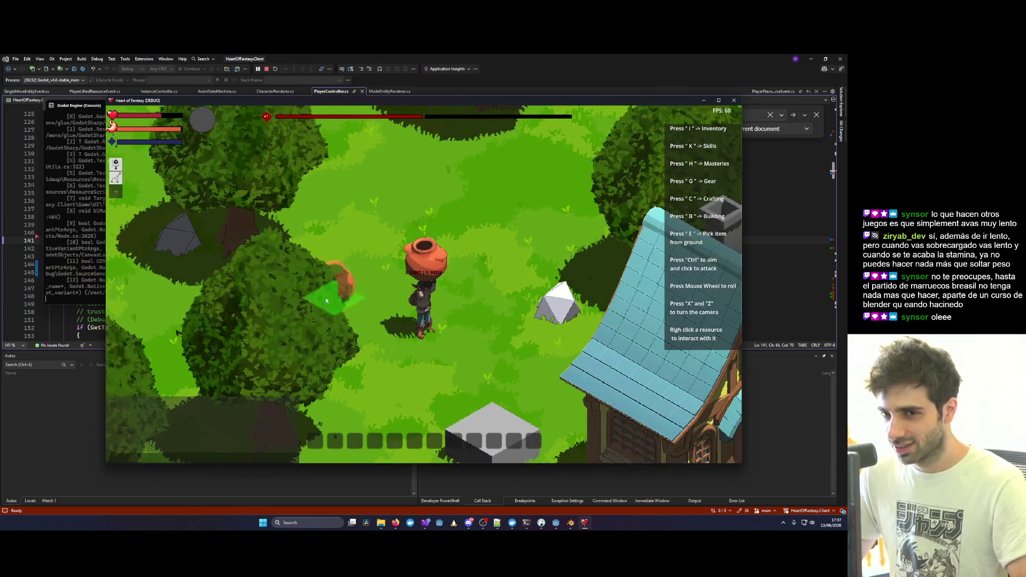
key(e)
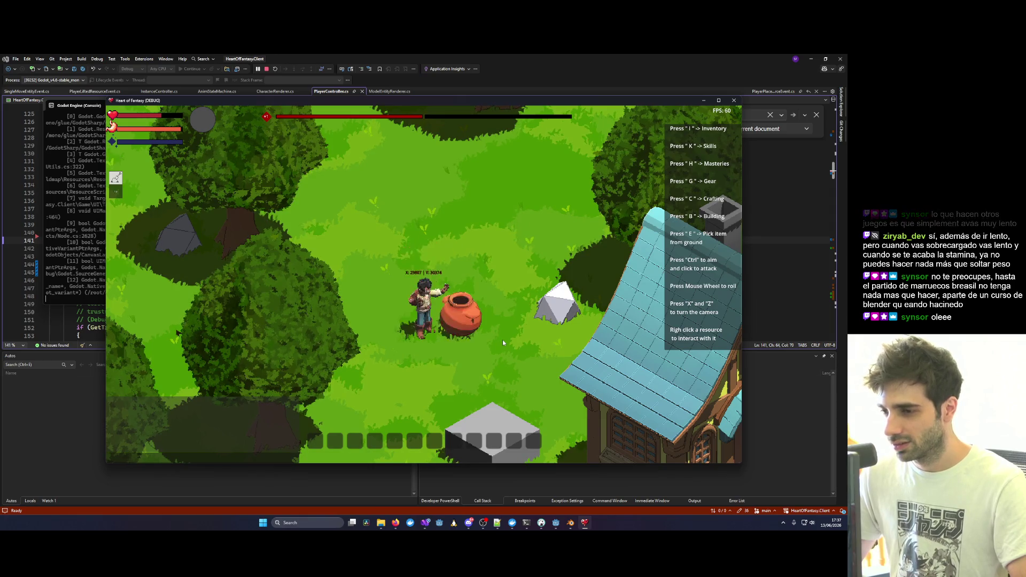
Lift the rock overhead and turn the camera around the character.
right_click(545, 319)
key(x)
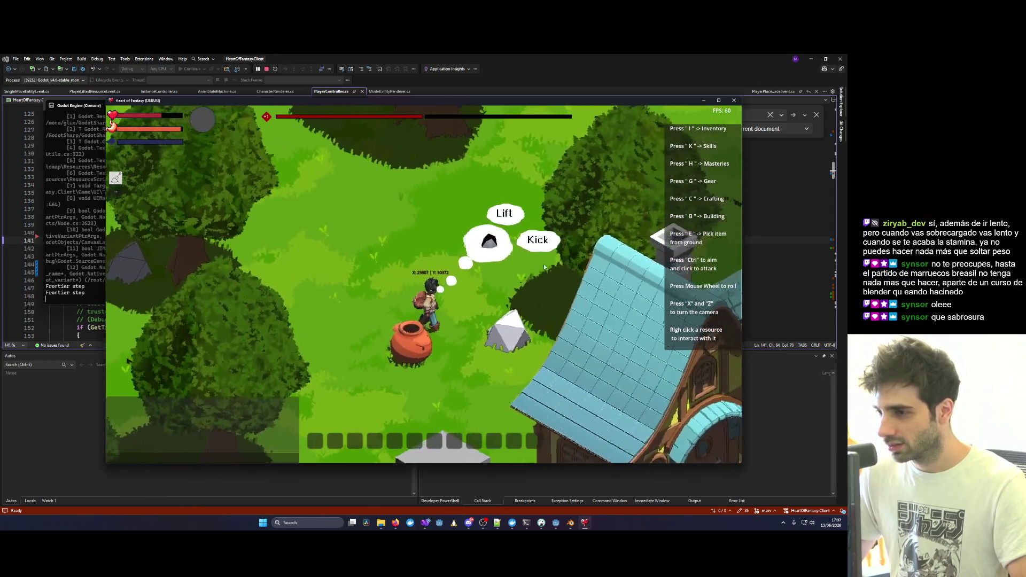
click(497, 214)
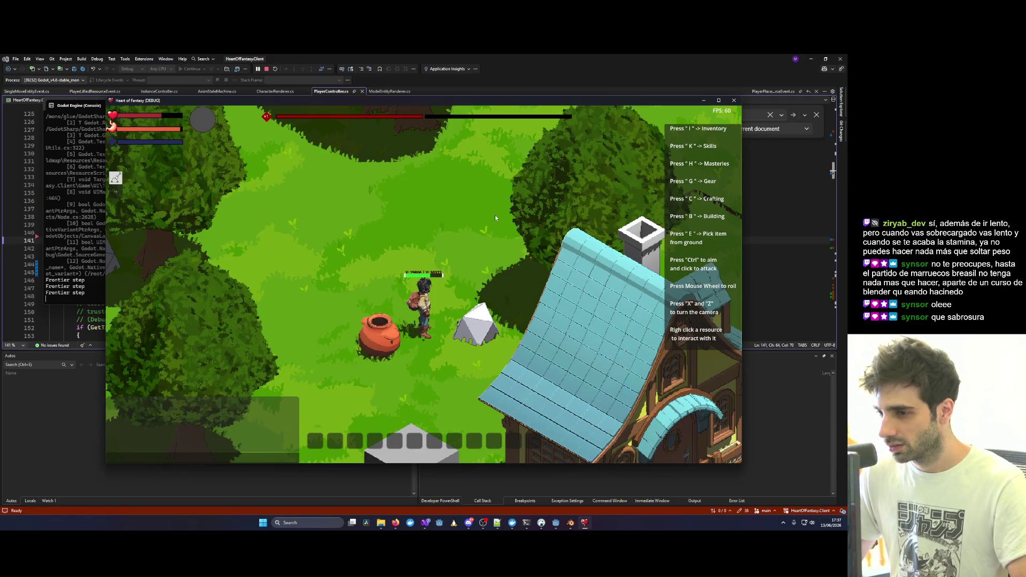
key(z)
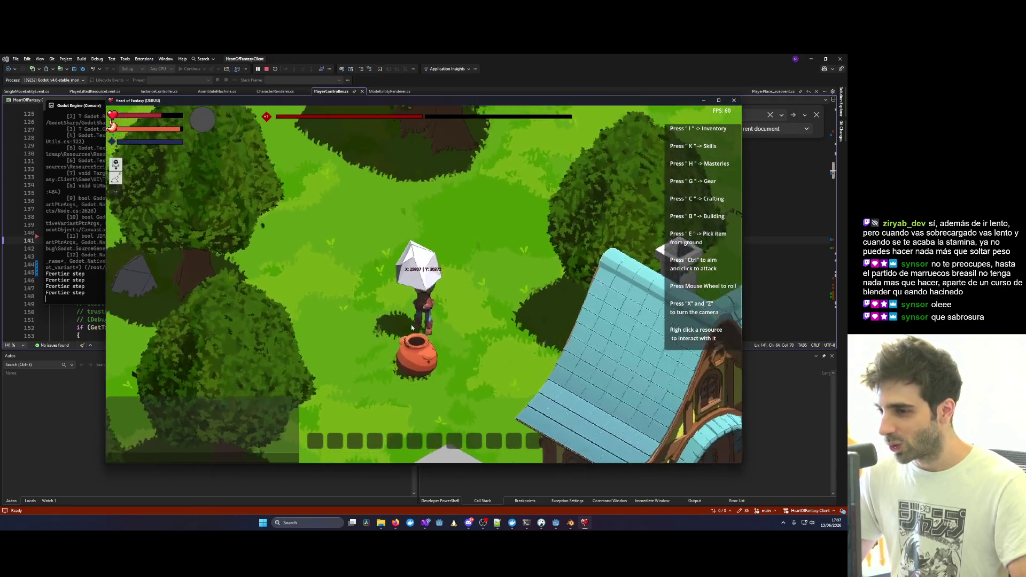
key(z)
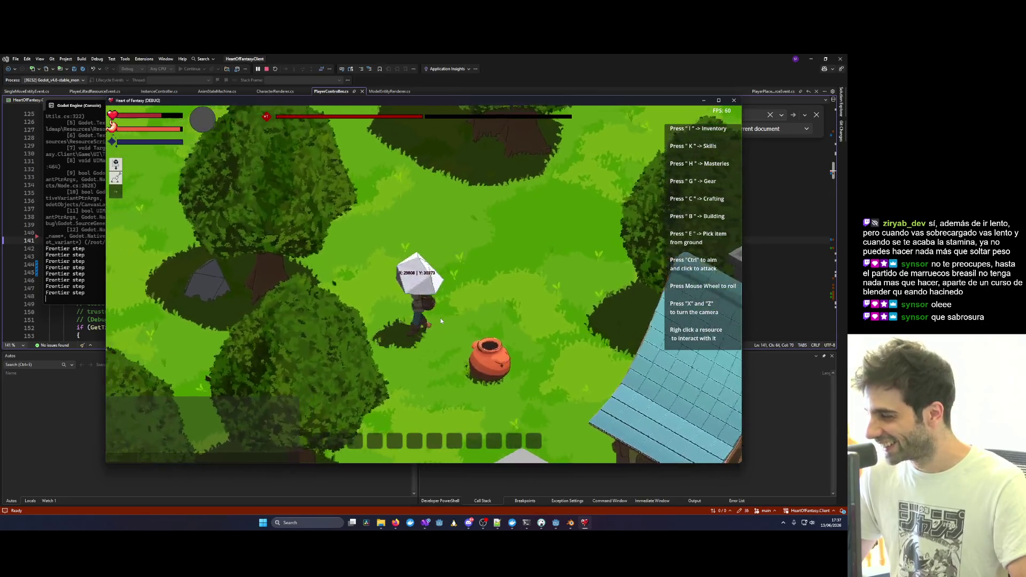
key(z)
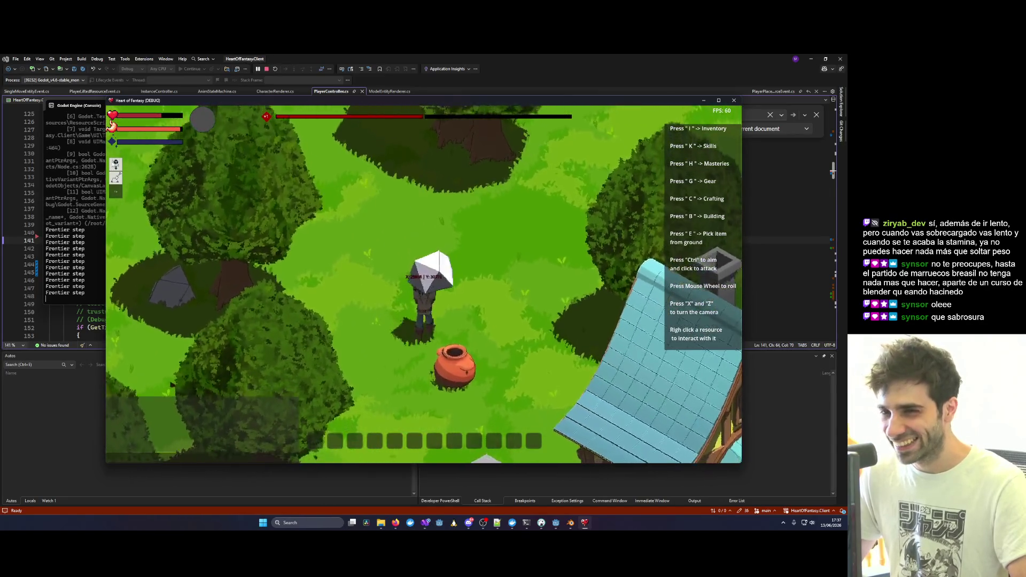
key(z)
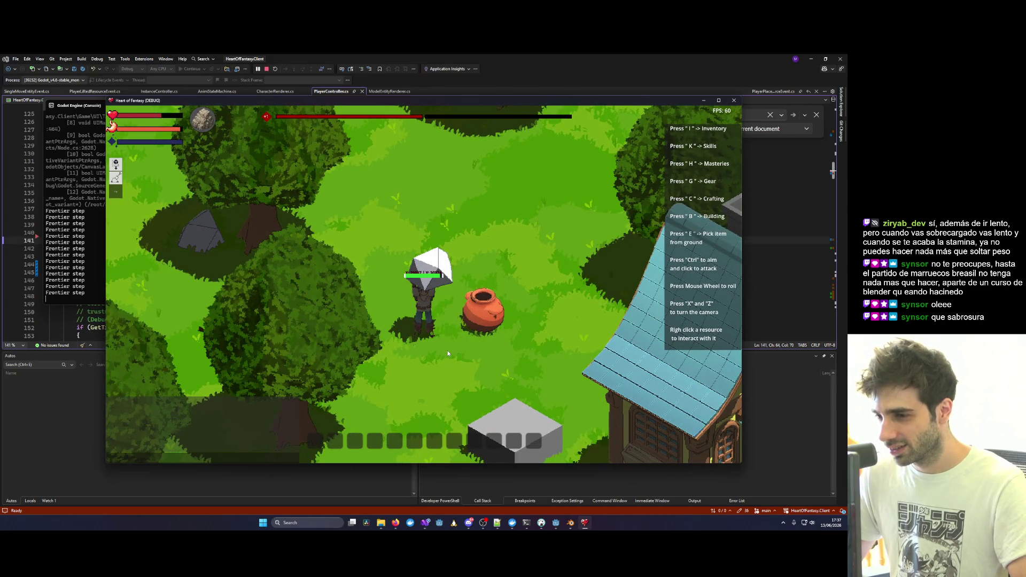
Set the rock down, lift the log, and carry it around toward the house.
key(z)
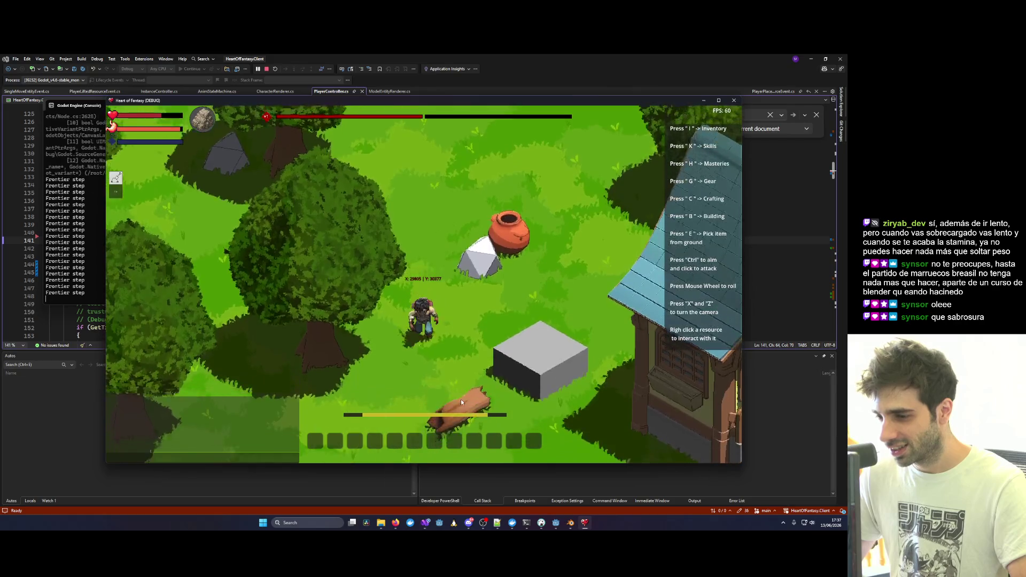
right_click(460, 401)
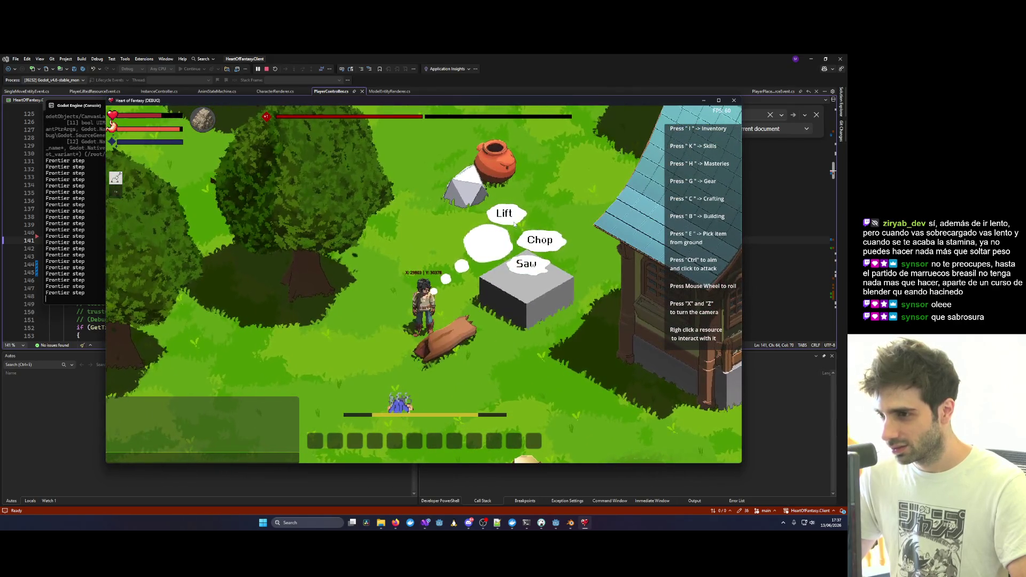
click(514, 221)
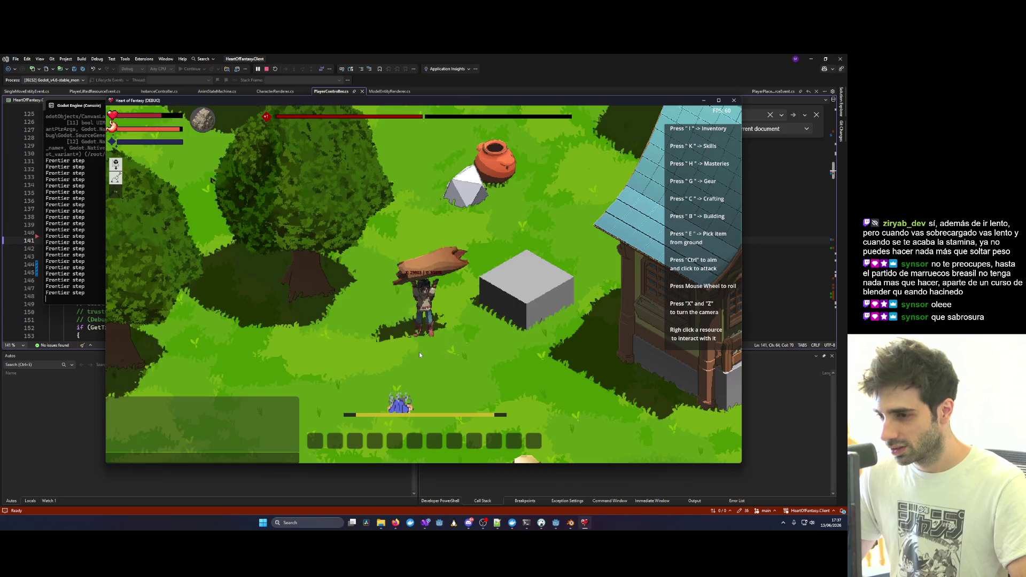
key(a)
key(w)
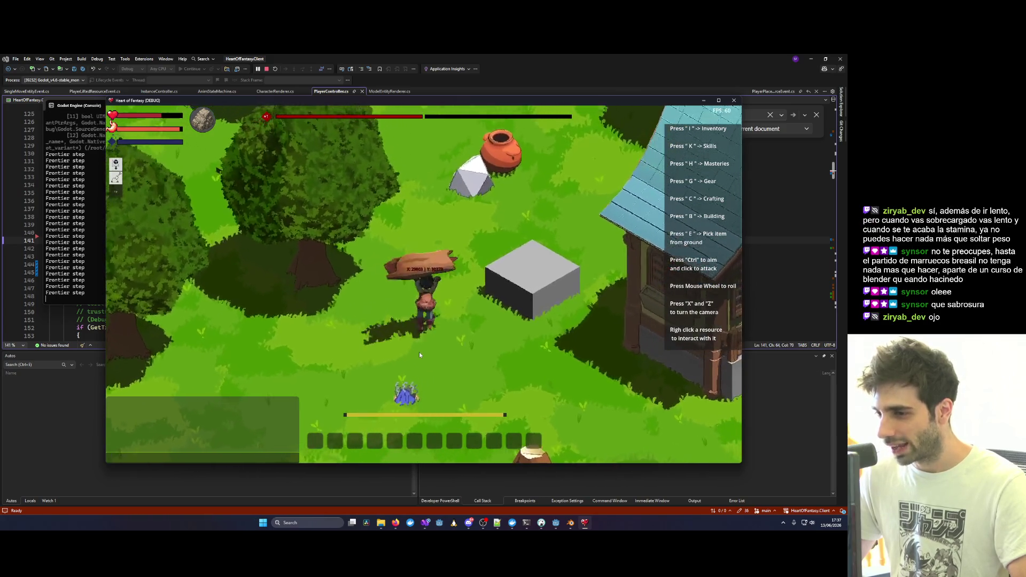
key(d)
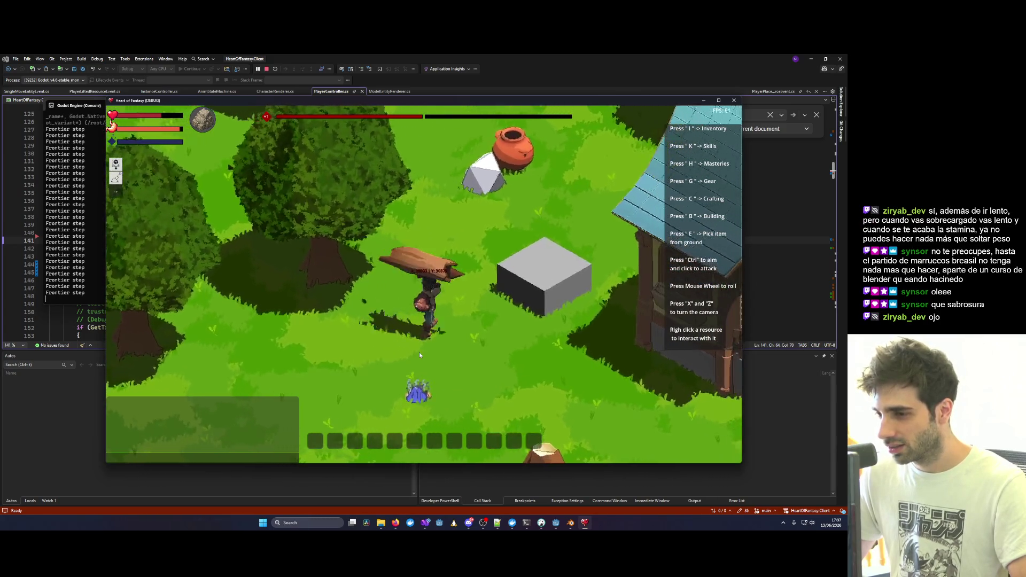
key(a)
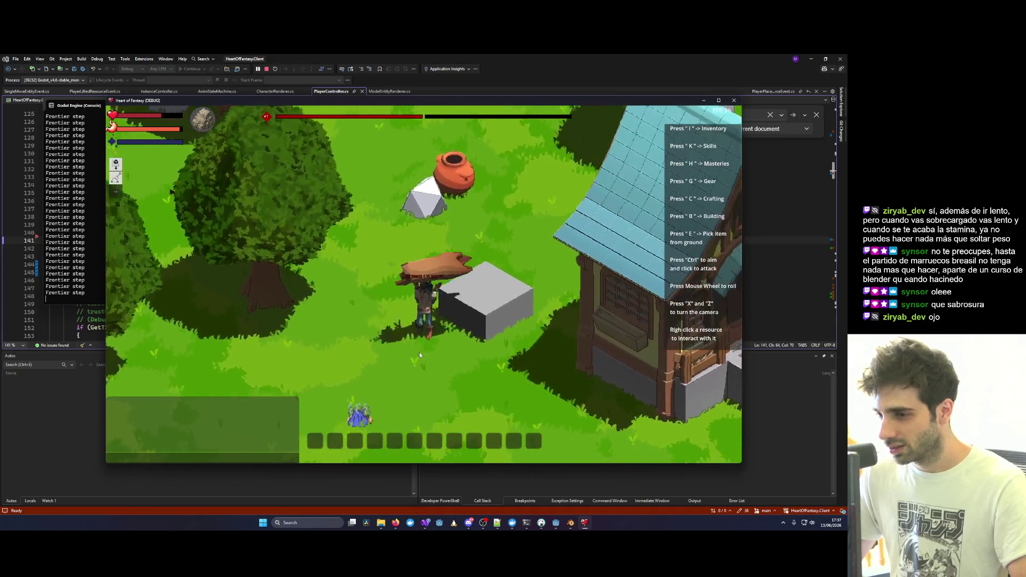
key(d)
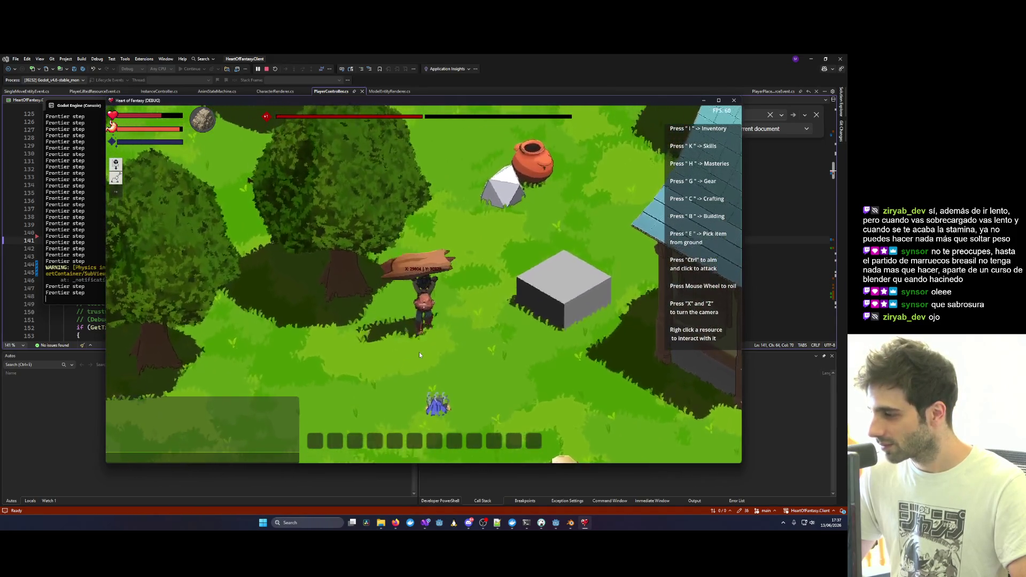
key(s)
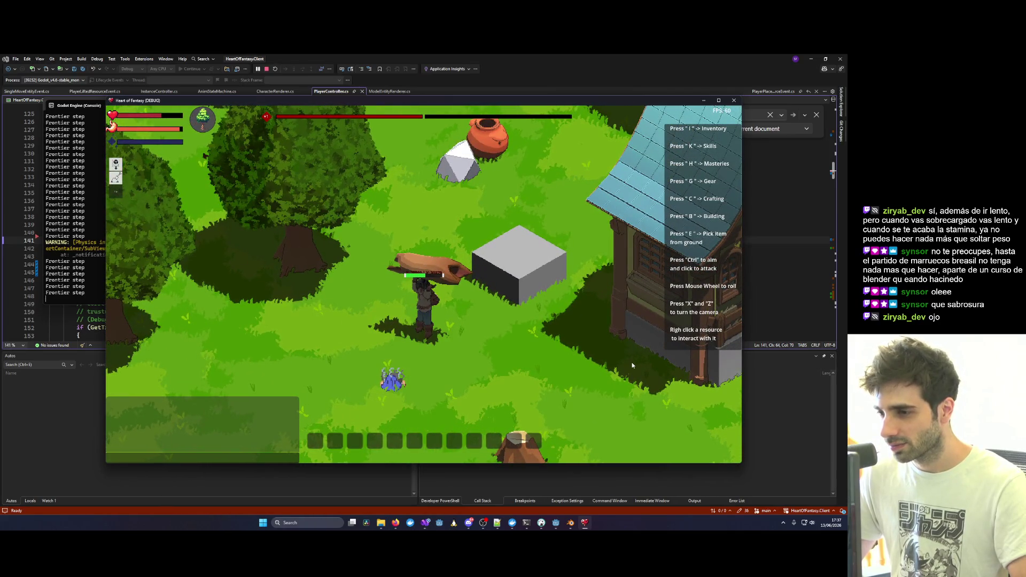
Lift the house and orbit the camera around it until it faces the front.
right_click(668, 348)
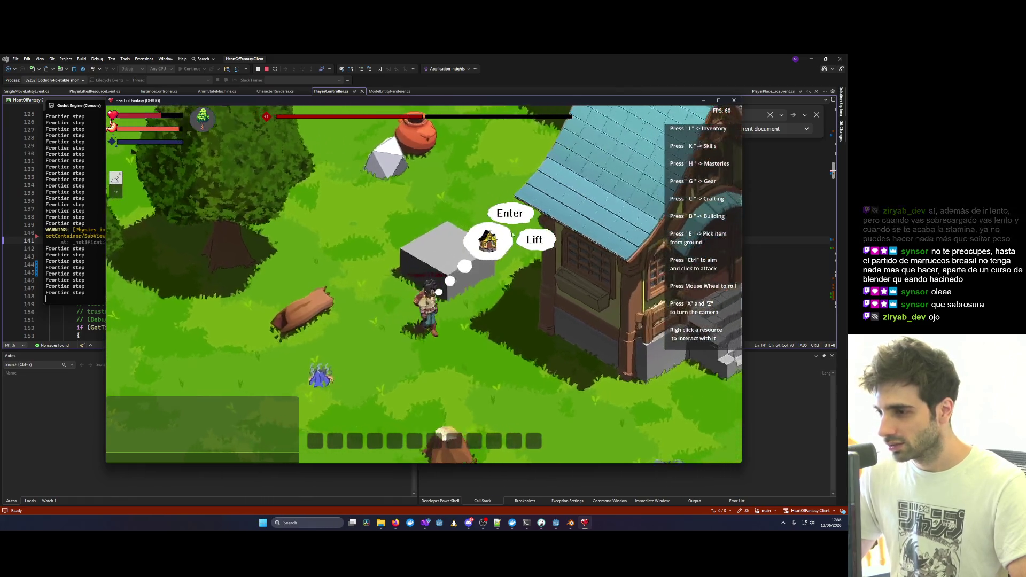
click(533, 244)
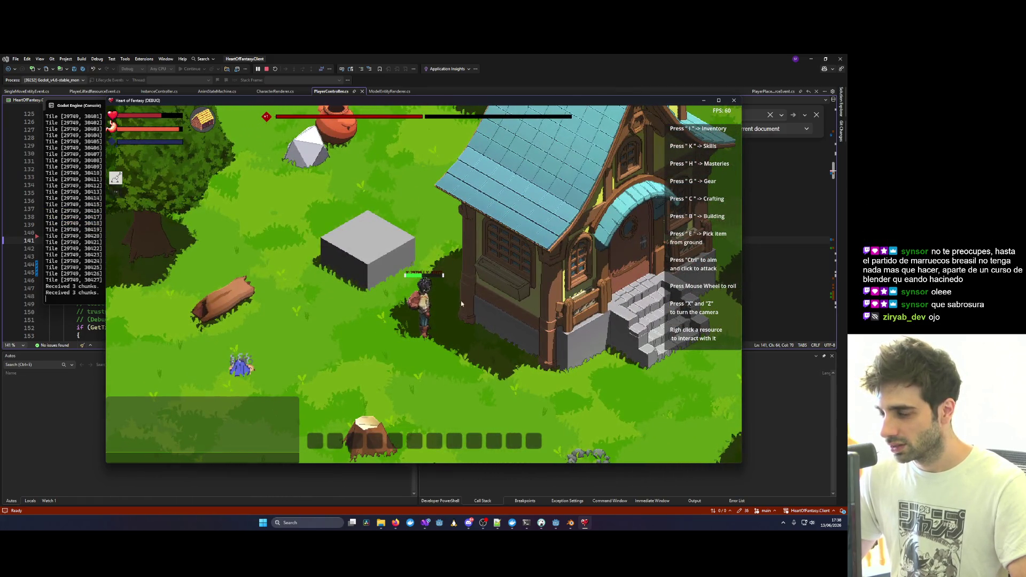
key(x)
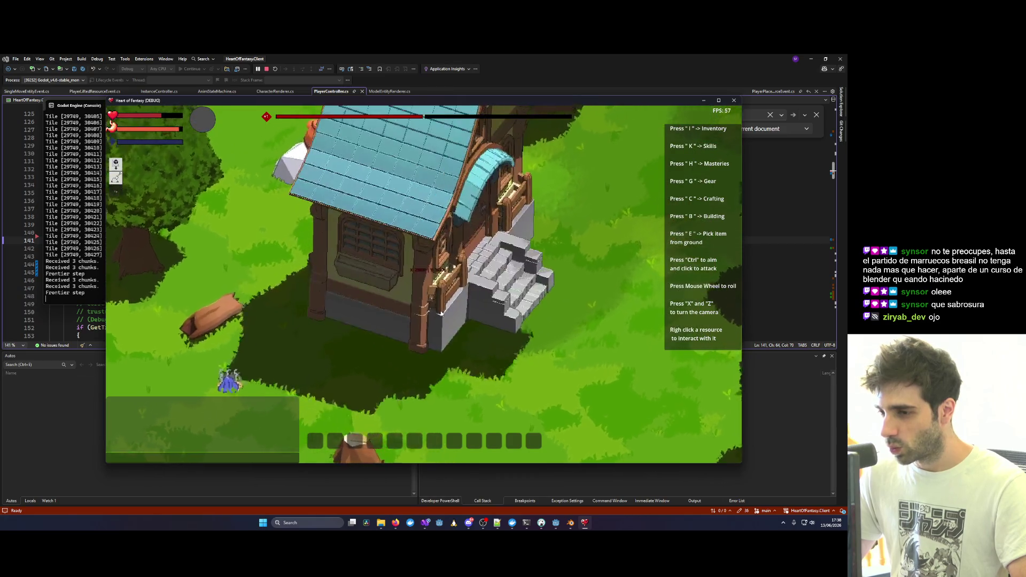
key(x)
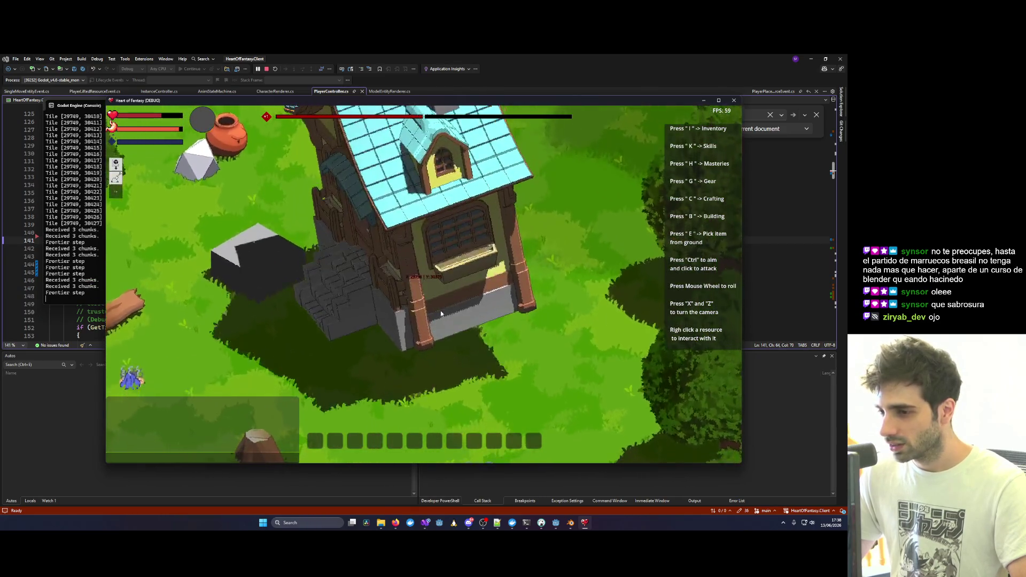
scroll(474, 353, up, 5)
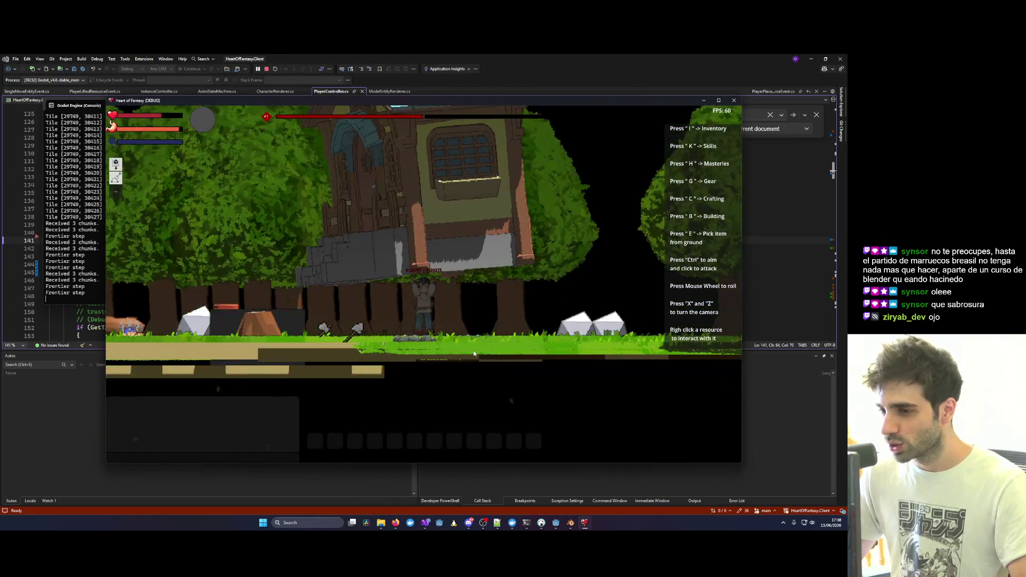
key(x)
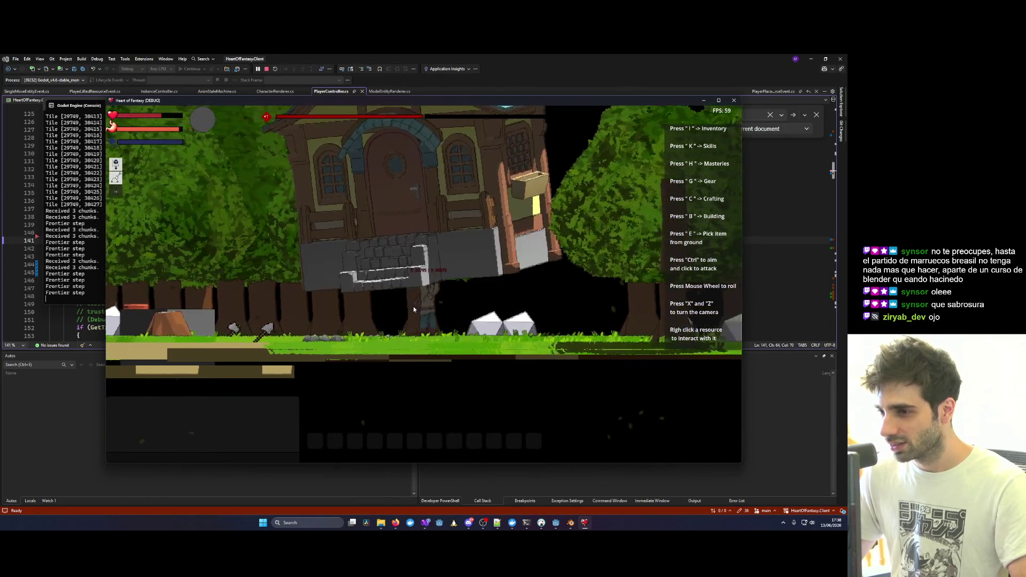
key(x)
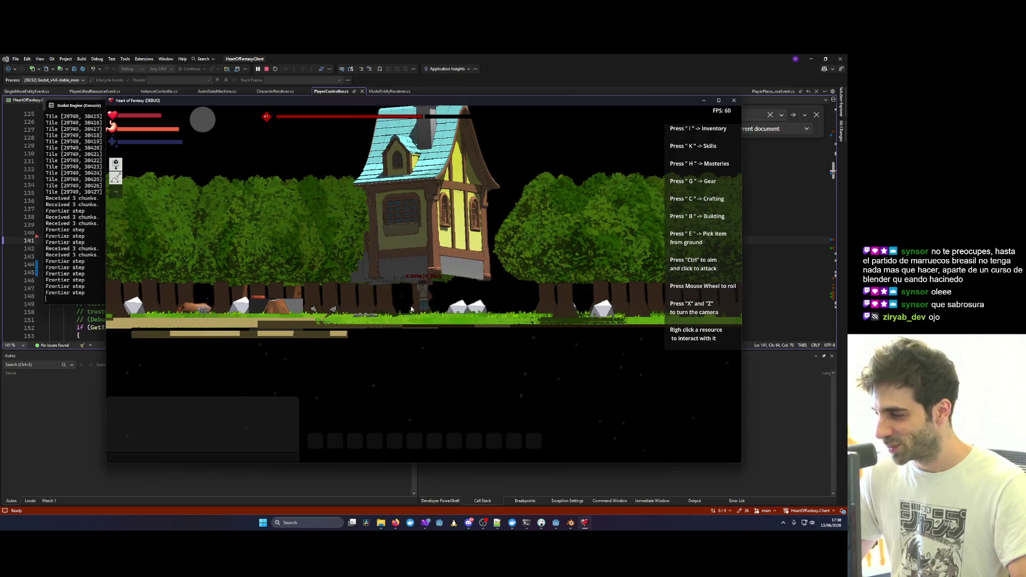
scroll(411, 309, down, 5)
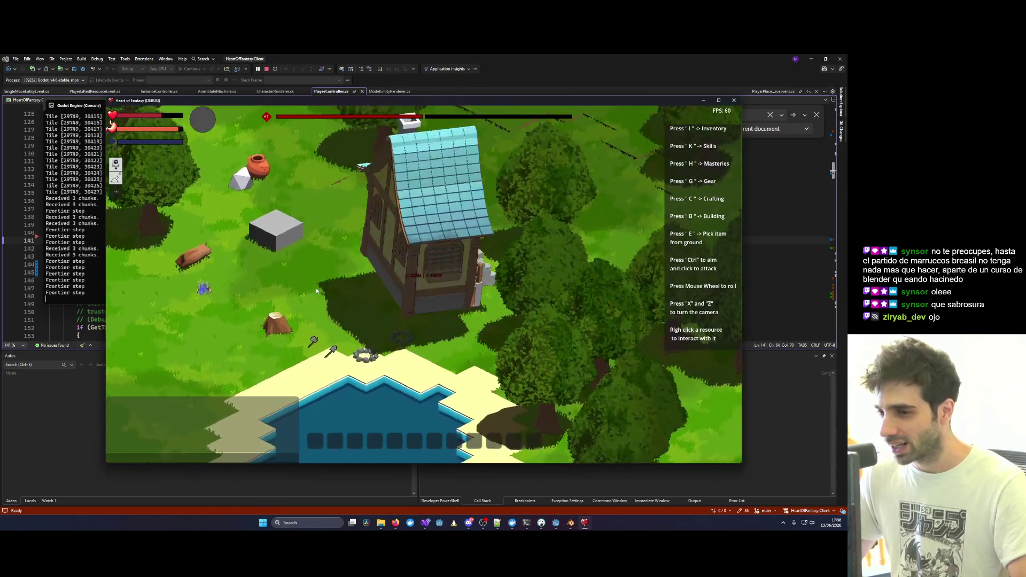
key(z)
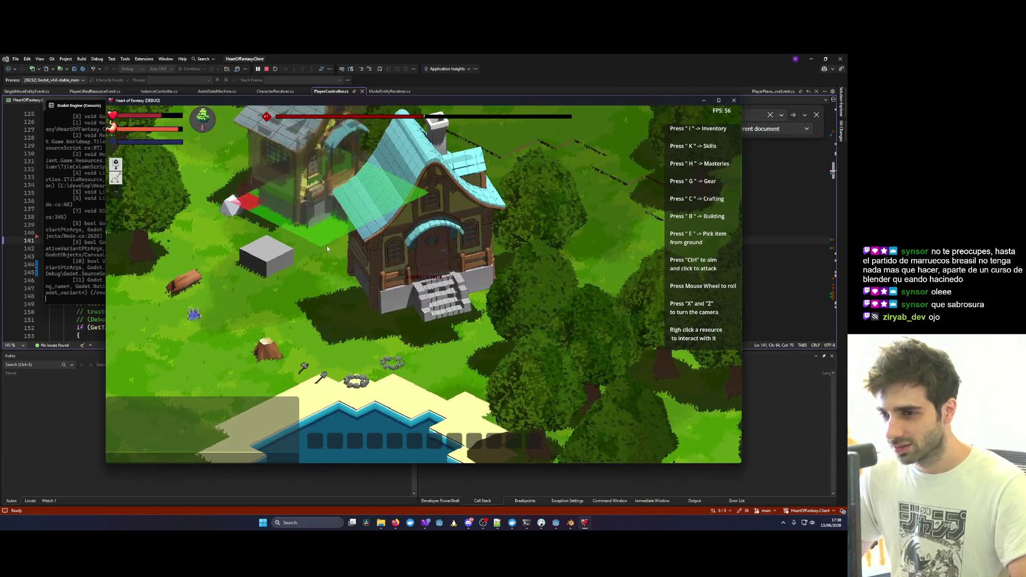
Set the house down over the pot and rock, then walk the character up-left.
key(b)
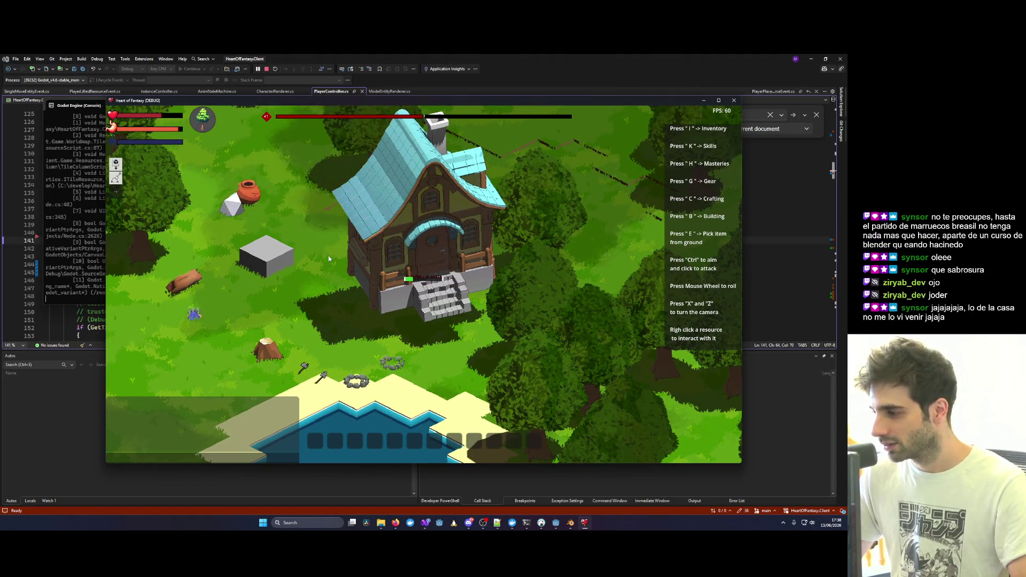
click(325, 260)
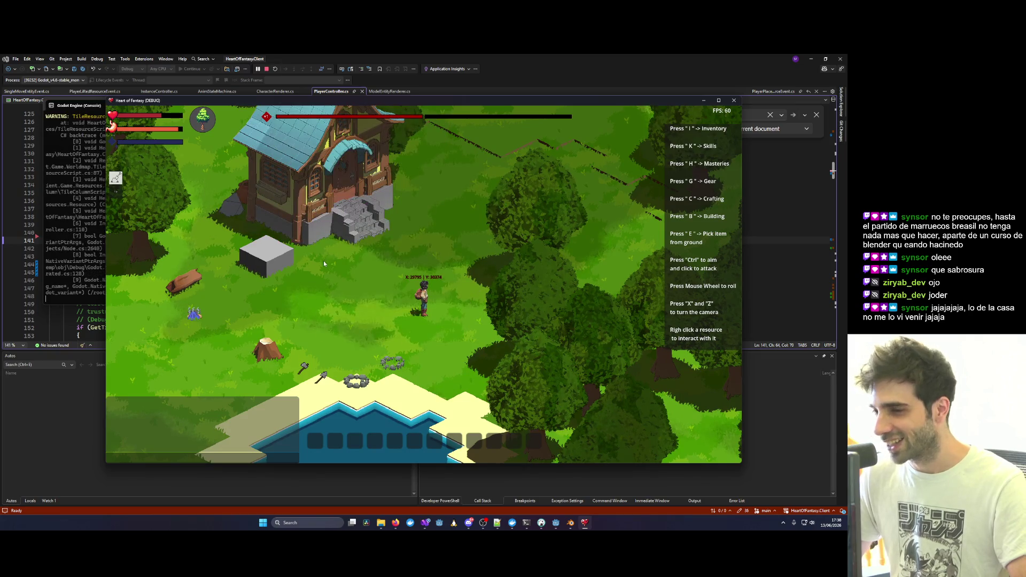
click(373, 278)
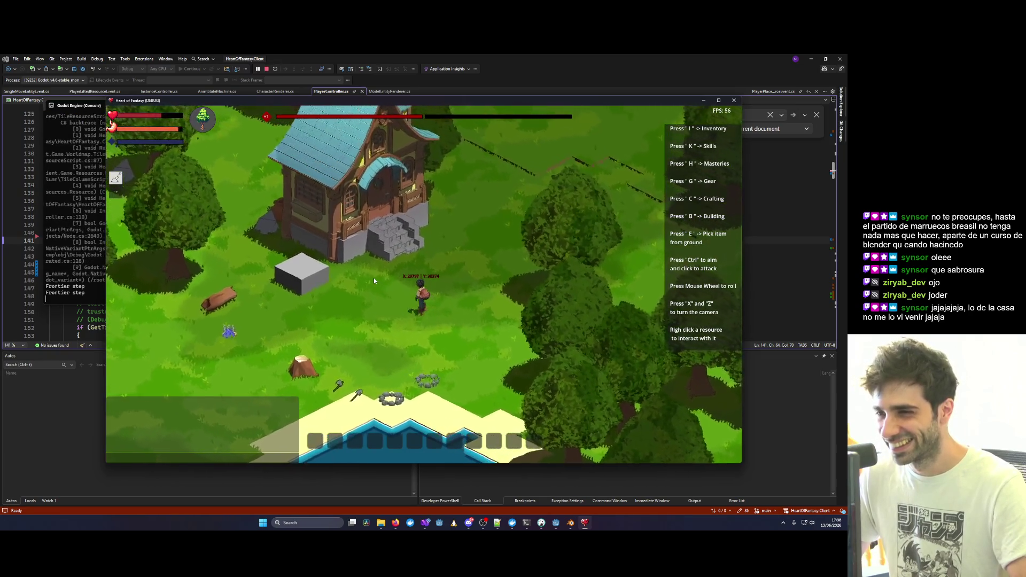
mouse_move(425, 523)
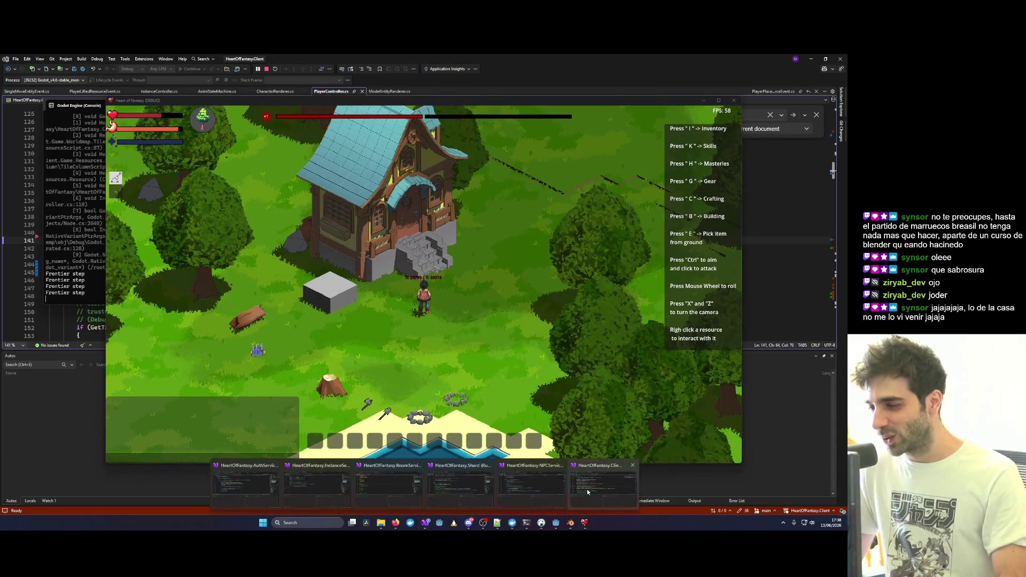
click(588, 490)
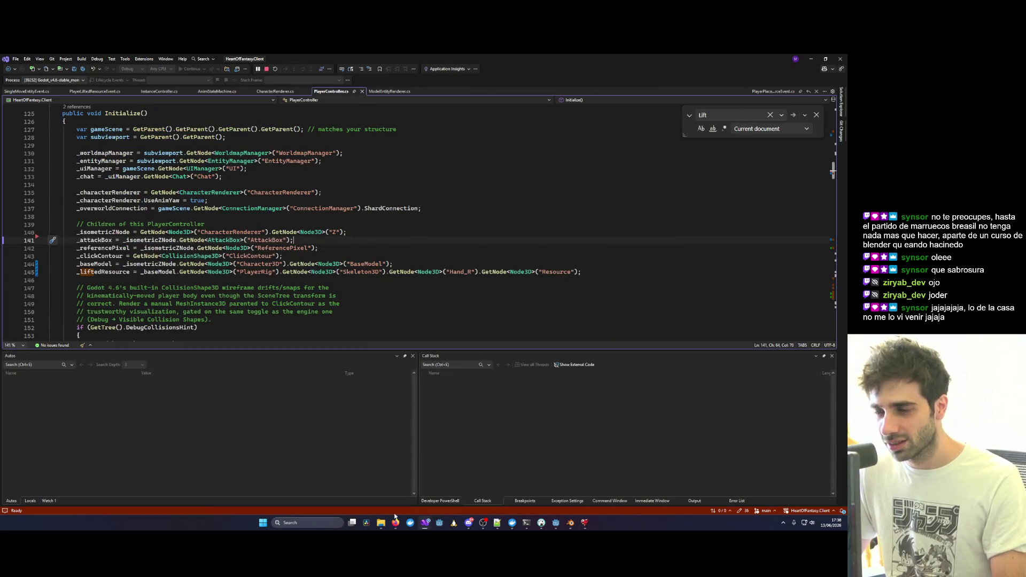
Switch to the Shard server solution and stop its debugging session.
mouse_move(437, 522)
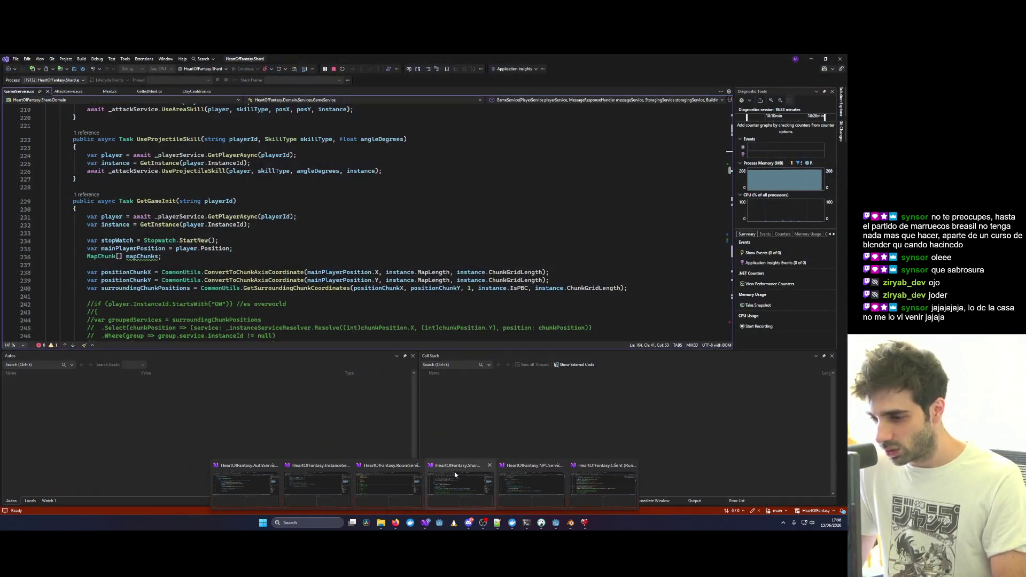
click(460, 487)
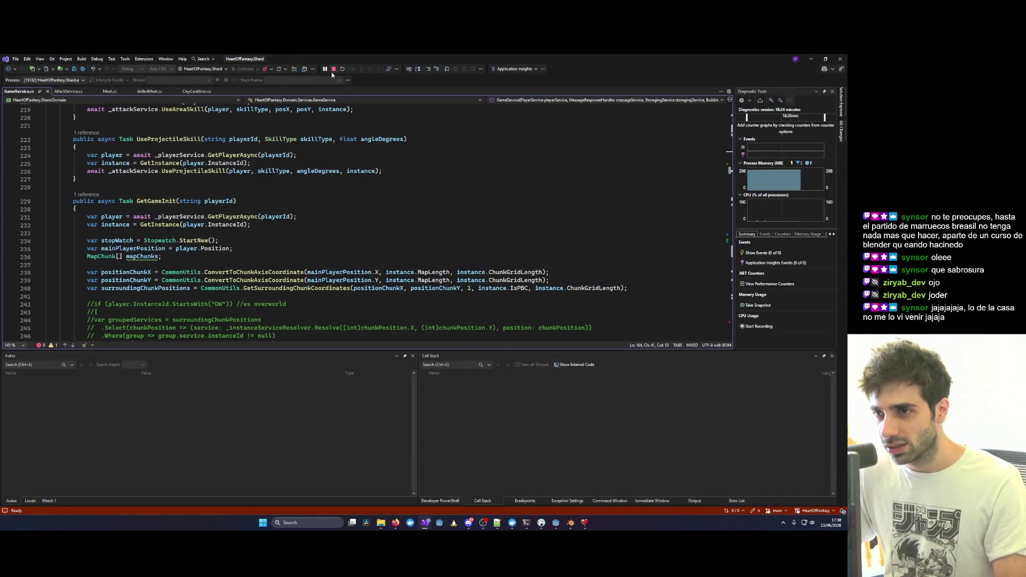
click(332, 70)
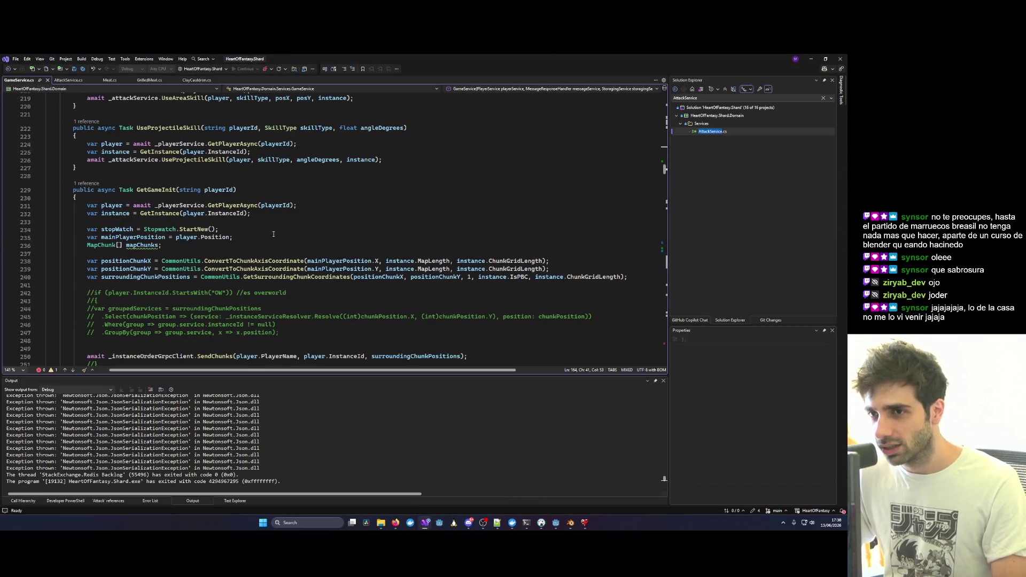
click(823, 98)
text(House)
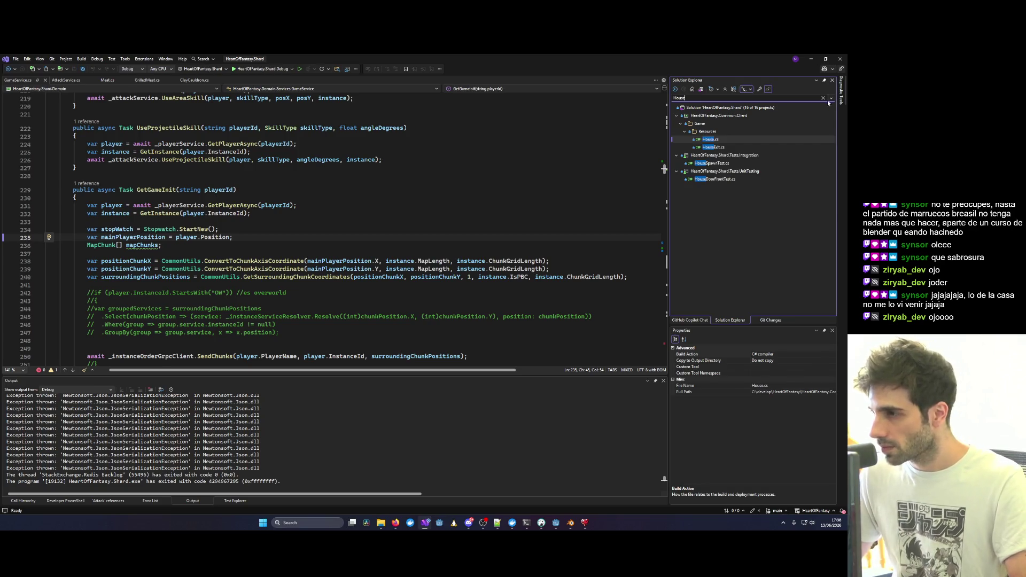
Open the Shard's House.cs and delete ILift from the House class declaration.
double_click(730, 139)
click(452, 205)
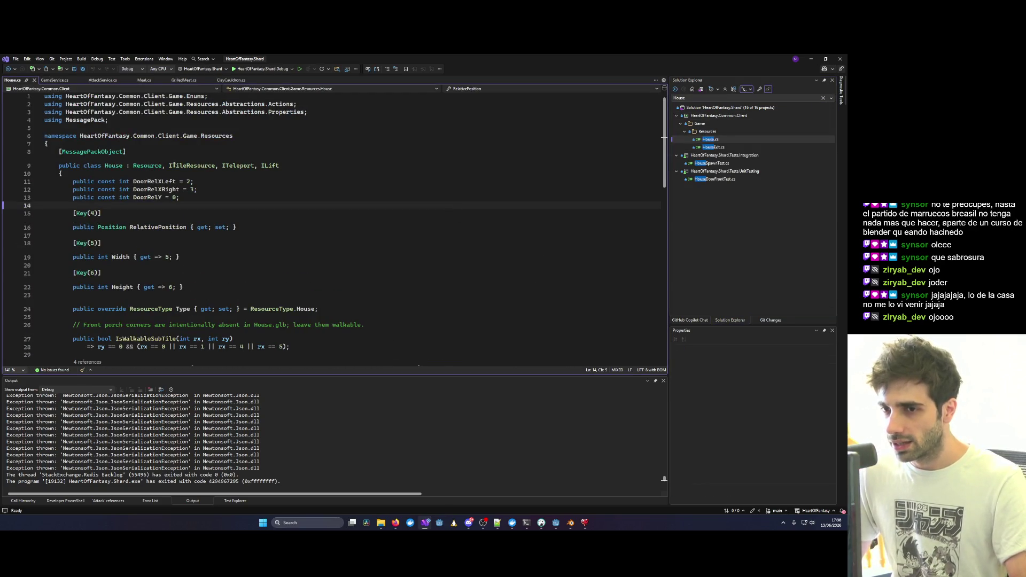
double_click(270, 166)
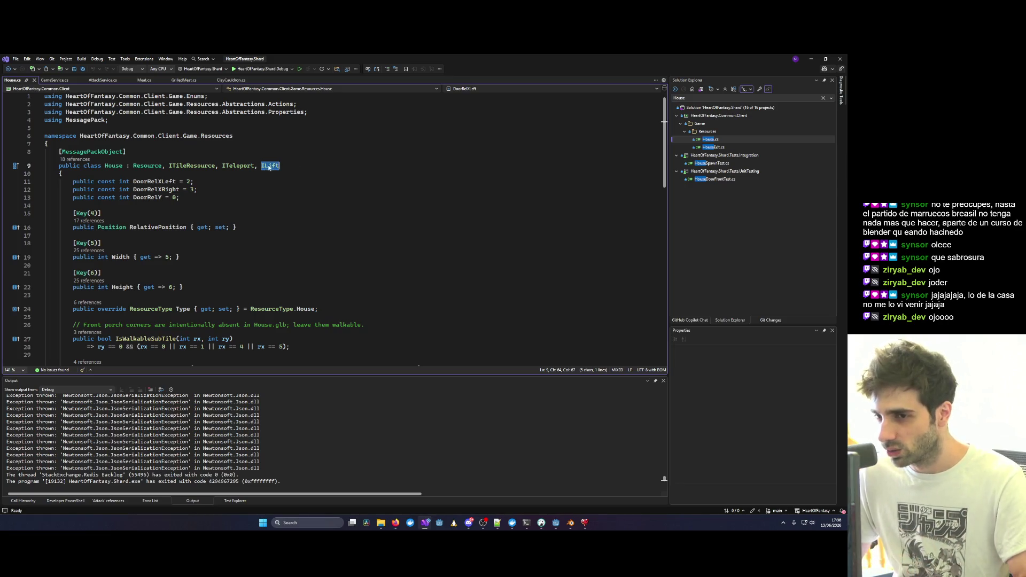
key(BackSpace)
key(BackSpace)
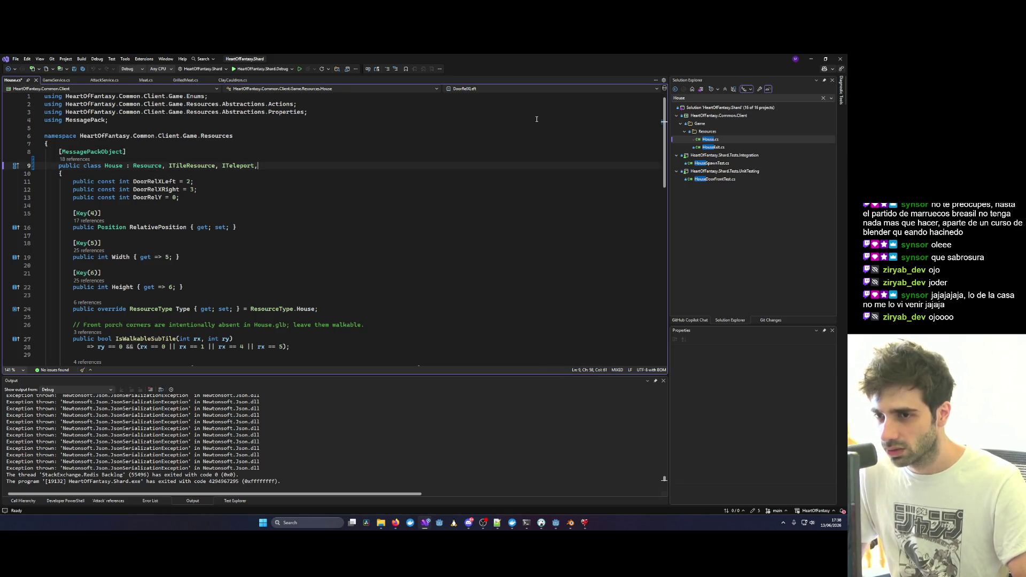
drag(279, 182, 280, 173)
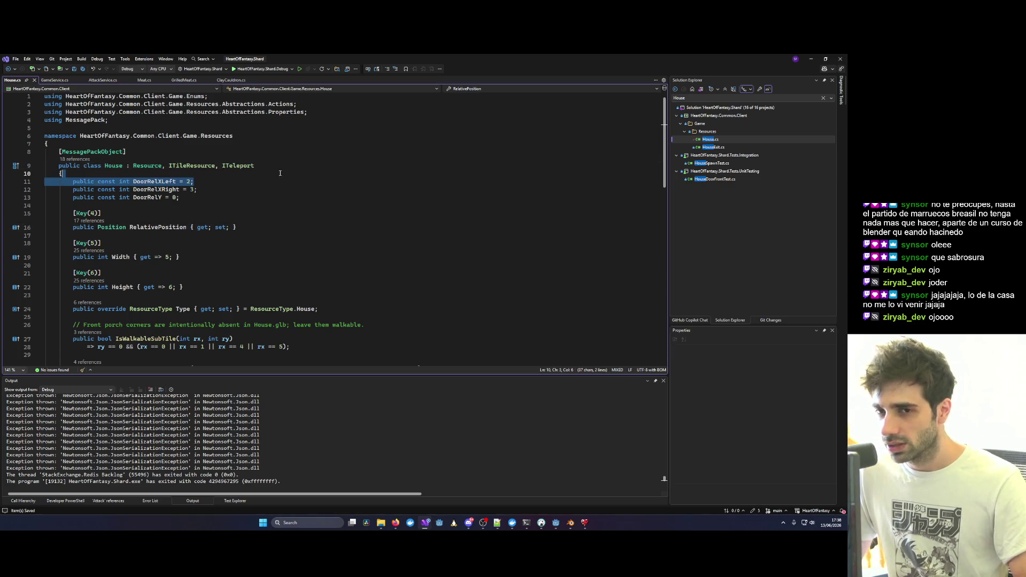
click(361, 166)
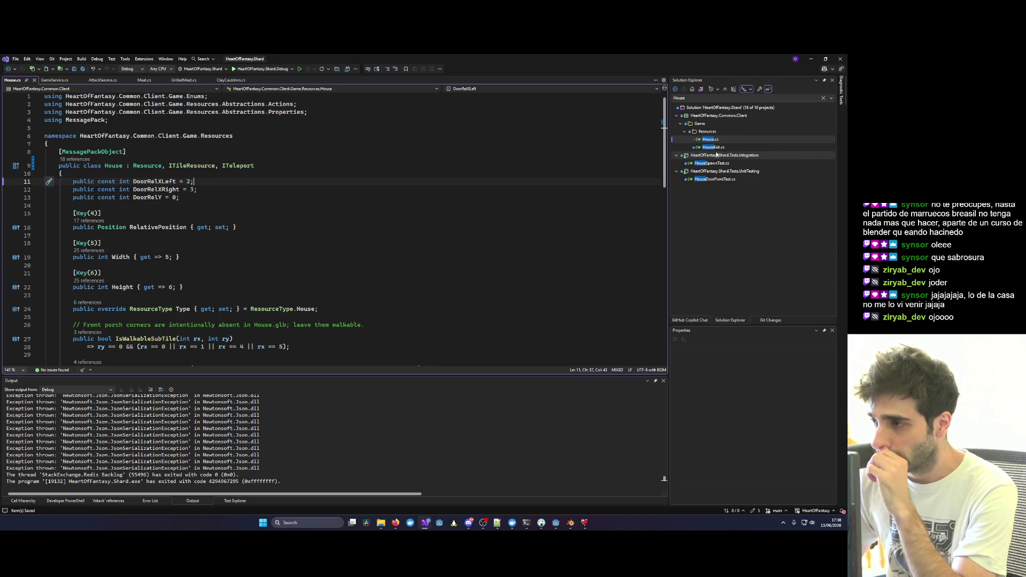
click(728, 97)
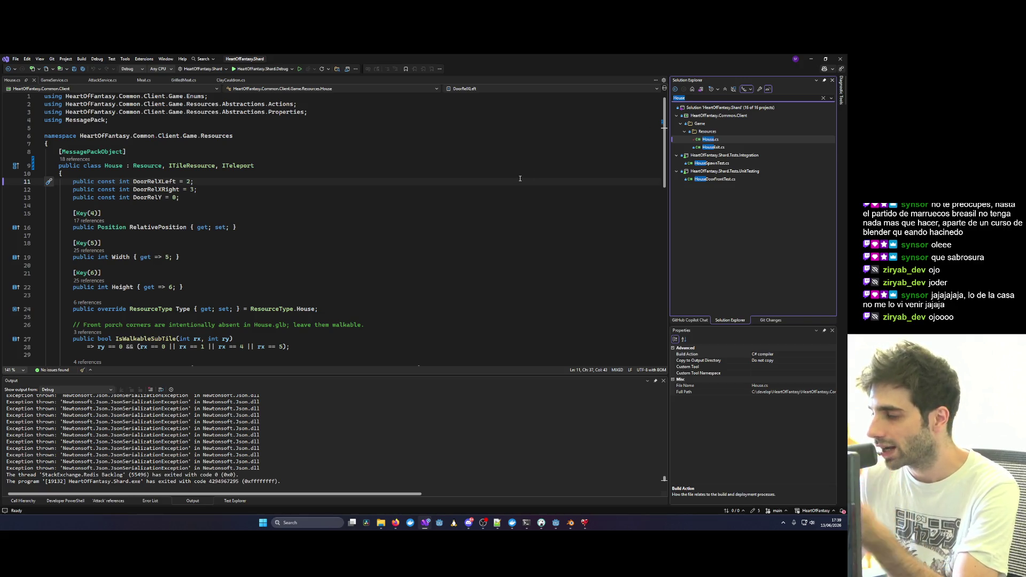
click(353, 164)
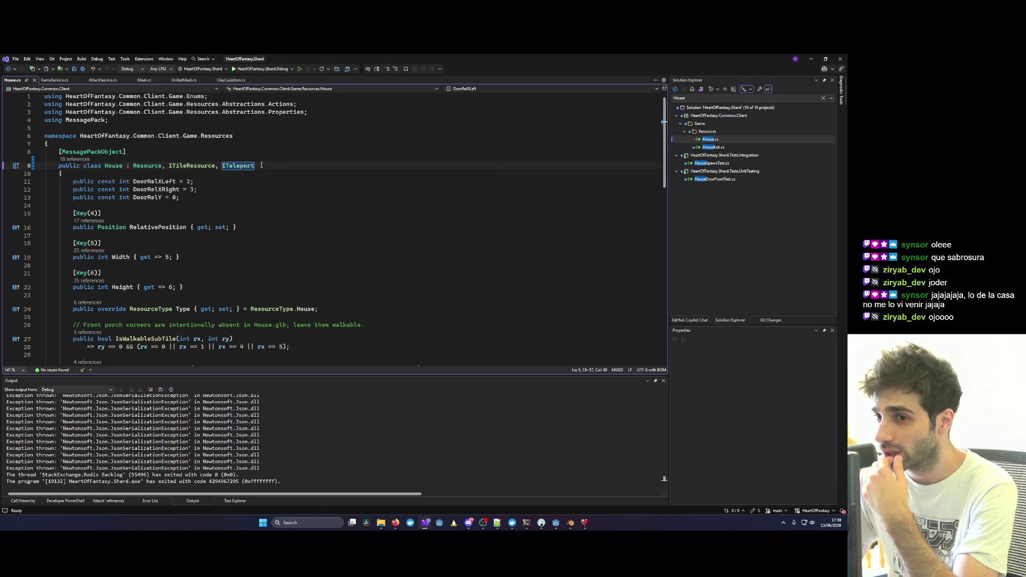
mouse_move(425, 523)
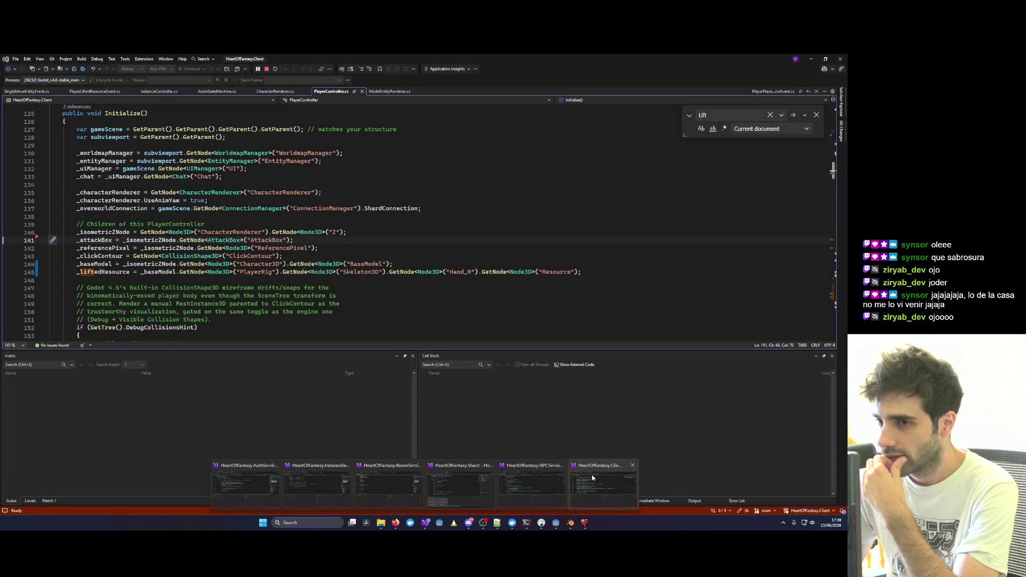
click(592, 477)
Stop the client debug session and open the client-side House.cs.
click(266, 69)
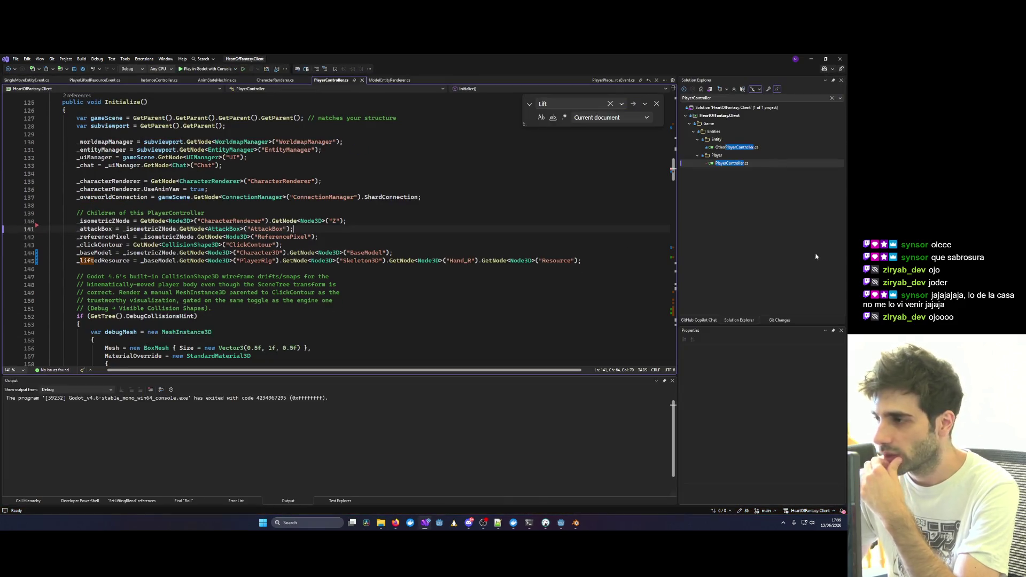
click(785, 98)
text(House)
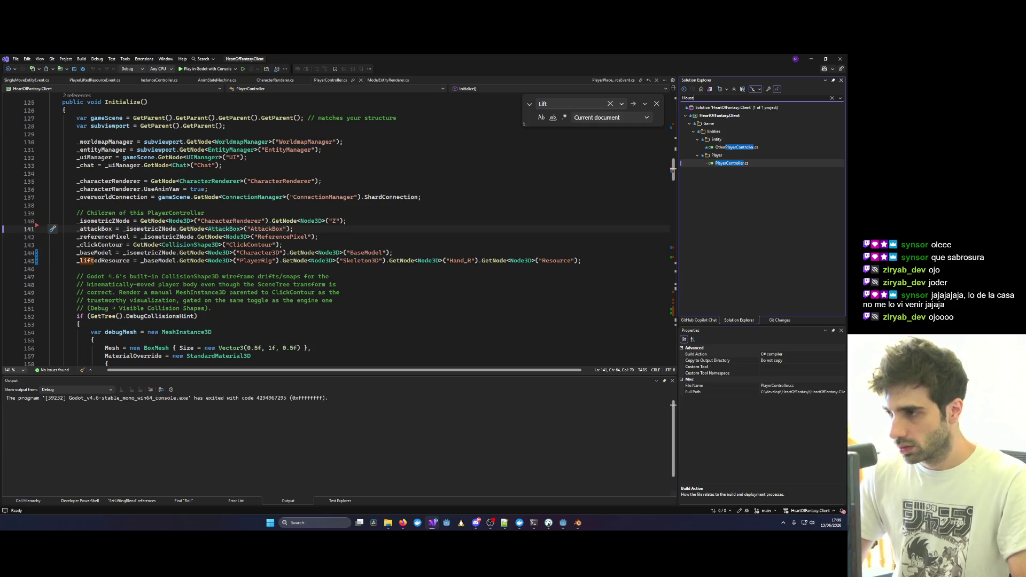
key(Return)
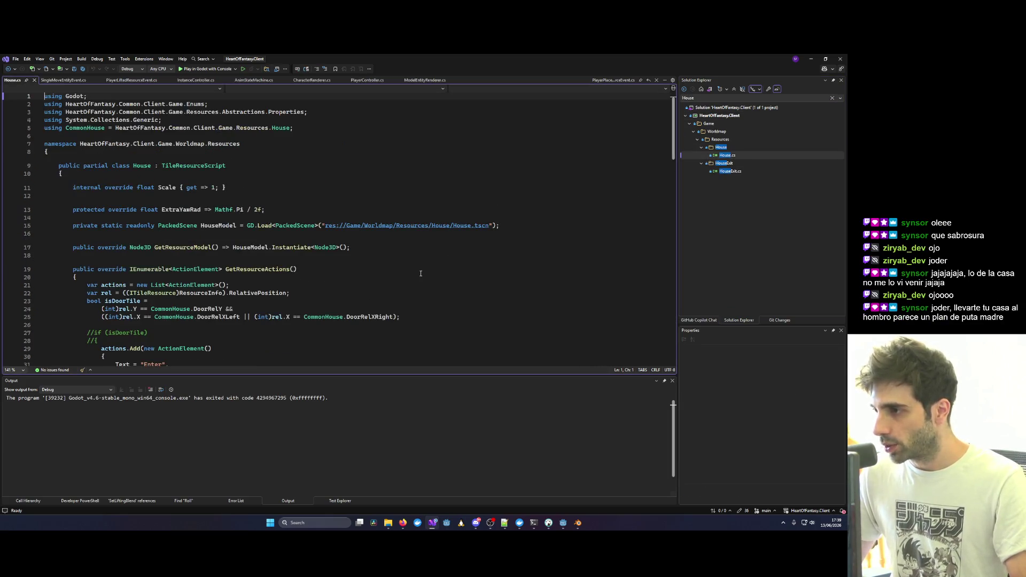
Delete the Lift action and blank lines, save House.cs, and launch 'Play in Godot with Console'.
scroll(421, 274, down, 5)
drag(87, 261, 209, 293)
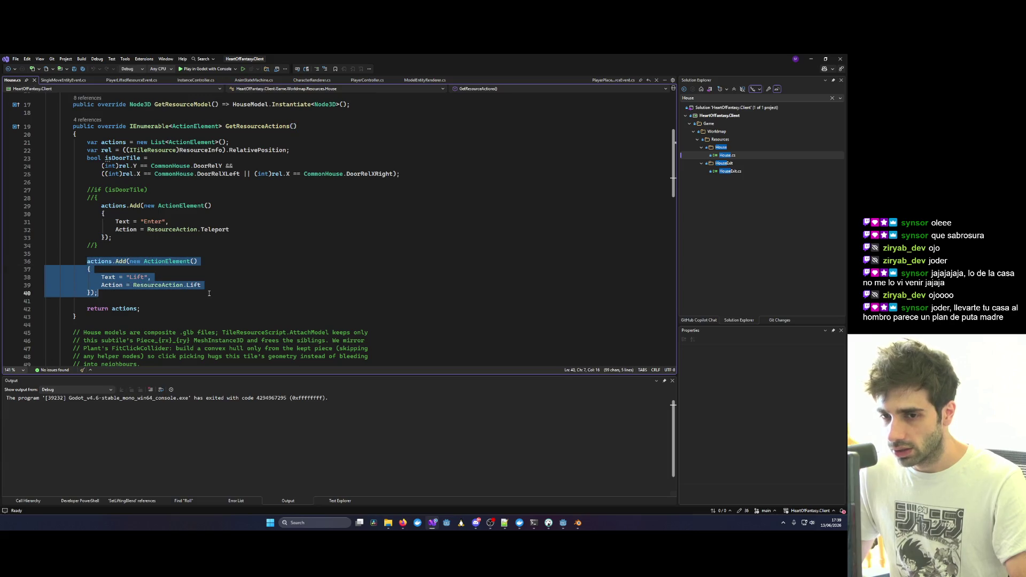
key(Delete)
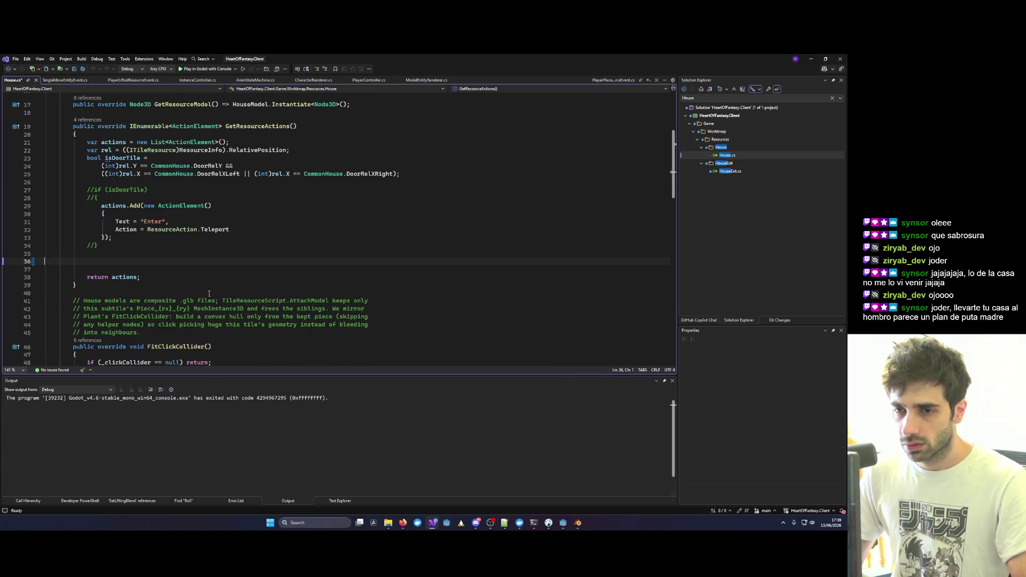
key(BackSpace)
key(BackSpace)
key(ctrl+s)
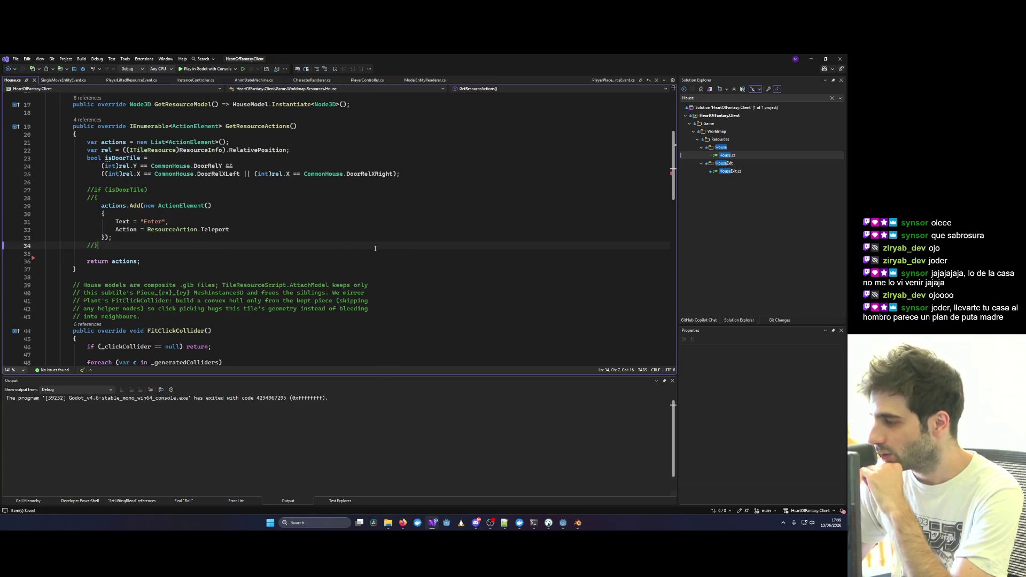
click(208, 69)
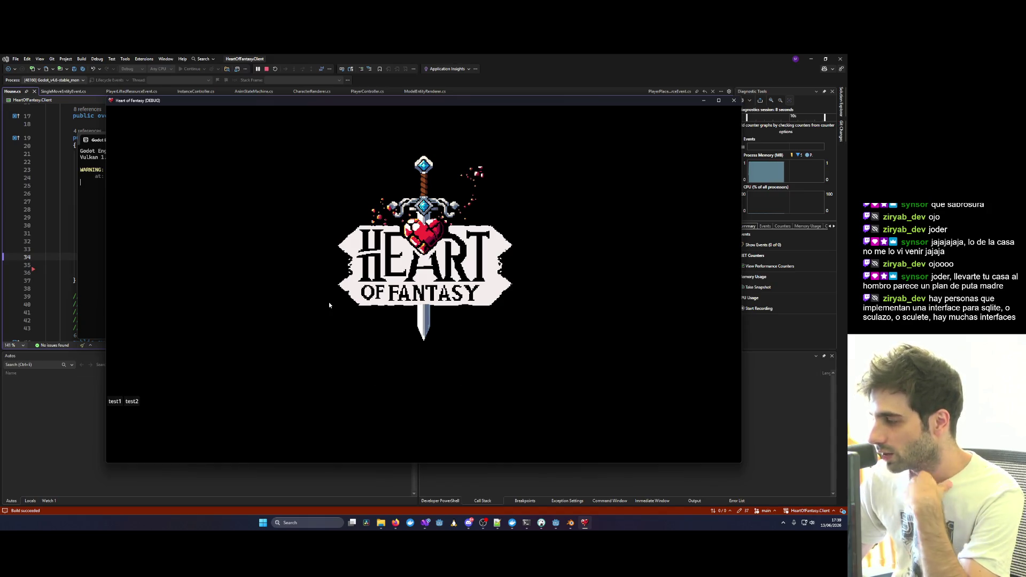
Log in with the test2 quick-login, enter the world with the existing character, then close the game.
click(276, 295)
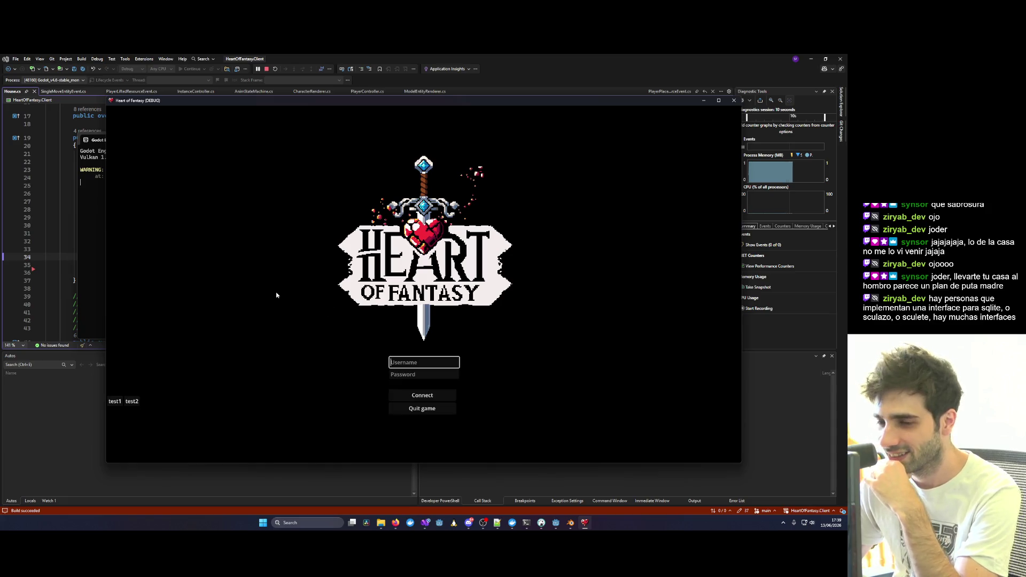
click(131, 400)
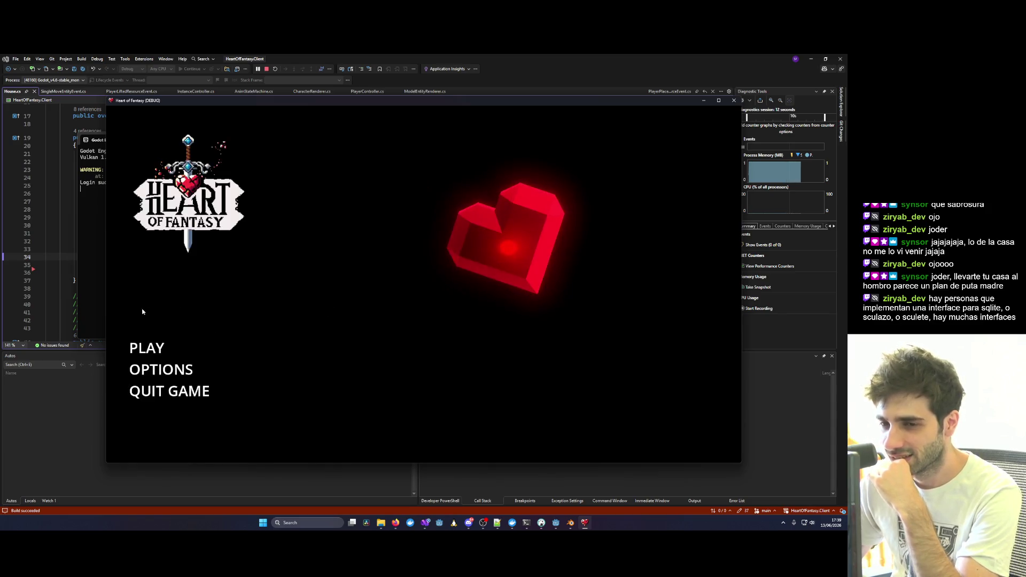
click(142, 350)
click(437, 419)
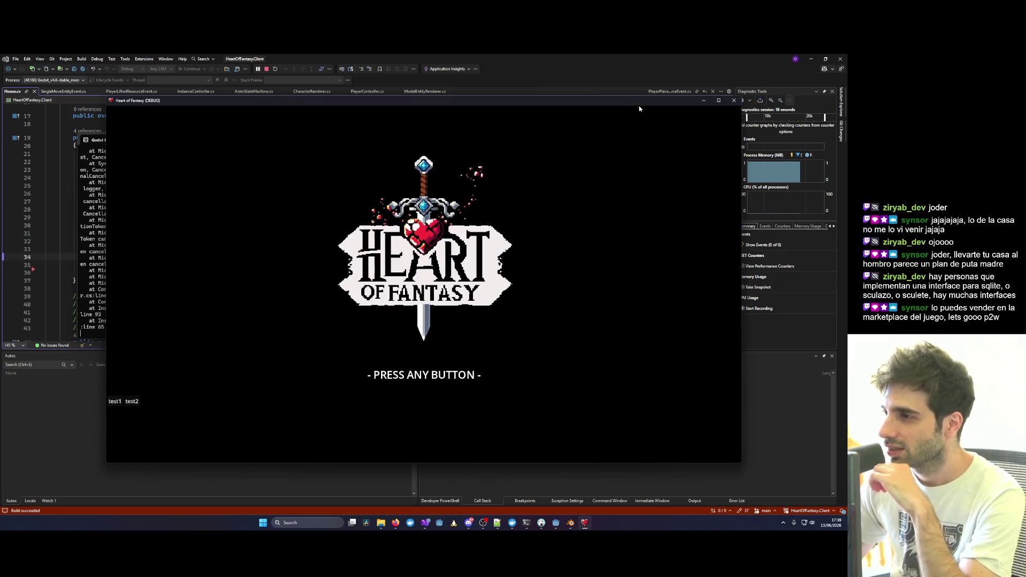
click(733, 101)
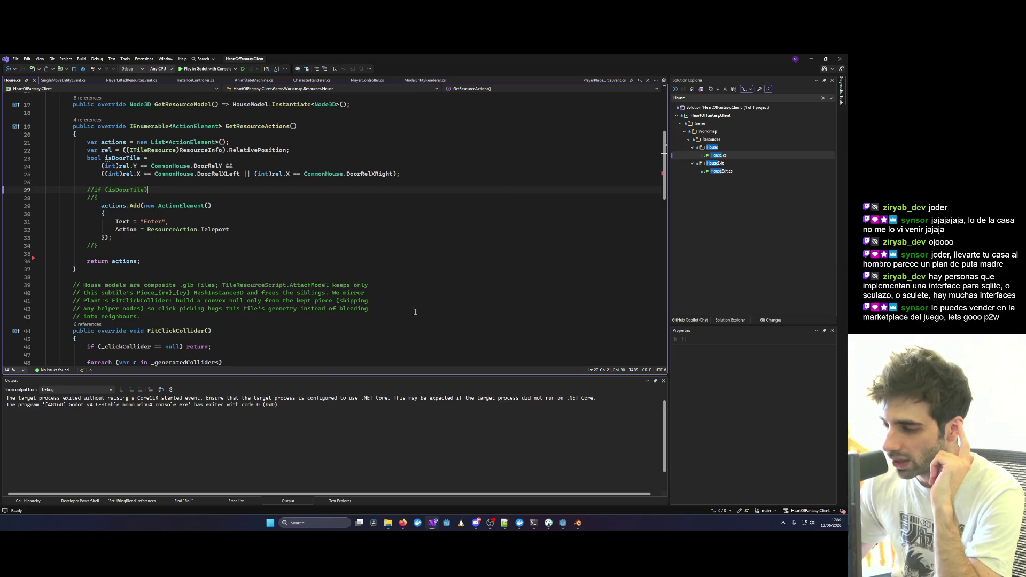
Start the HeartOfFantasy.Shard server with Shard.Debug, then return to the Client solution.
mouse_move(428, 528)
click(488, 503)
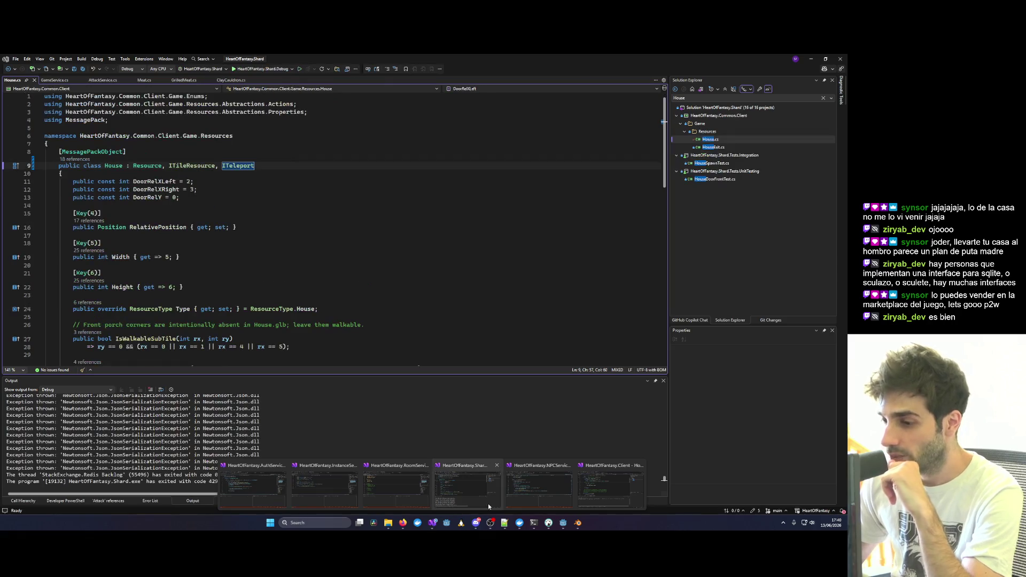
click(374, 339)
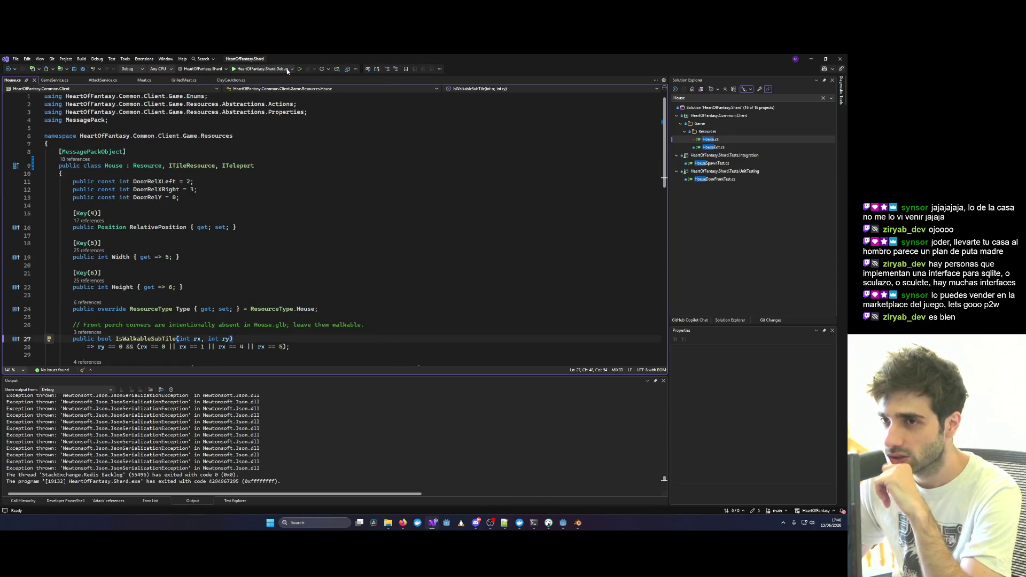
click(270, 68)
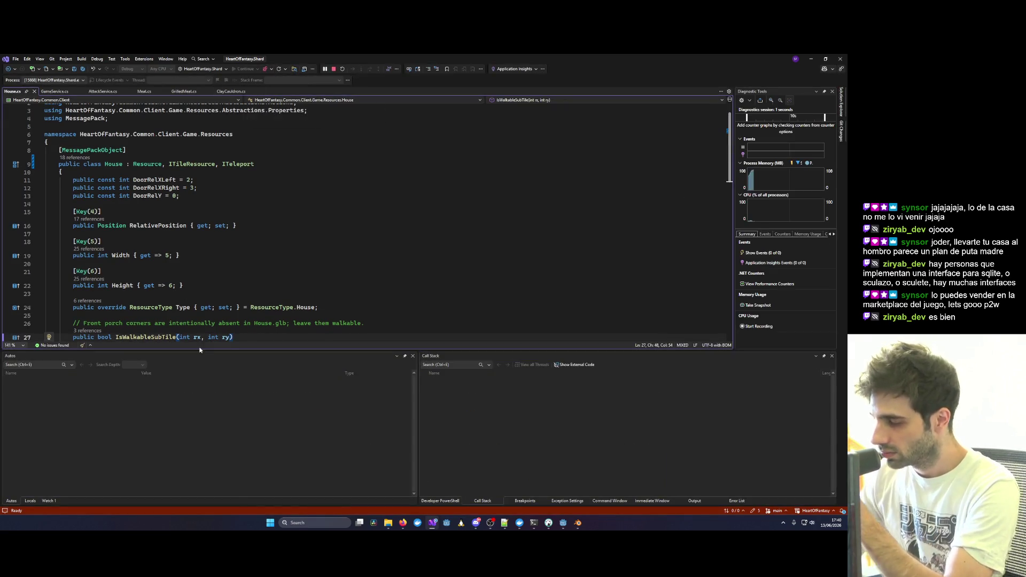
mouse_move(434, 526)
click(604, 499)
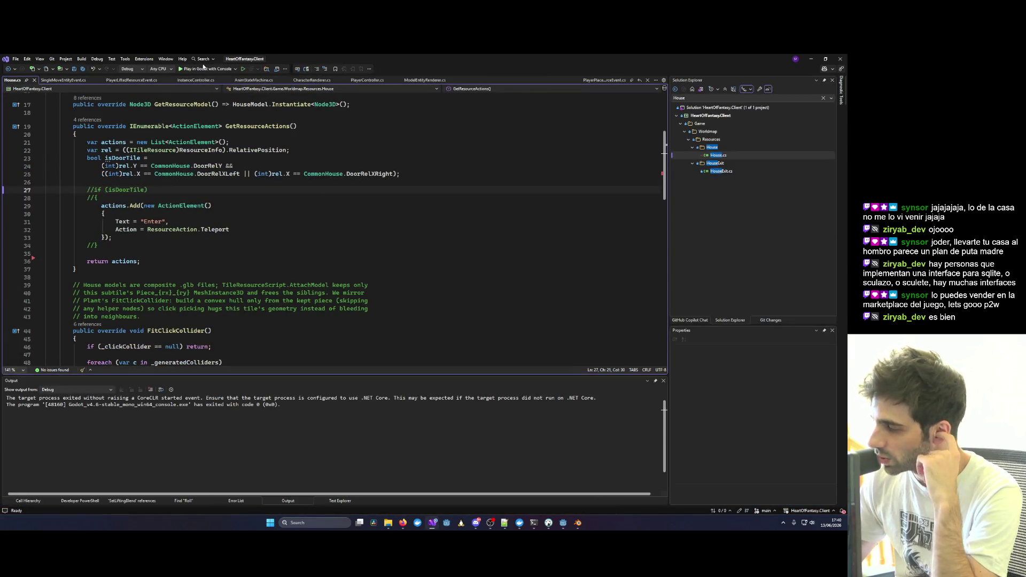
Launch the game client, log in, and enter the world with the existing character.
click(204, 70)
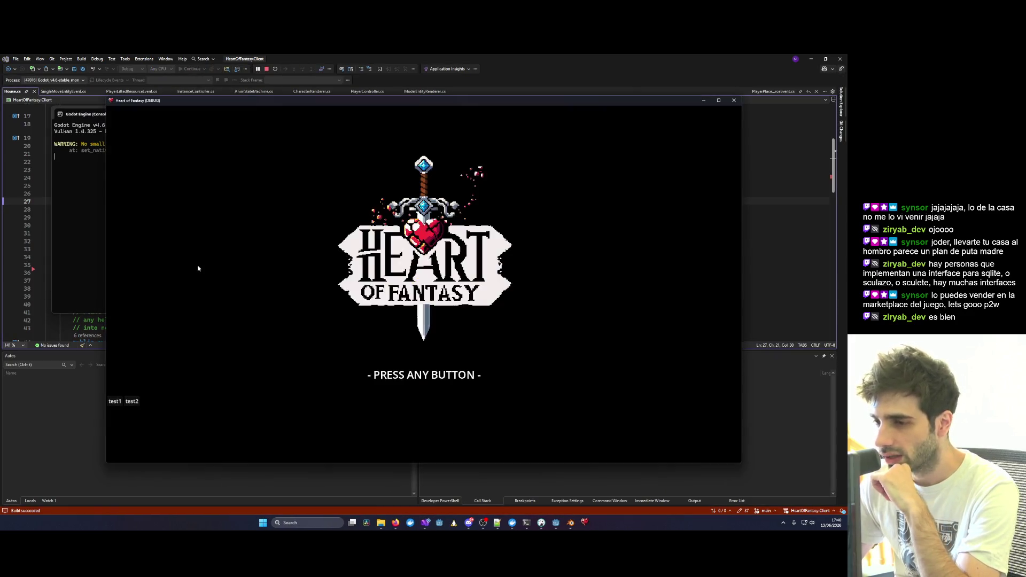
click(113, 407)
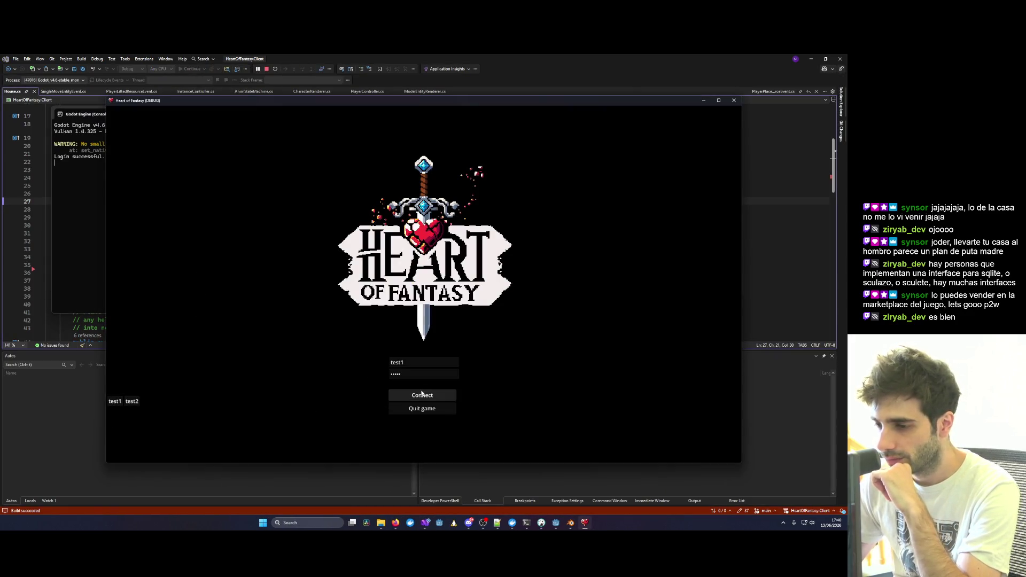
click(148, 350)
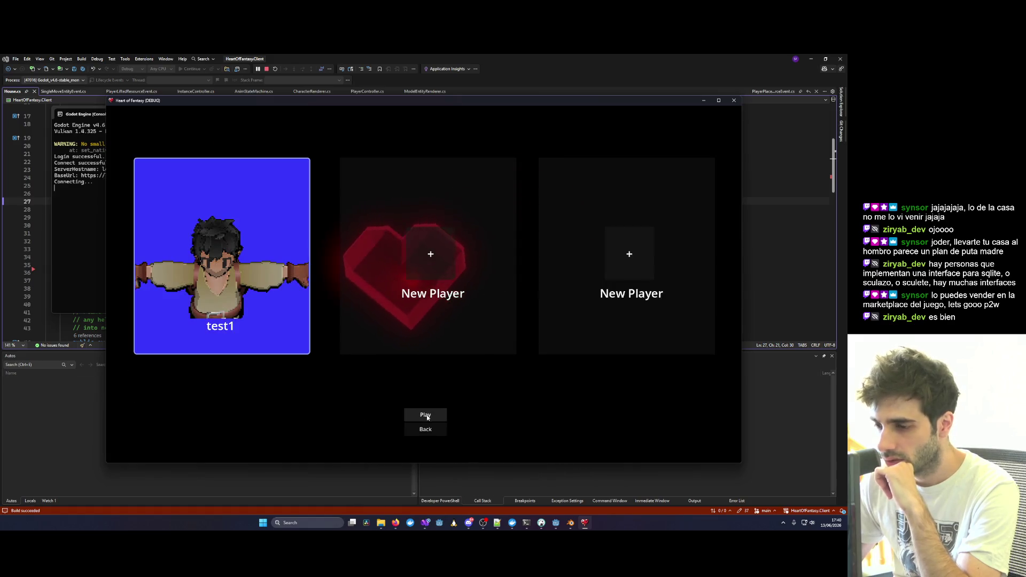
click(421, 415)
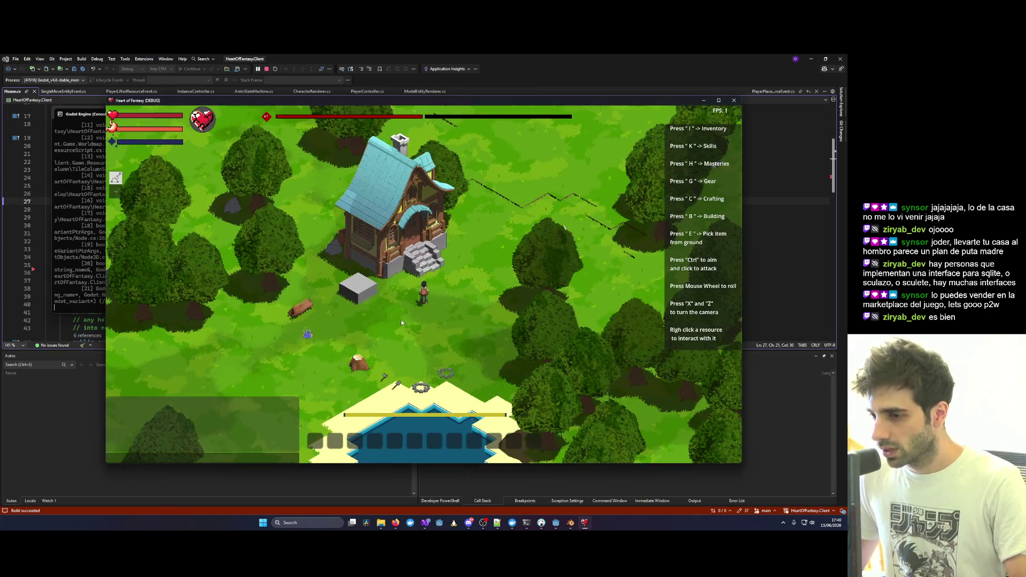
Walk to the object beside the stone block, turn the camera, and lift it overhead.
key(s)
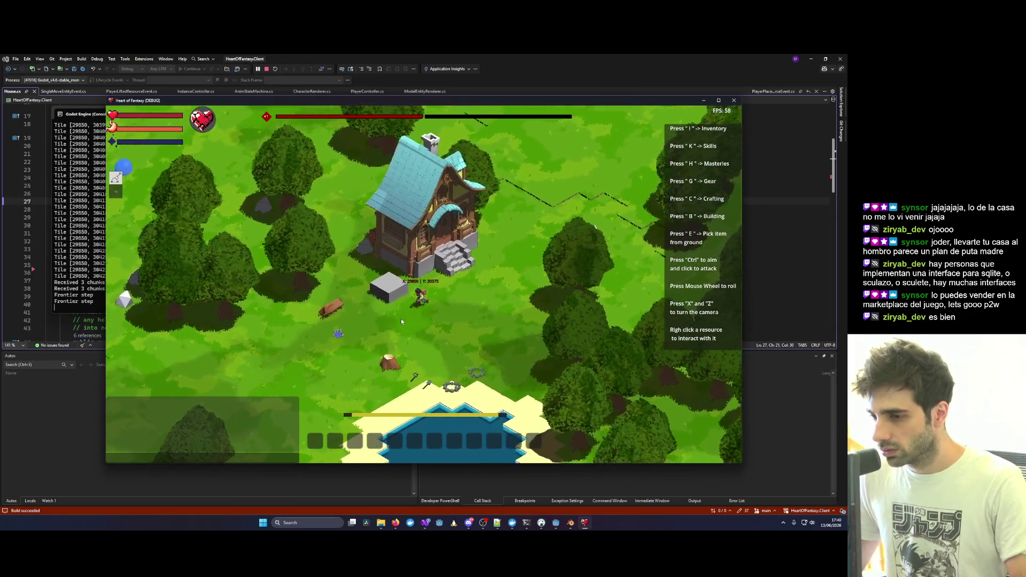
key(d)
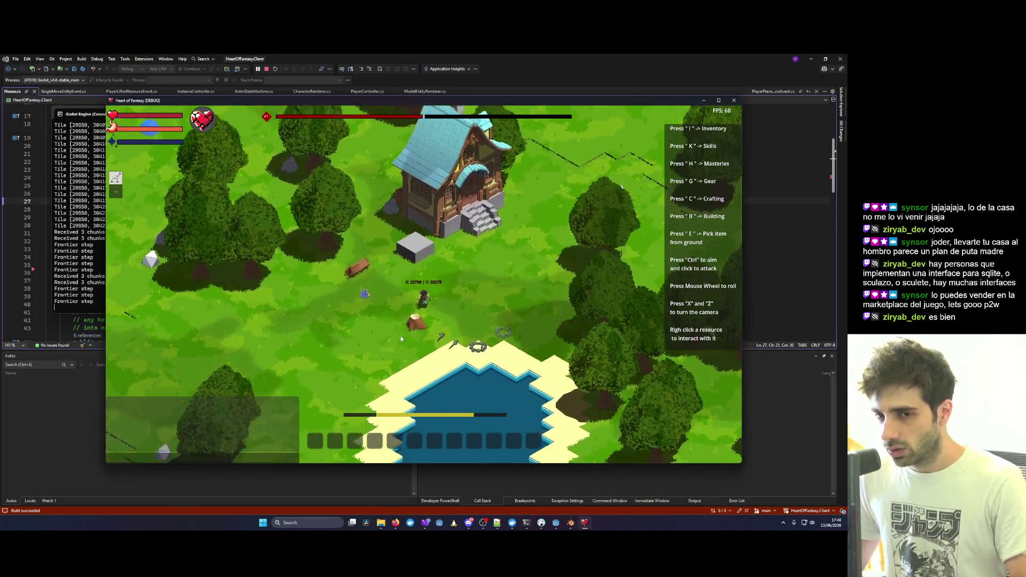
key(d)
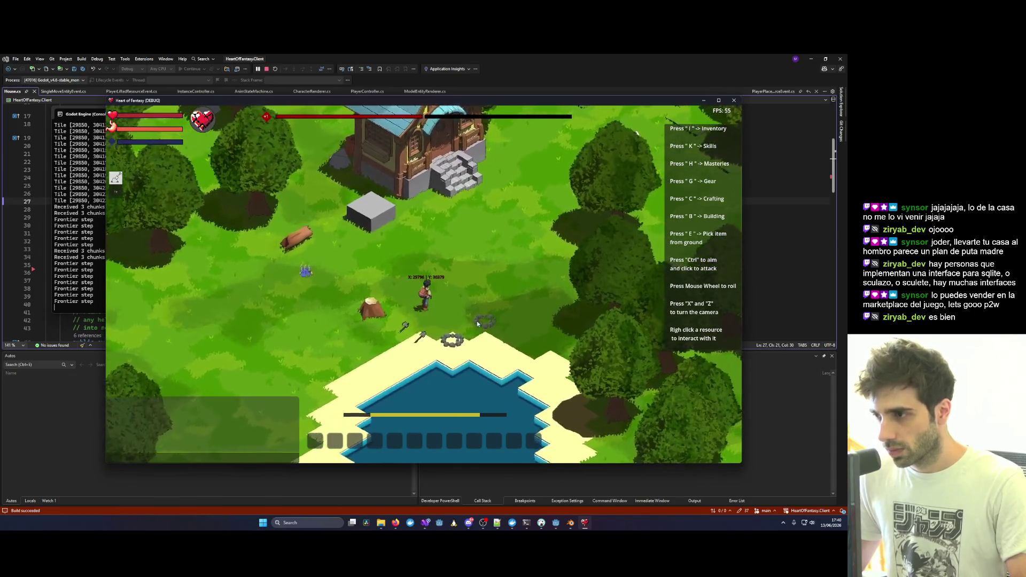
key(a)
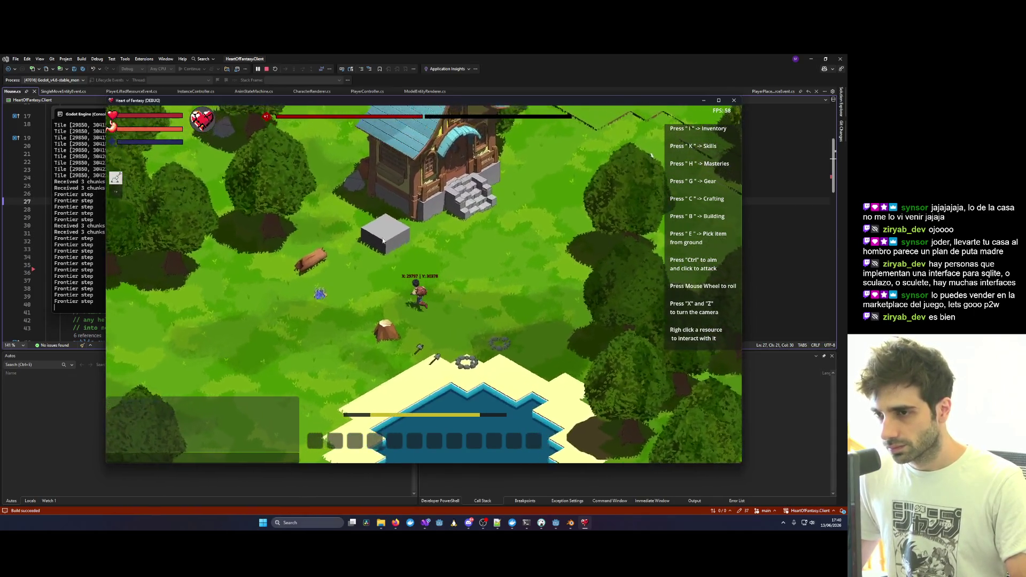
key(x)
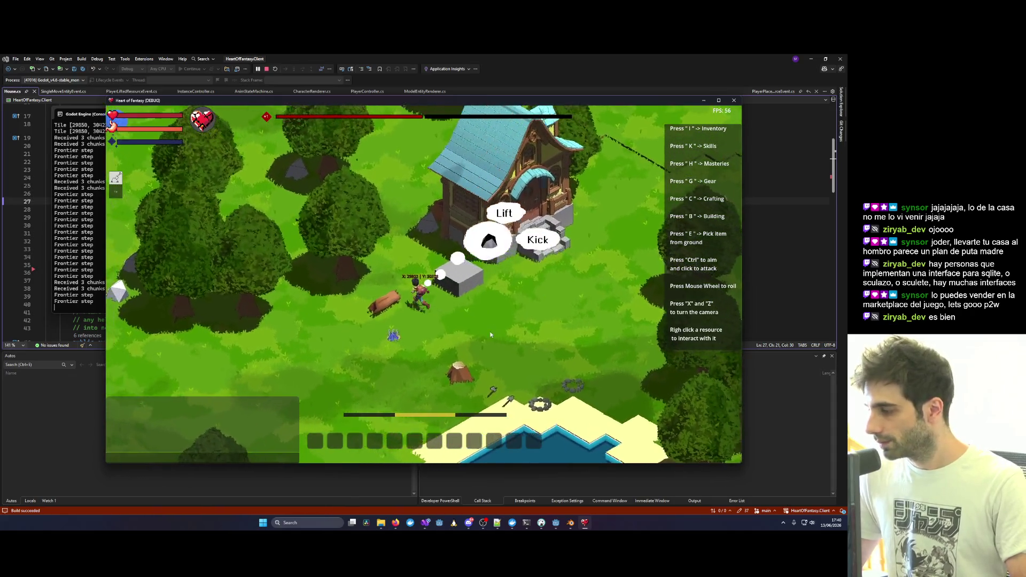
key(x)
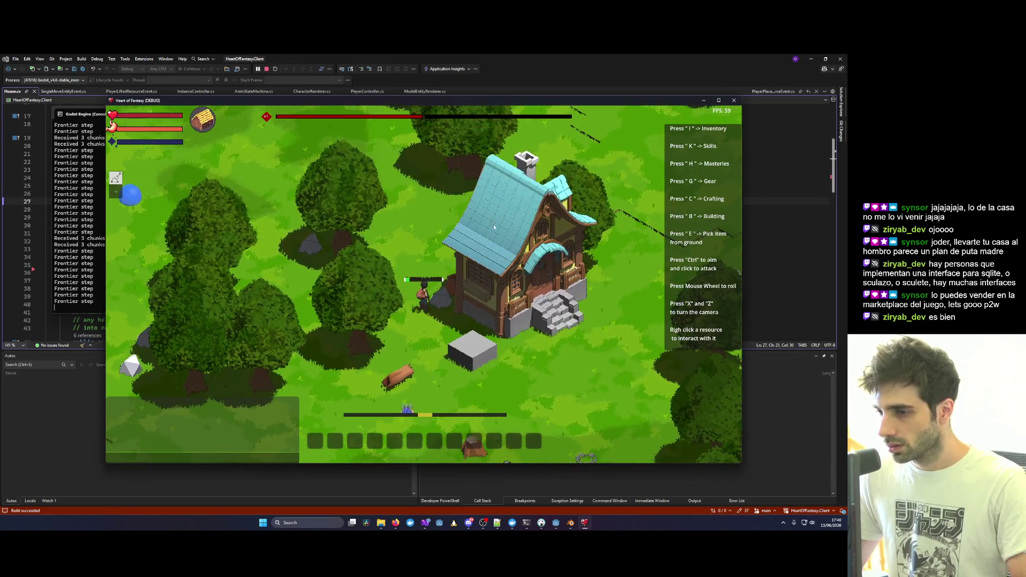
scroll(440, 316, up, 3)
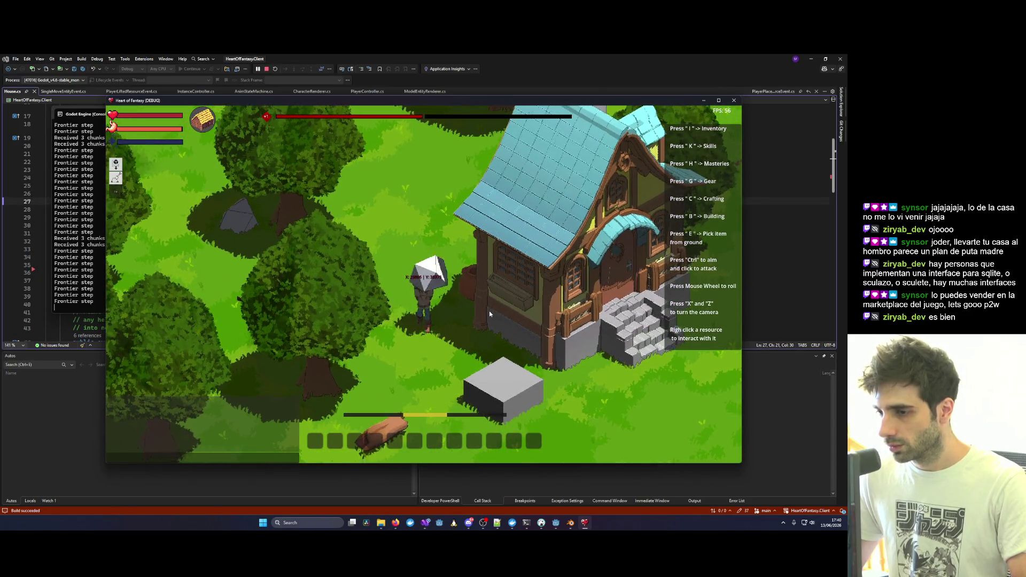
key(s)
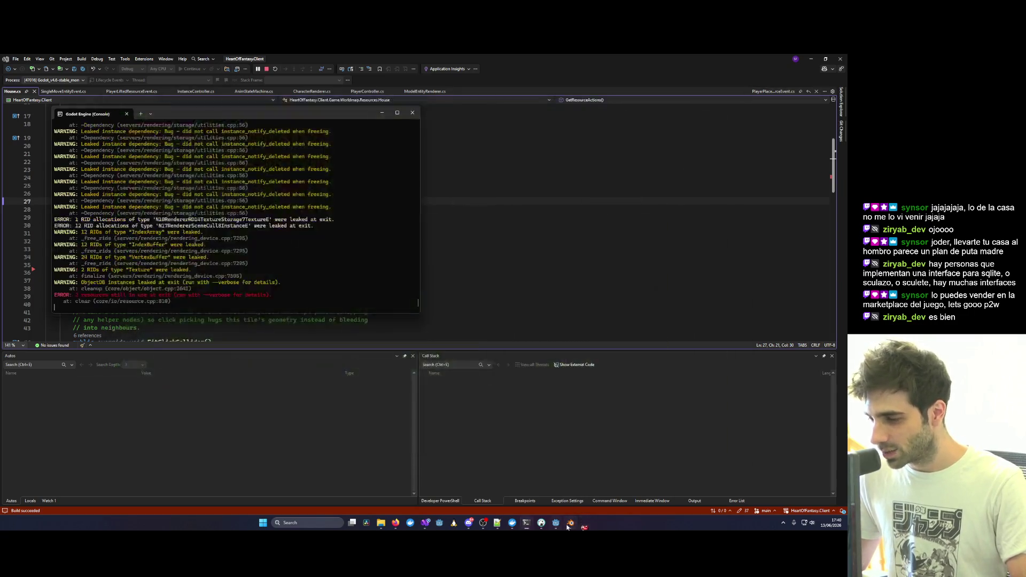
Close the game and add ClayCauldron.blend as a child of the Resource node under Hand_R.
click(565, 526)
click(95, 182)
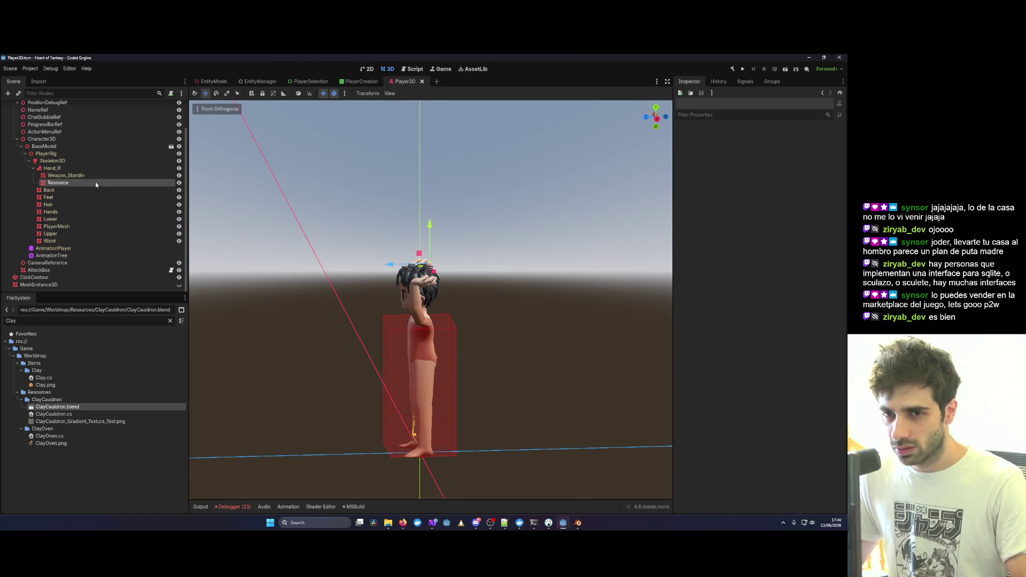
drag(55, 409, 91, 187)
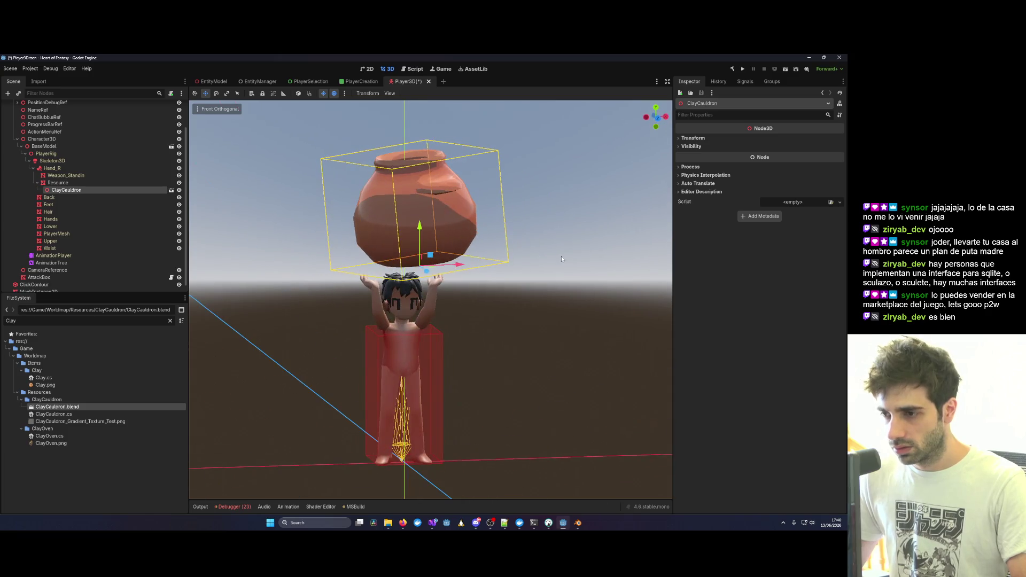
Rotate the cauldron upright and position it above the character's head.
drag(458, 268, 333, 325)
mouse_move(387, 274)
mouse_down()
mouse_move(534, 242)
mouse_move(512, 162)
mouse_move(435, 156)
mouse_up()
mouse_move(405, 223)
mouse_down()
mouse_move(519, 255)
mouse_move(504, 265)
mouse_up()
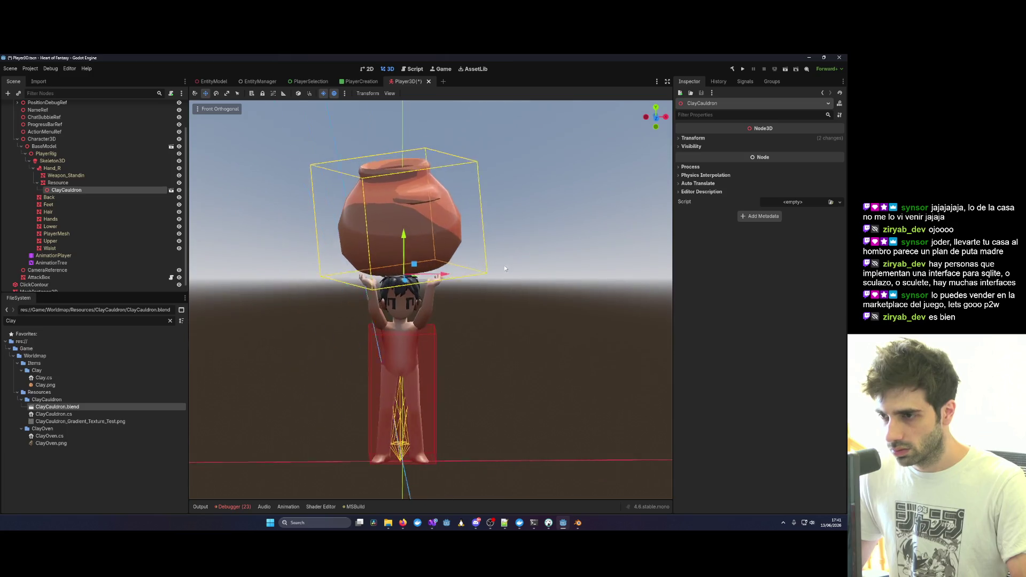
click(532, 232)
mouse_move(433, 522)
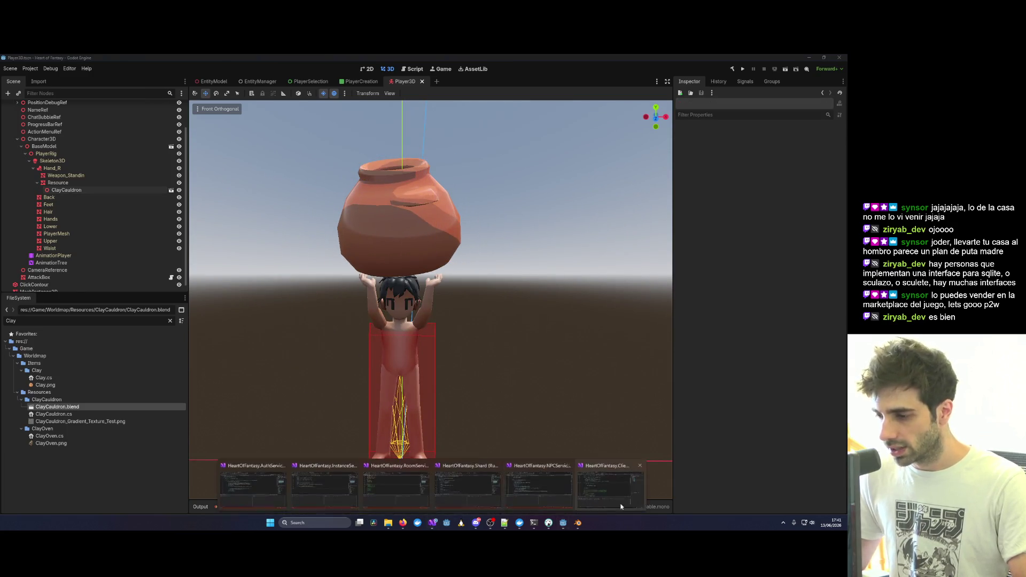
click(257, 484)
Launch the game client, log in, and enter the world with the existing character.
click(195, 70)
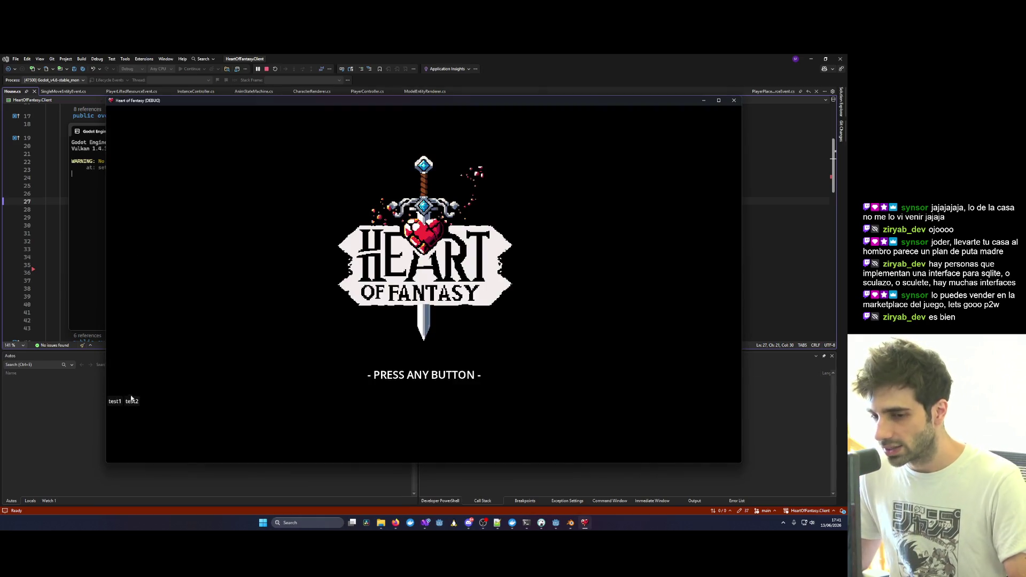
click(115, 400)
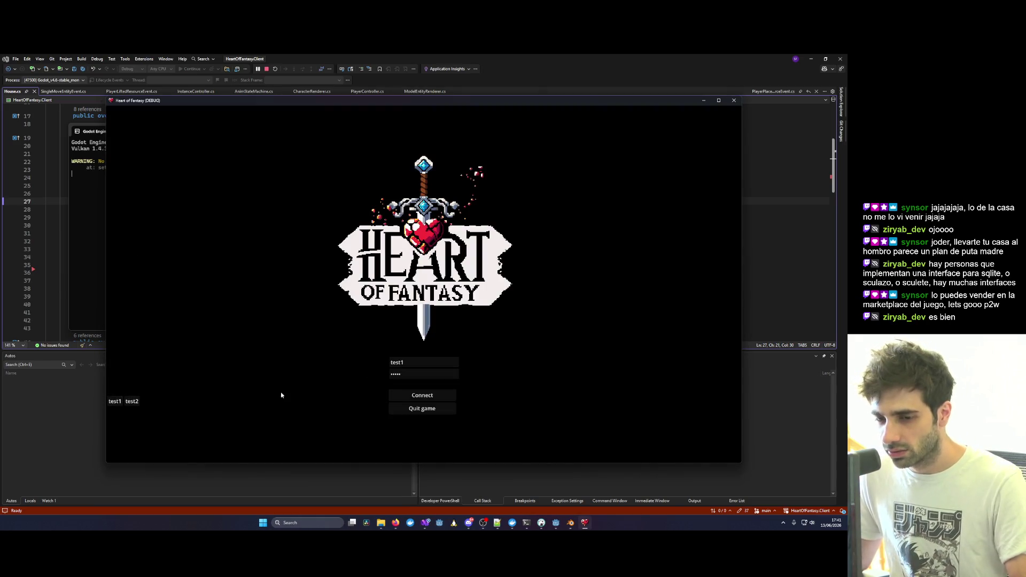
click(416, 396)
click(144, 348)
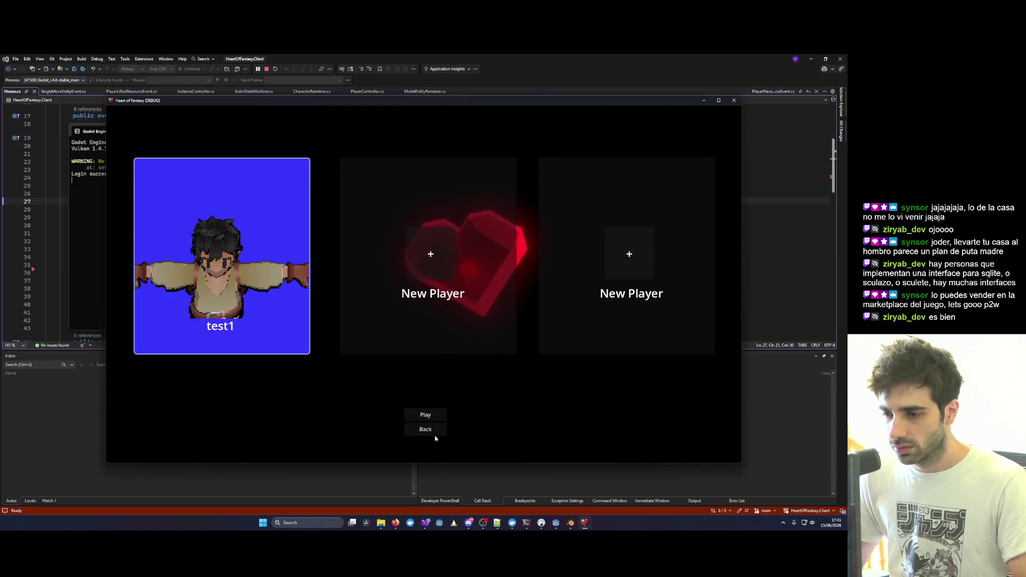
click(425, 414)
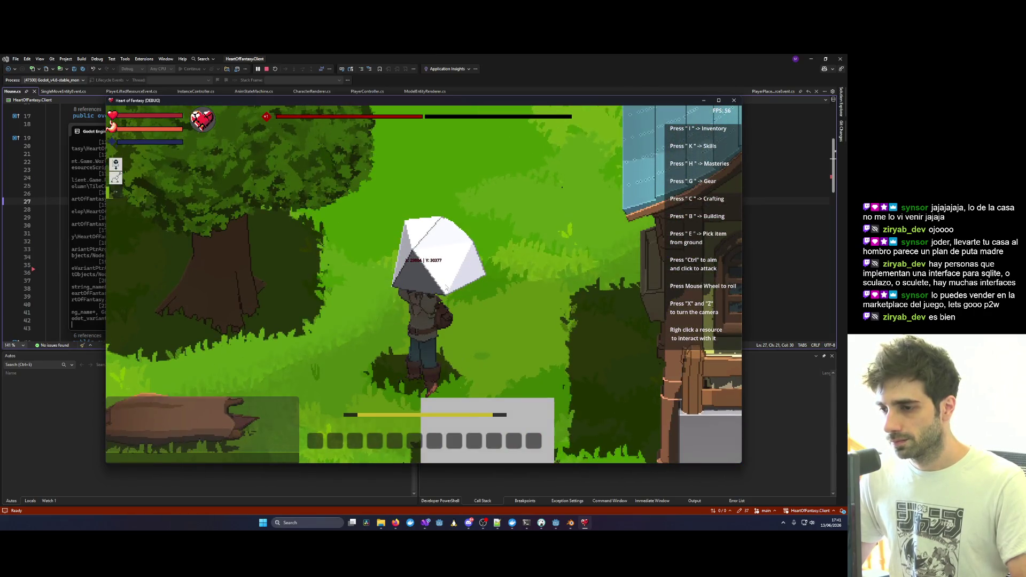
Rotate the camera to a side view of the clearing and adjust the zoom.
key(x)
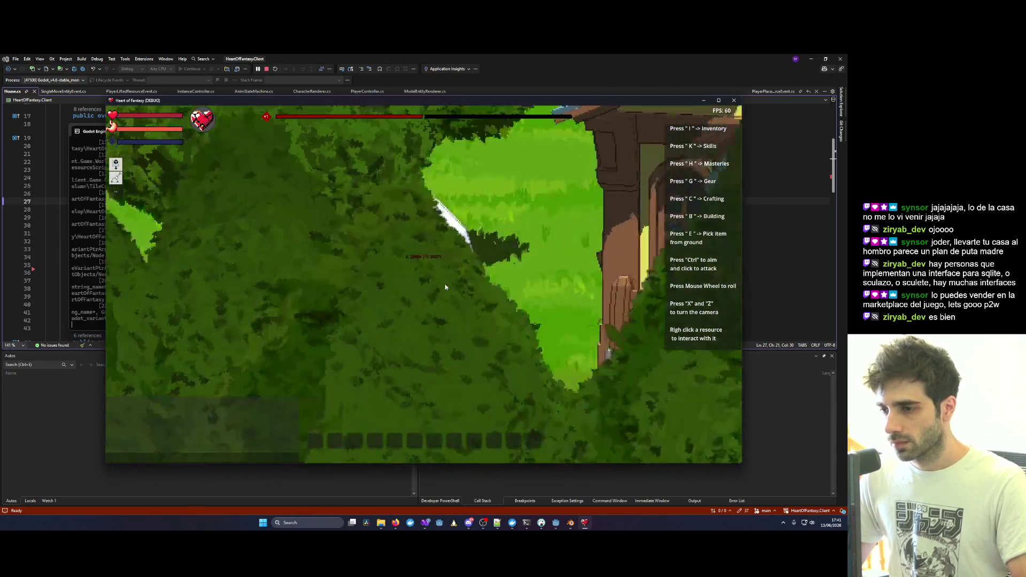
key(x)
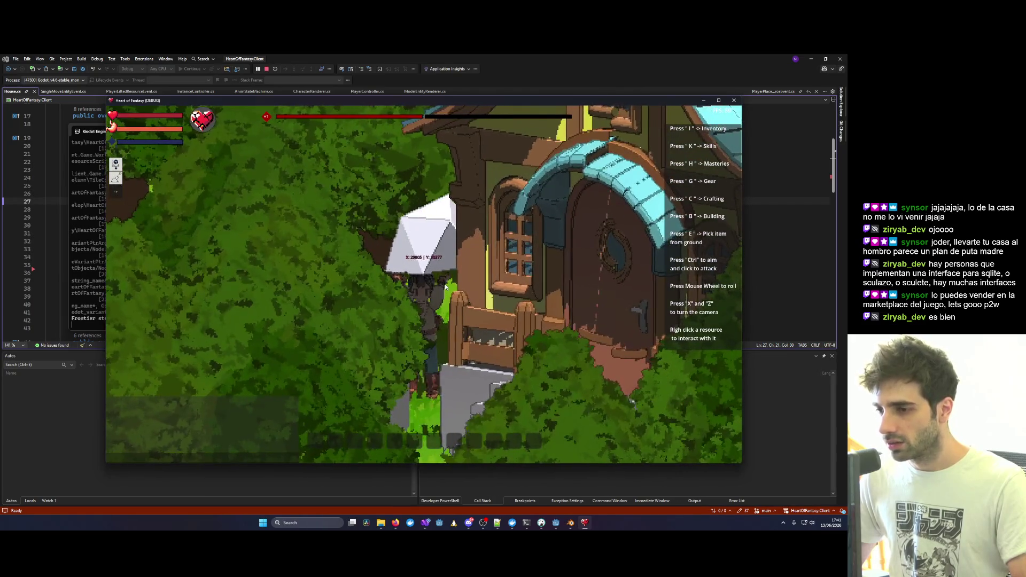
key(d)
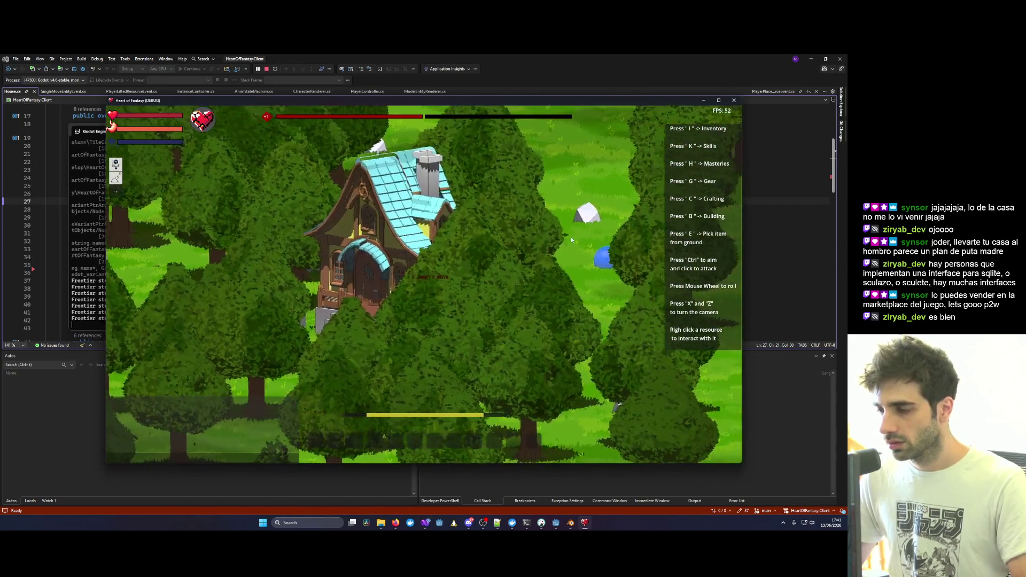
key(x)
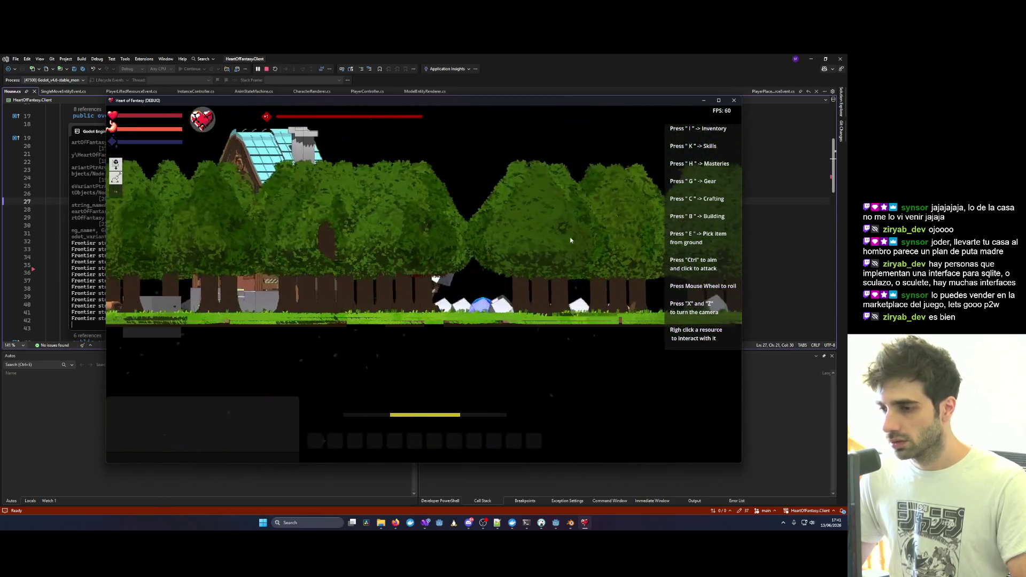
scroll(434, 301, up, 10)
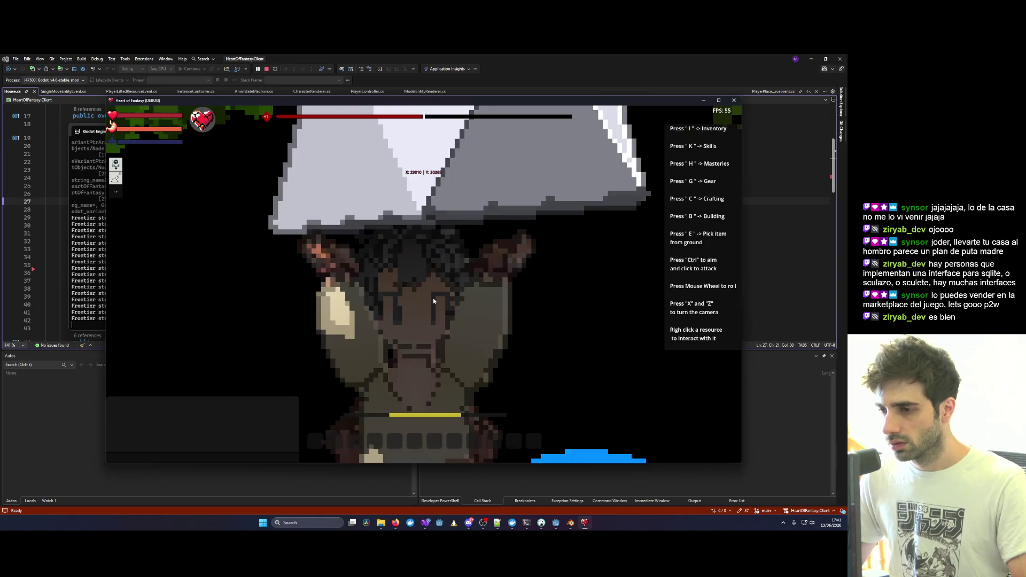
scroll(433, 297, down, 10)
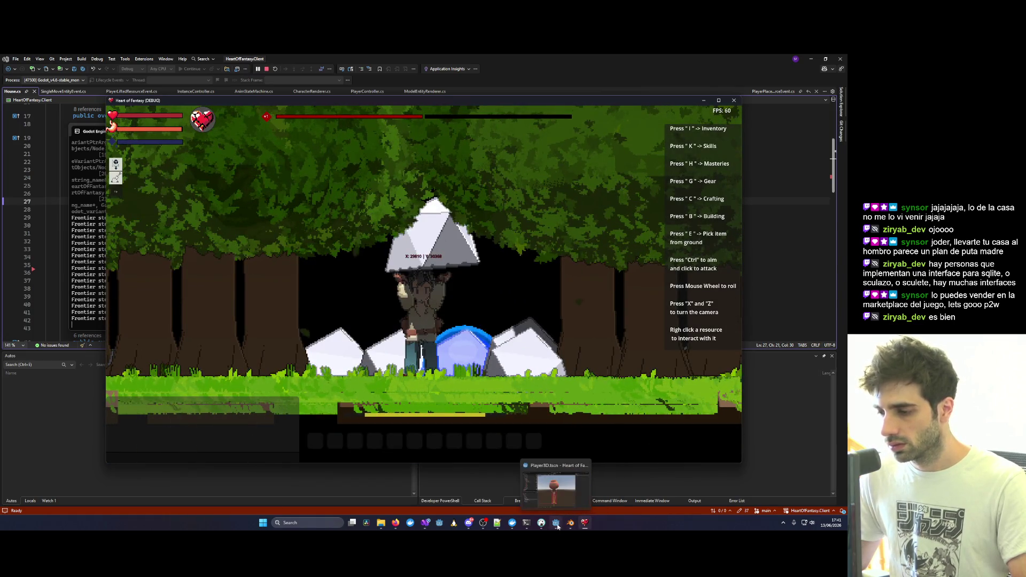
scroll(442, 367, down, 5)
scroll(438, 355, down, 3)
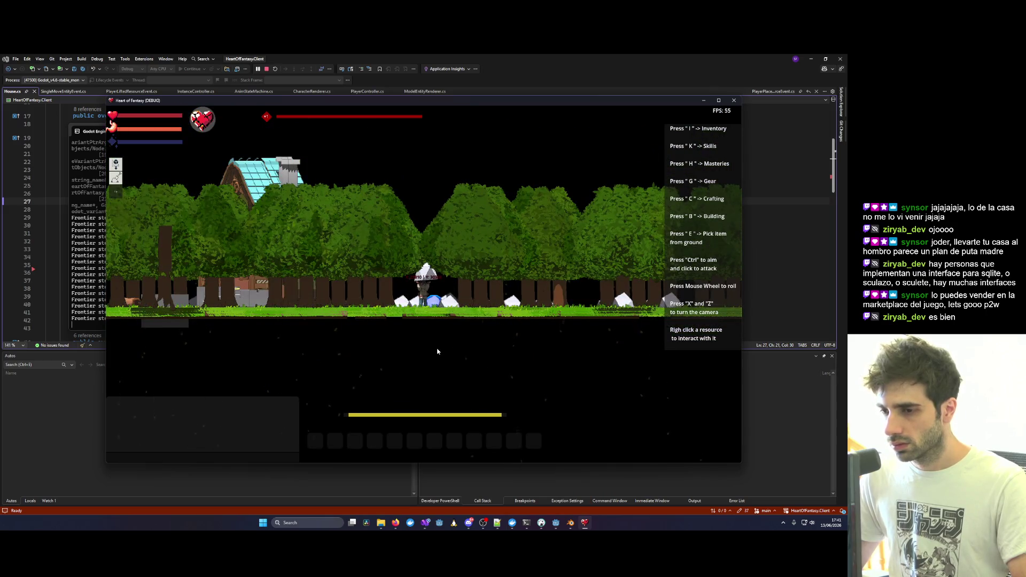
scroll(437, 351, down, 5)
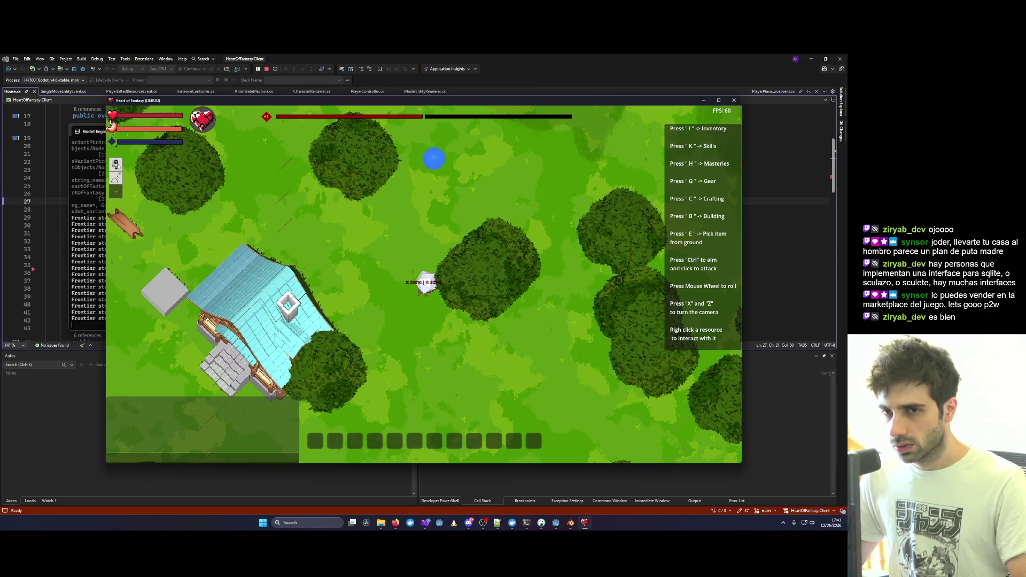
Pick up the nearby rock, set it down, and walk west with the window maximized.
right_click(426, 320)
key(w)
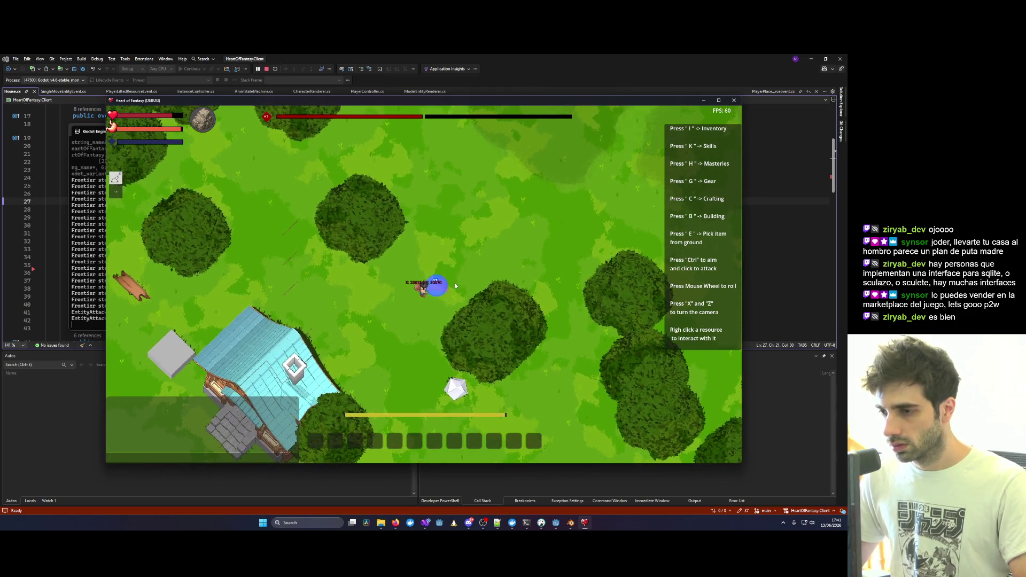
click(454, 283)
key(a)
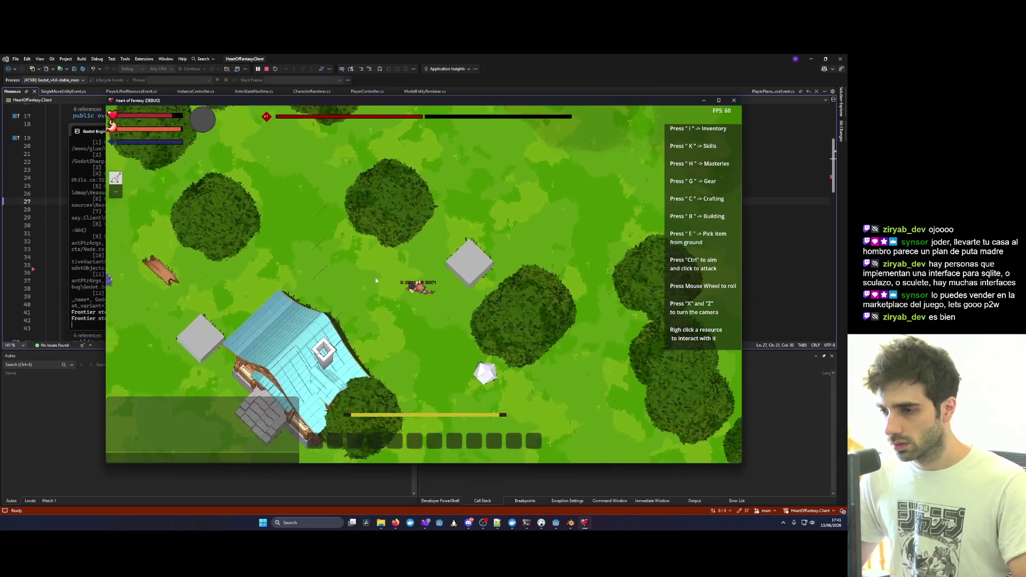
key(a)
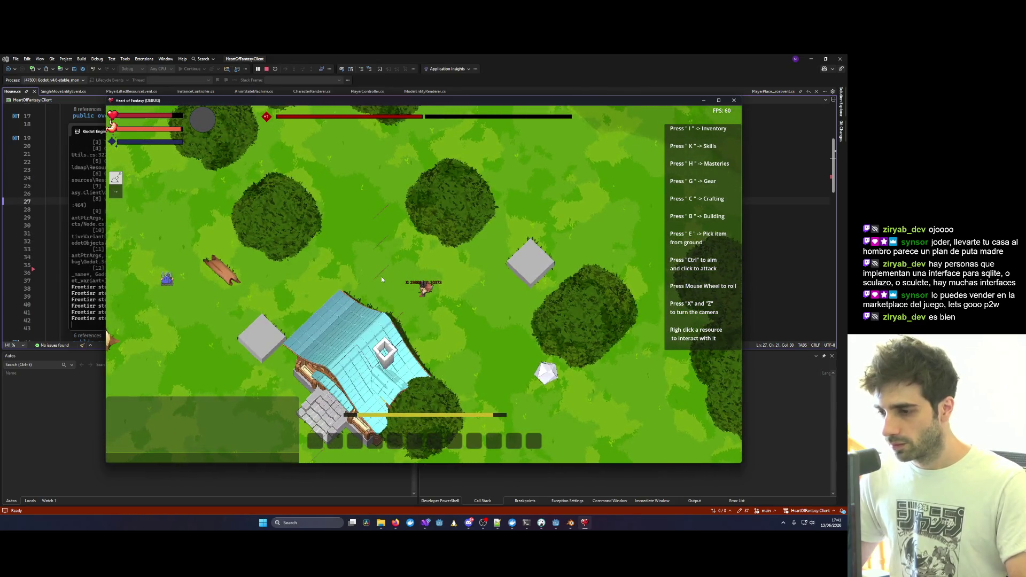
click(718, 99)
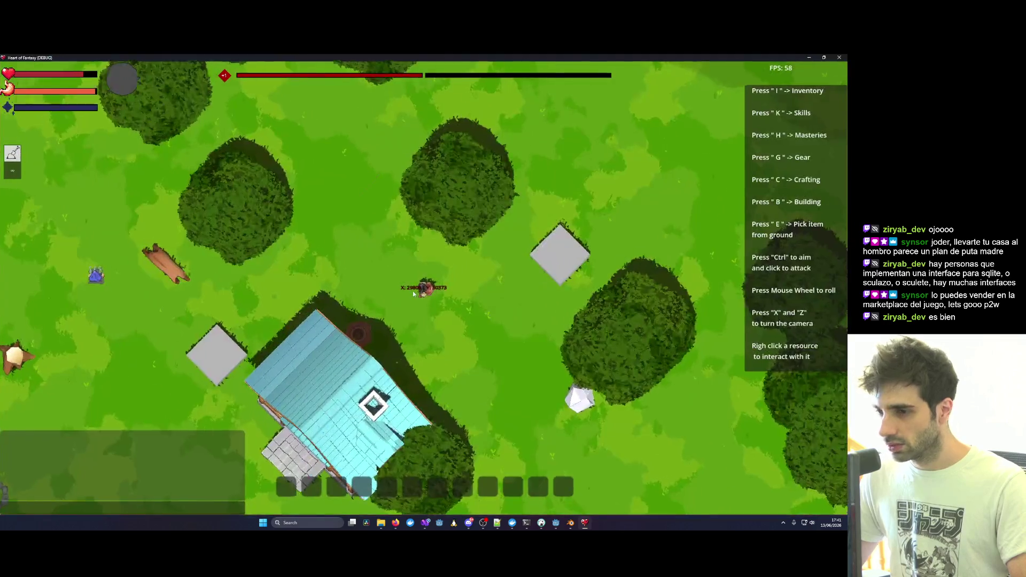
key(a)
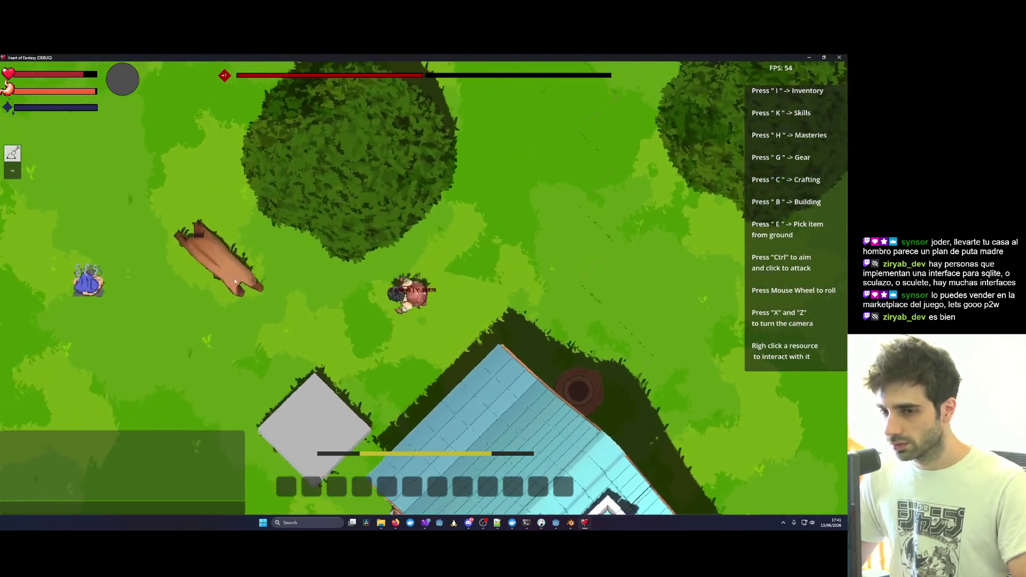
Lift the log, set it down beside the house, then lift the house.
right_click(235, 282)
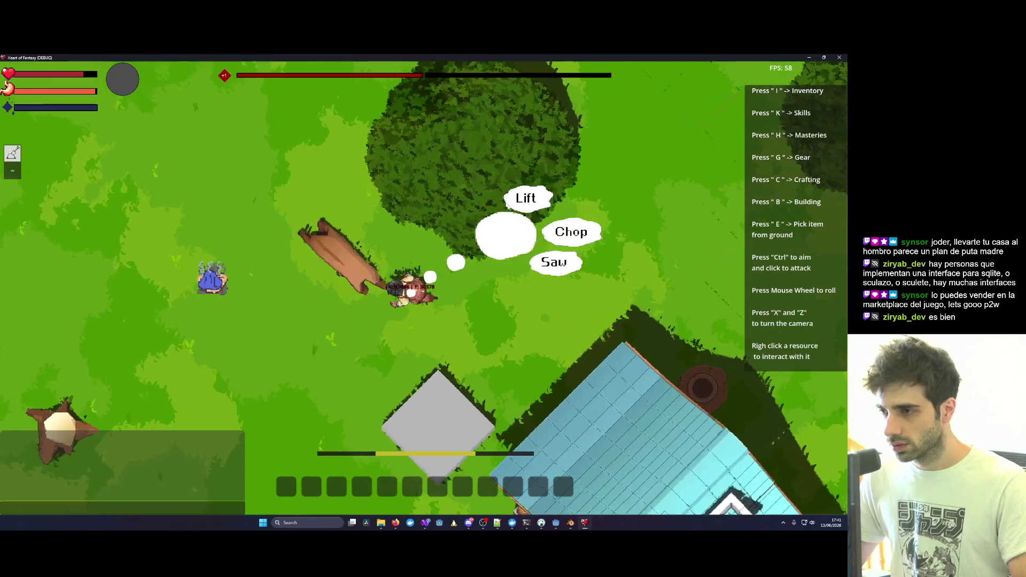
click(508, 207)
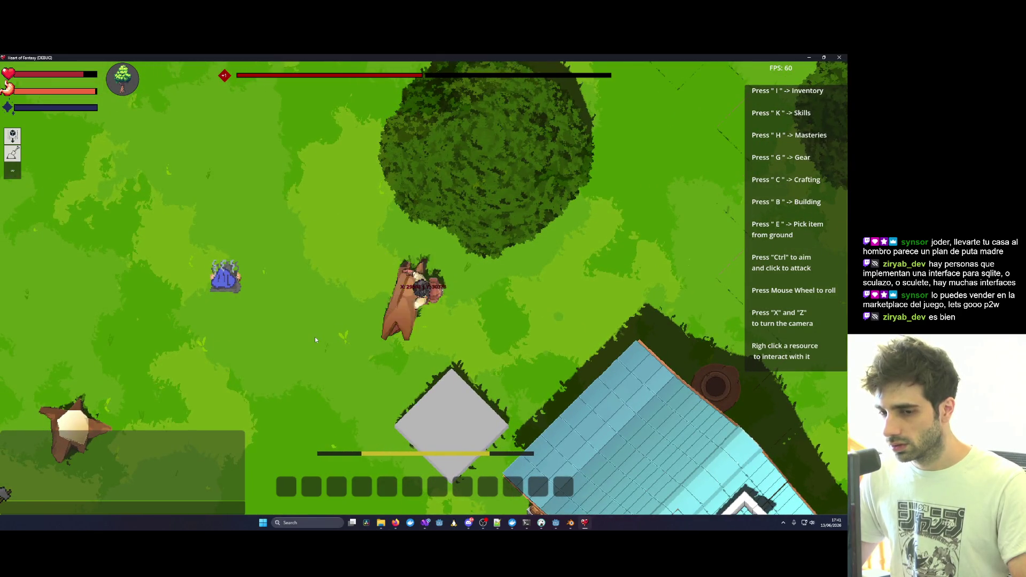
key(x)
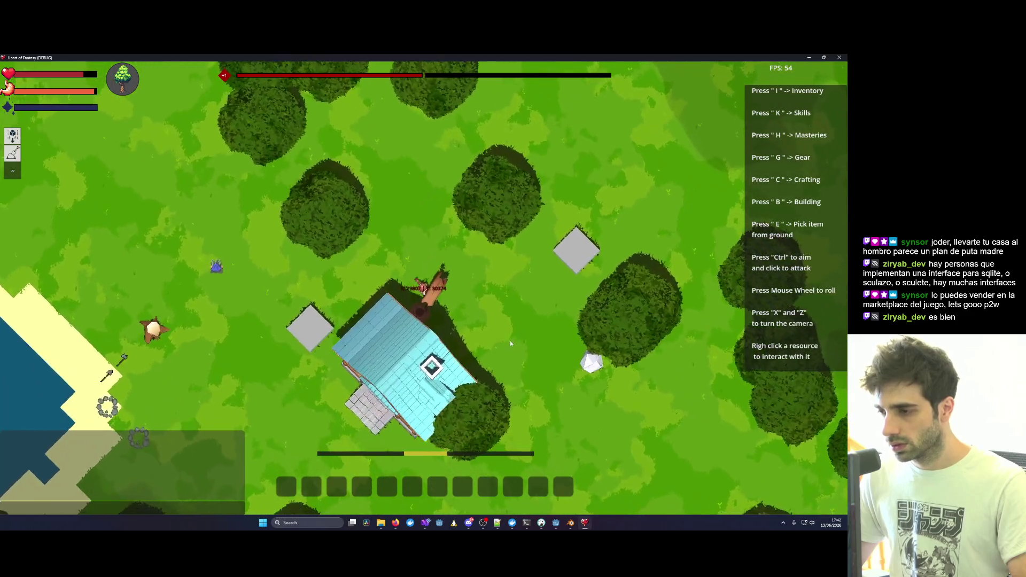
click(510, 341)
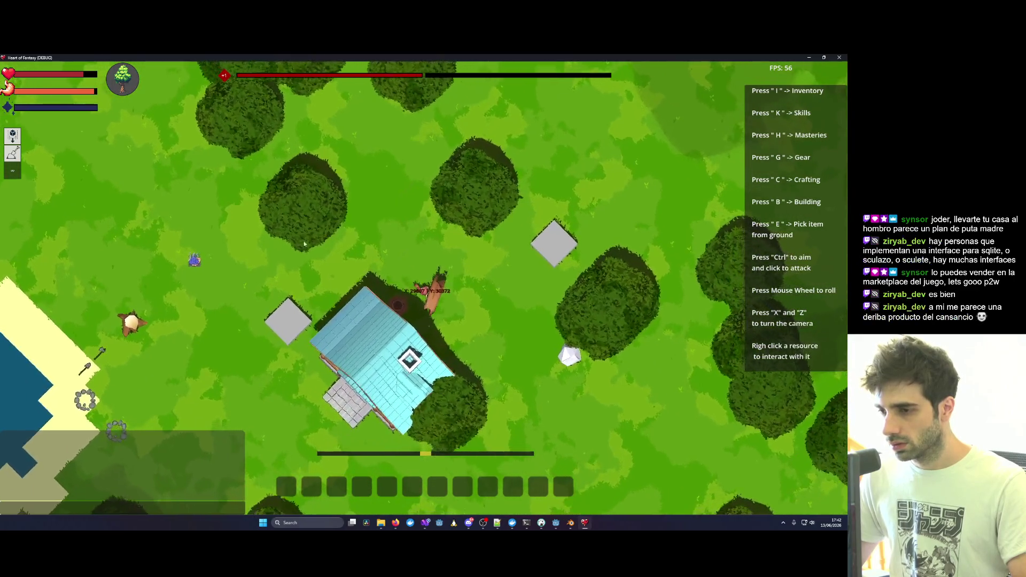
right_click(424, 283)
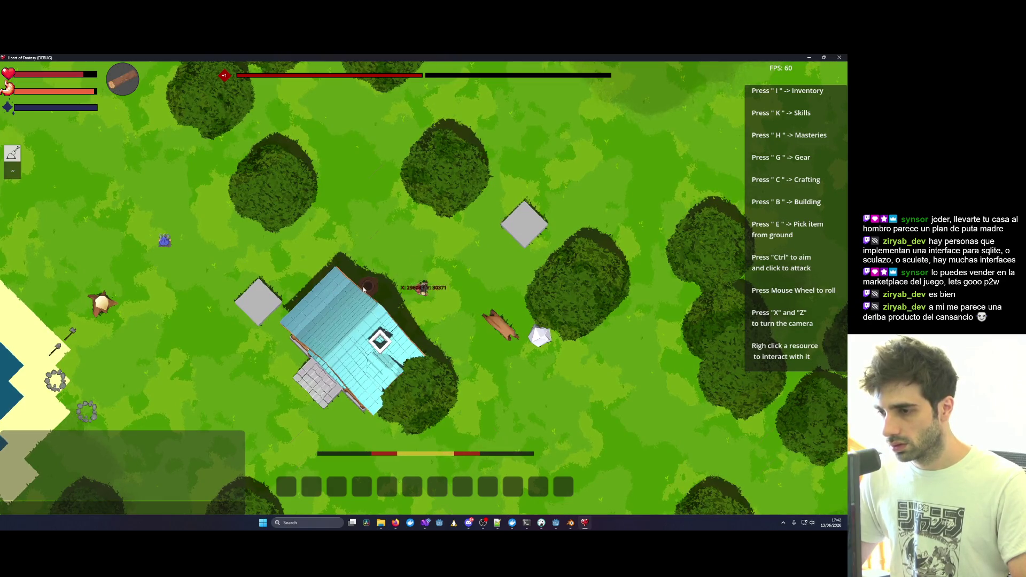
right_click(525, 214)
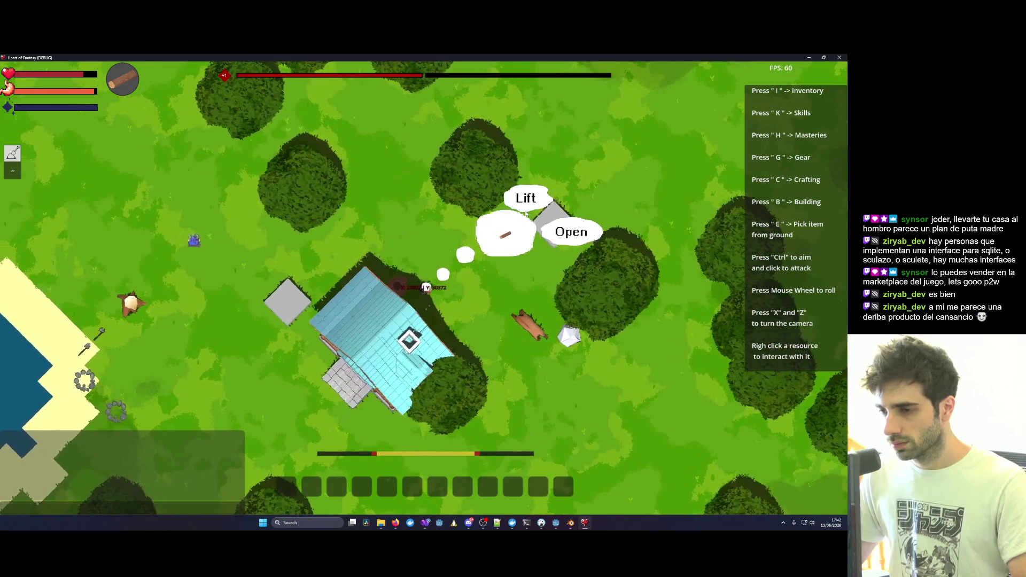
click(526, 212)
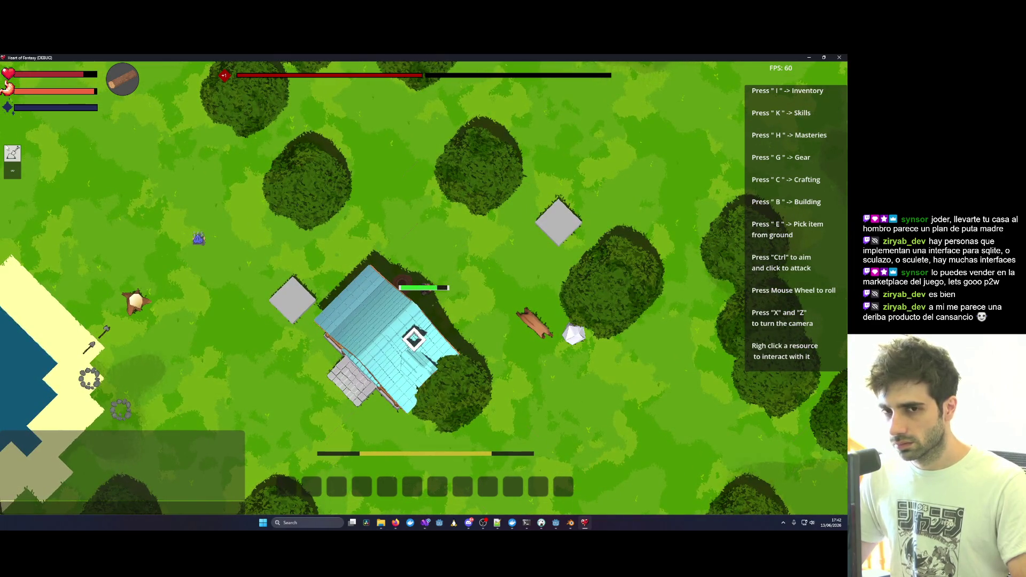
Walk to the clay cauldron and lift it overhead, viewed from the side.
click(515, 362)
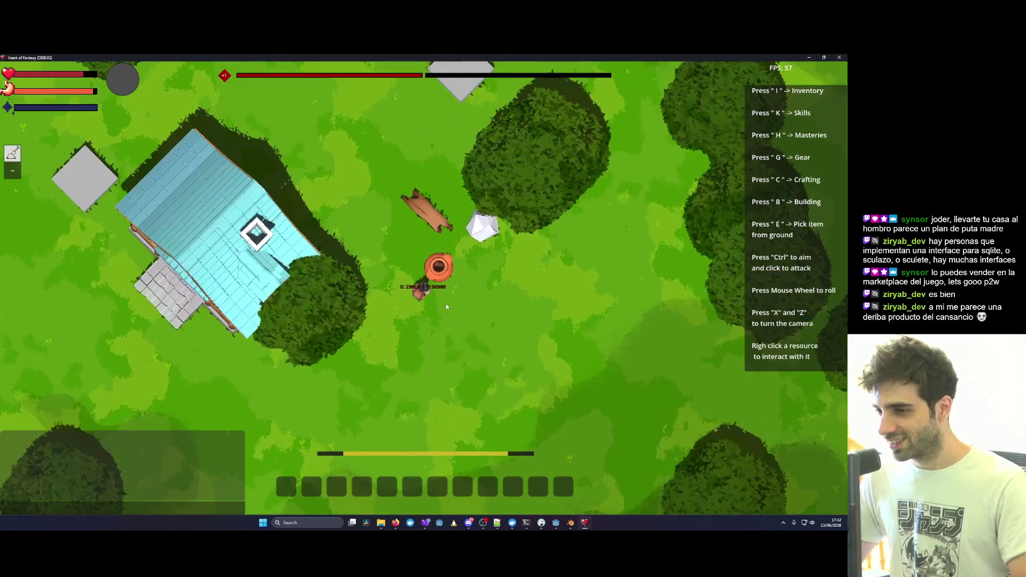
click(446, 303)
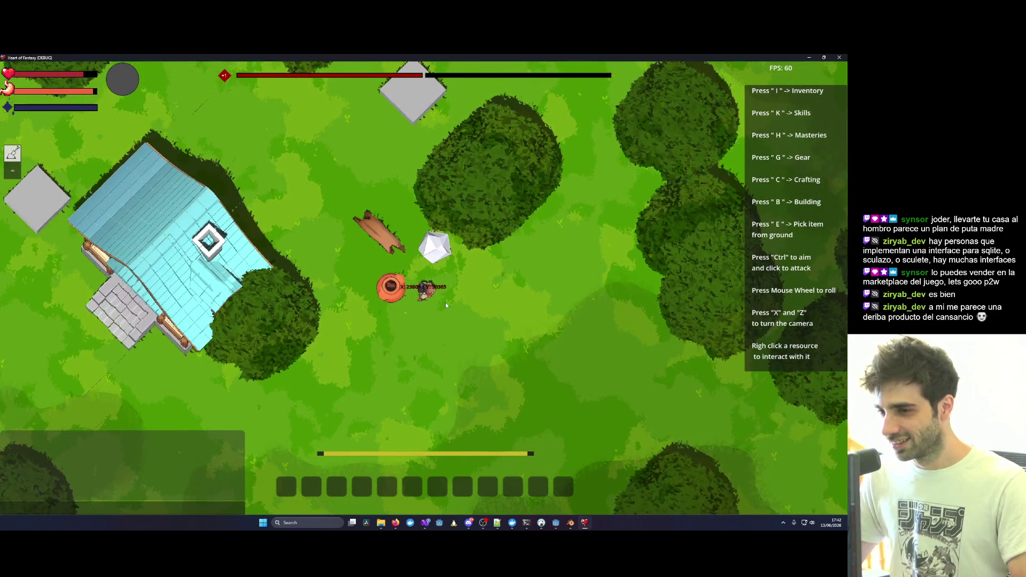
key(x)
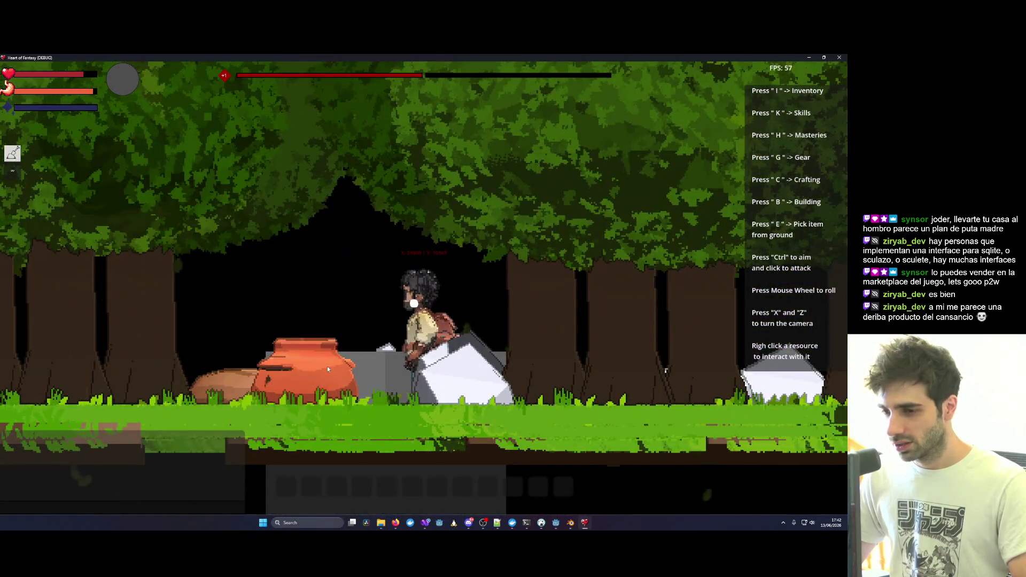
right_click(327, 366)
click(528, 201)
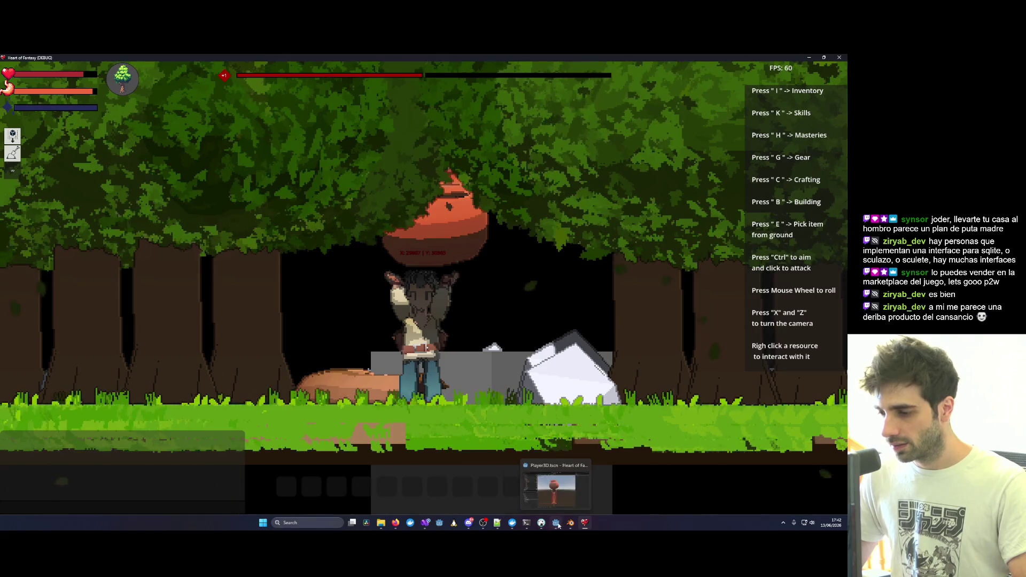
click(555, 523)
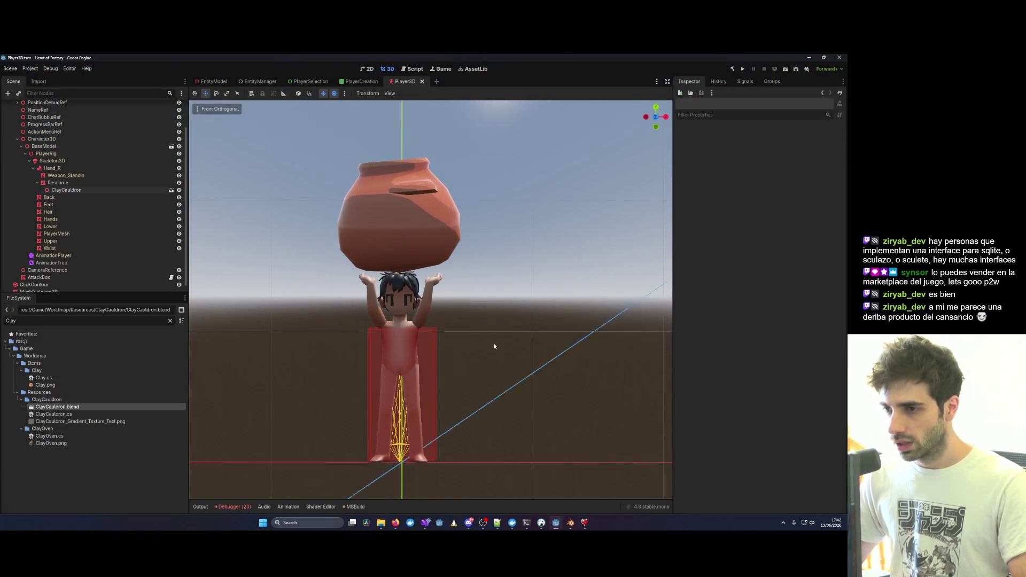
Select the ClayCauldron node under Hand_R > Resource, then close and relaunch the game from the editor.
click(390, 239)
key(r)
key(alt+Tab)
key(alt+Tab)
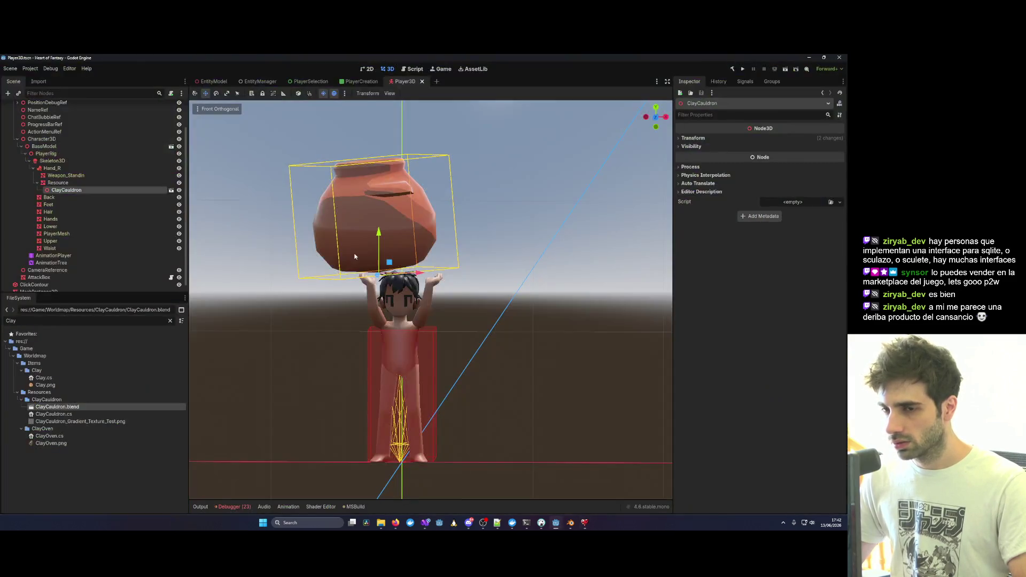
key(alt+Tab)
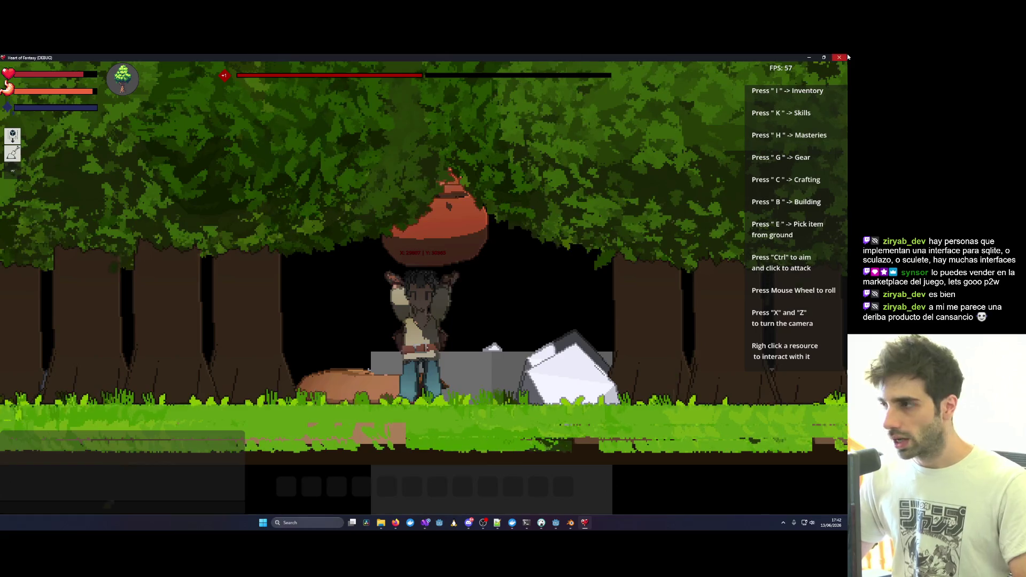
key(alt+F4)
click(743, 70)
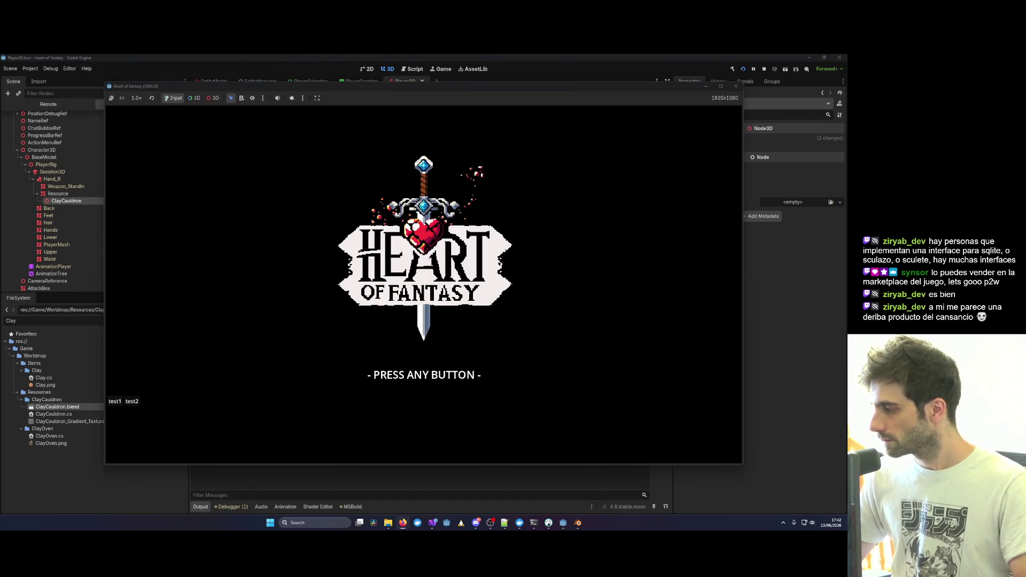
Log in with the test account and enter the world with the chosen character.
click(581, 274)
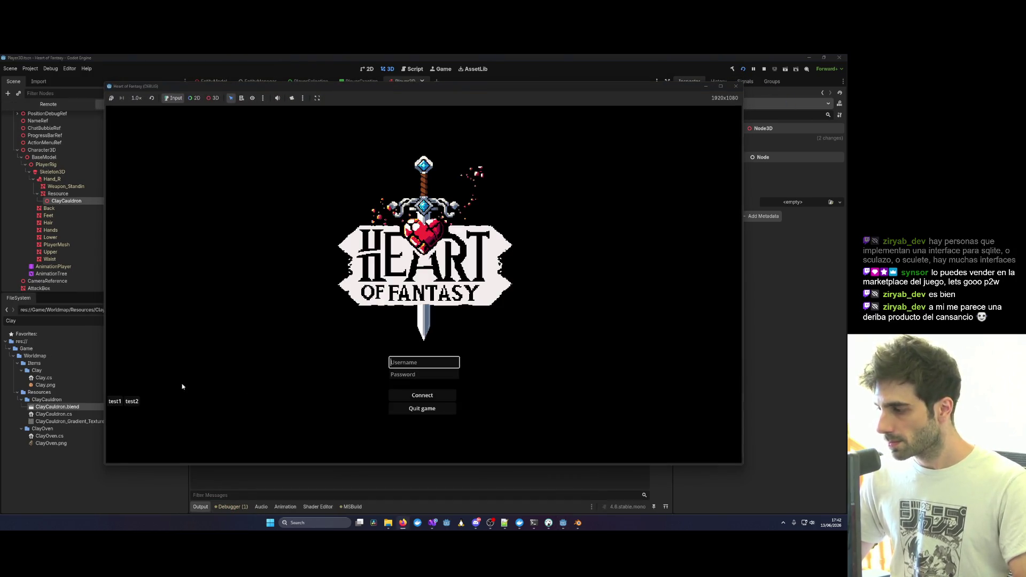
text(test1)
click(397, 395)
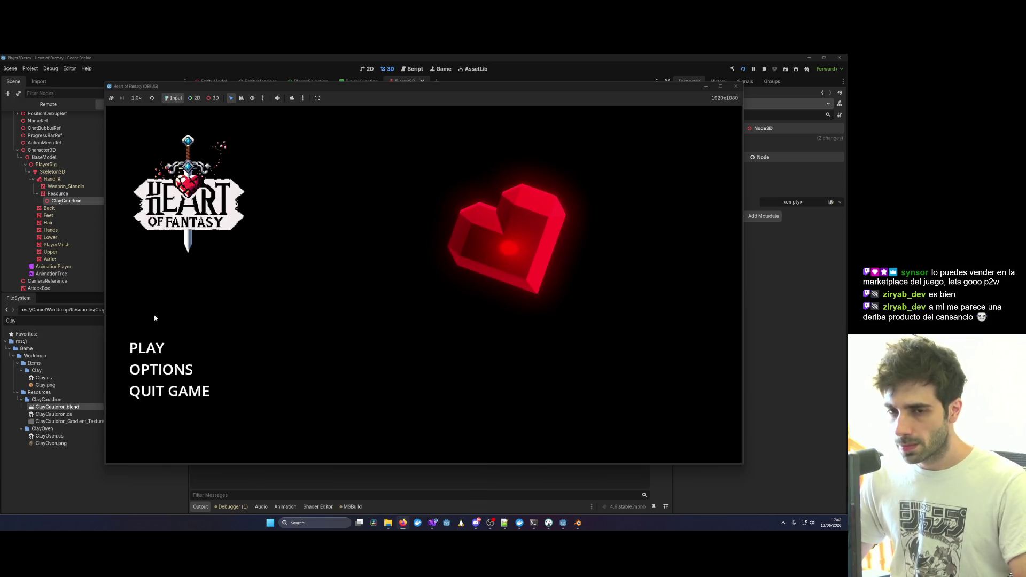
click(147, 346)
click(423, 413)
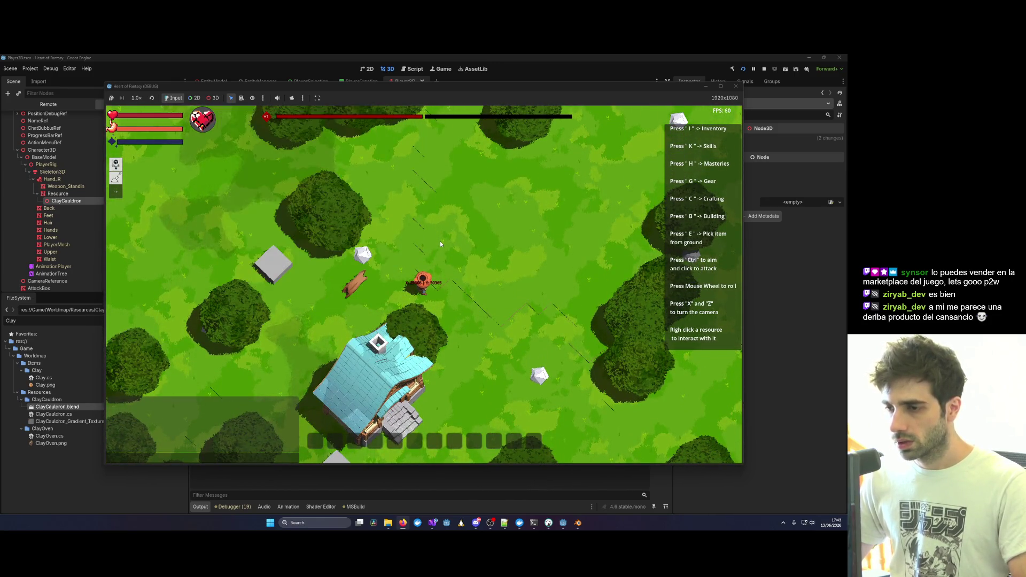
Lift the clay cauldron overhead, then snap the Godot editor to the left half of the screen.
key(x)
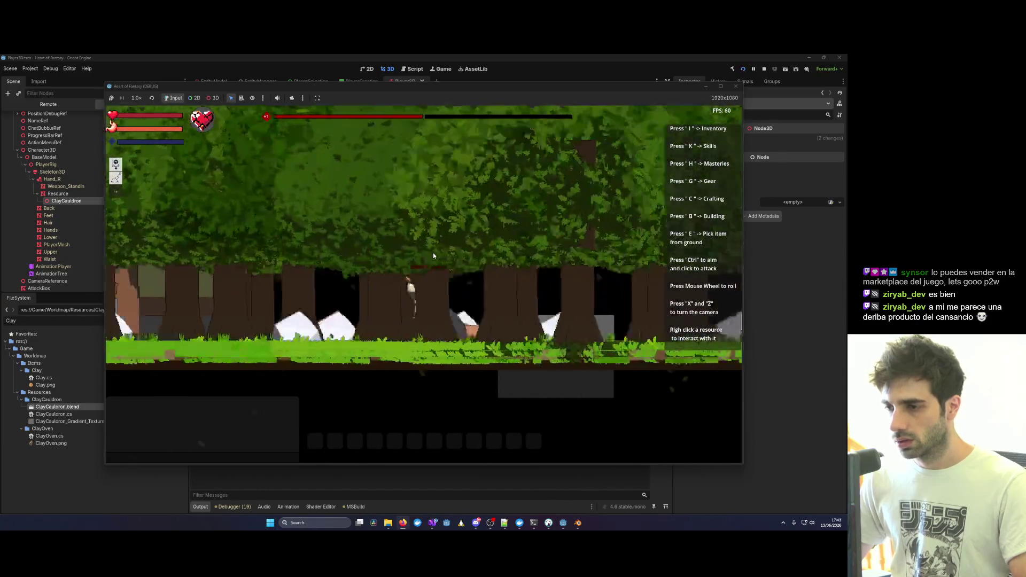
key(a)
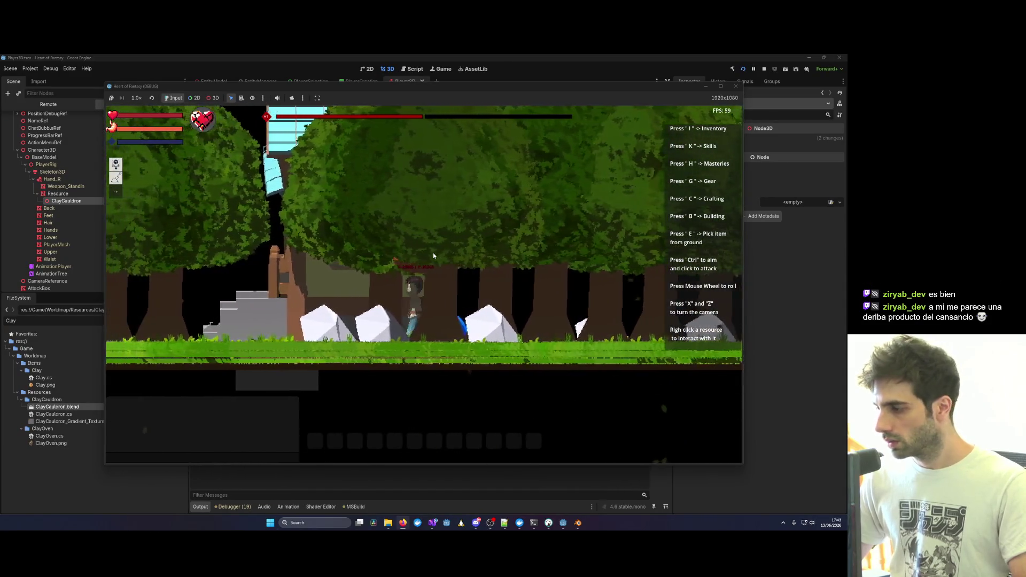
key(a)
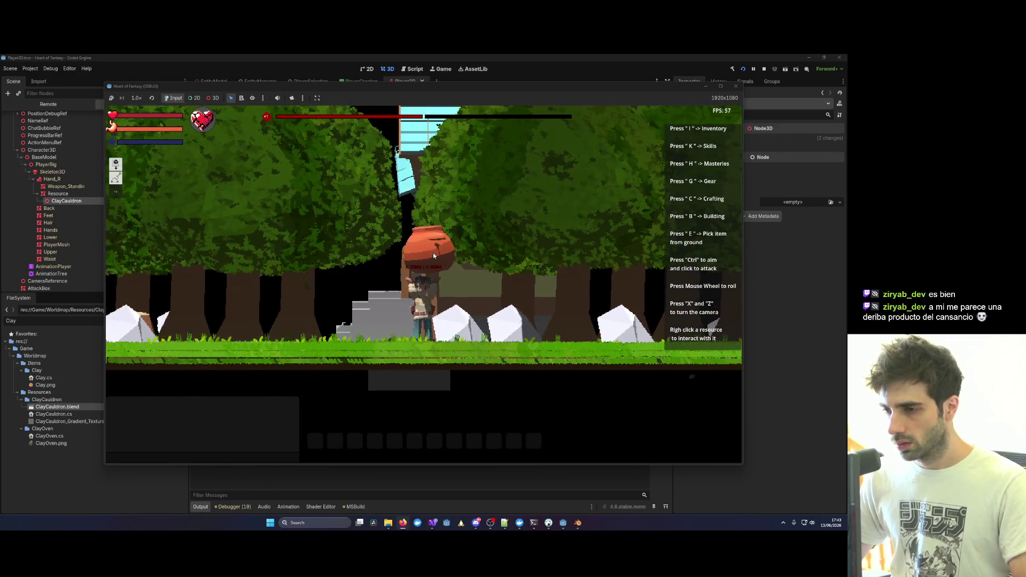
scroll(433, 256, up, 3)
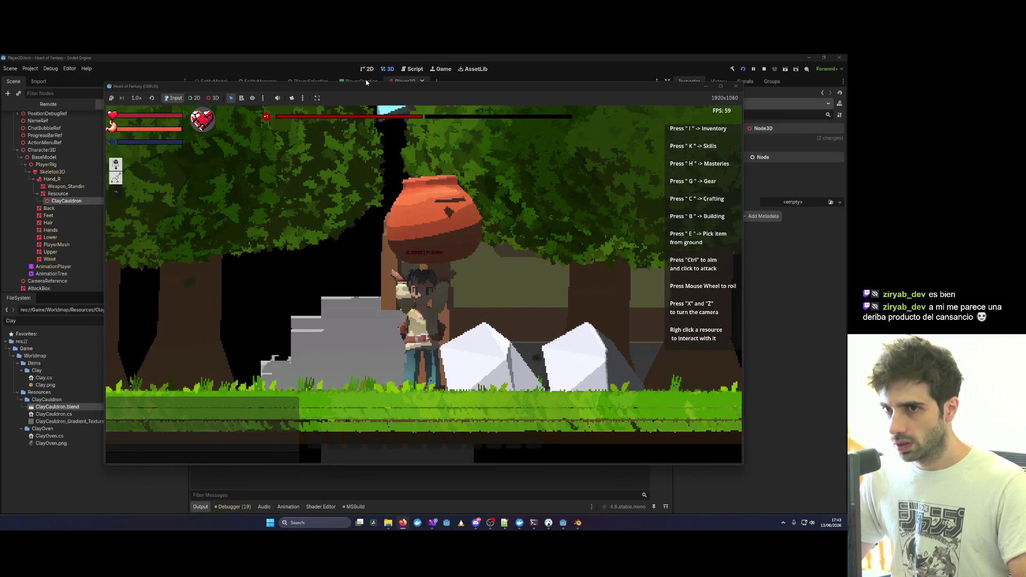
click(366, 82)
key(super+Left)
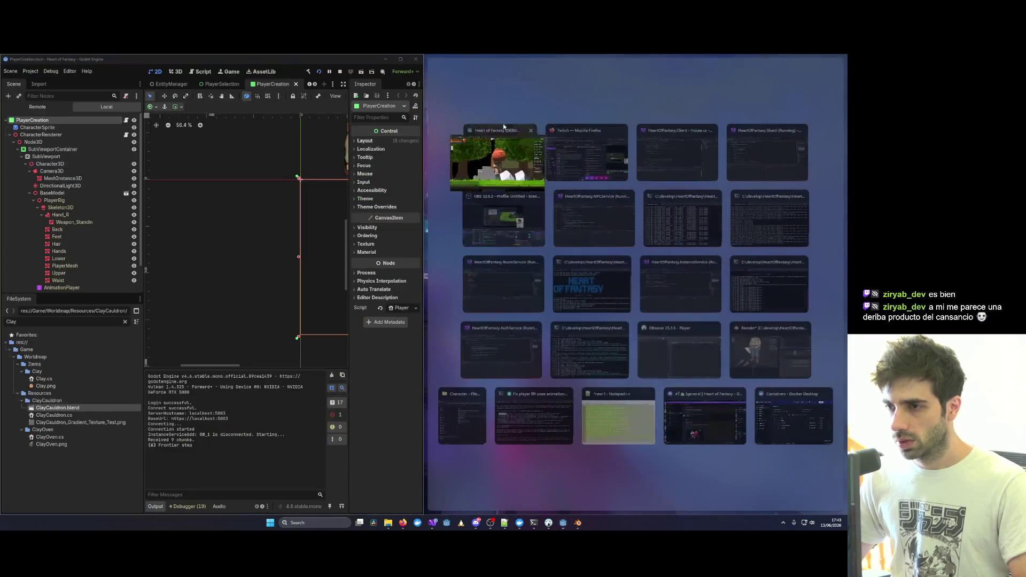
Snap the running game to the right and inspect the Weapon_Standin and Hand_R attachment in 3D.
key(Return)
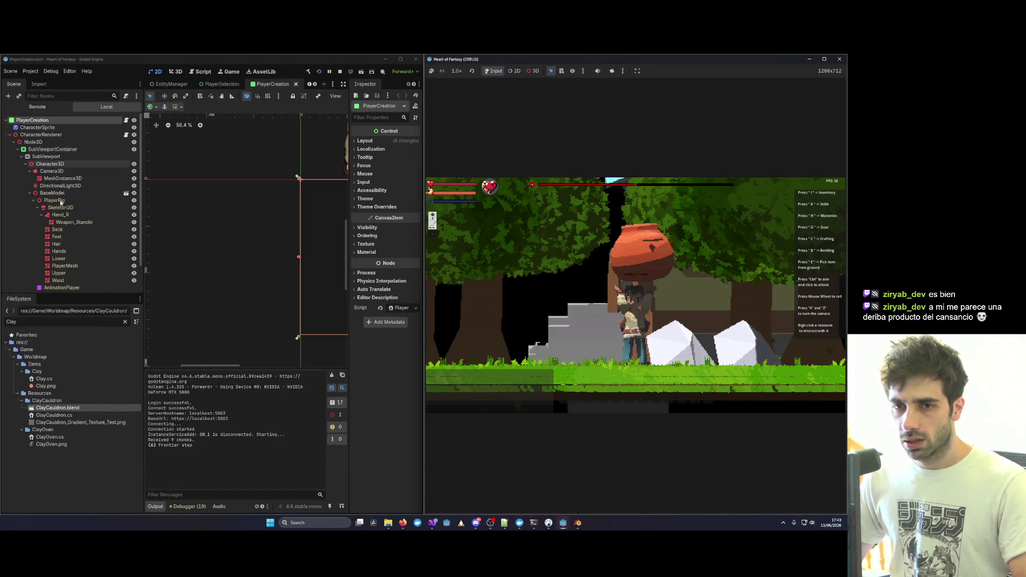
click(69, 222)
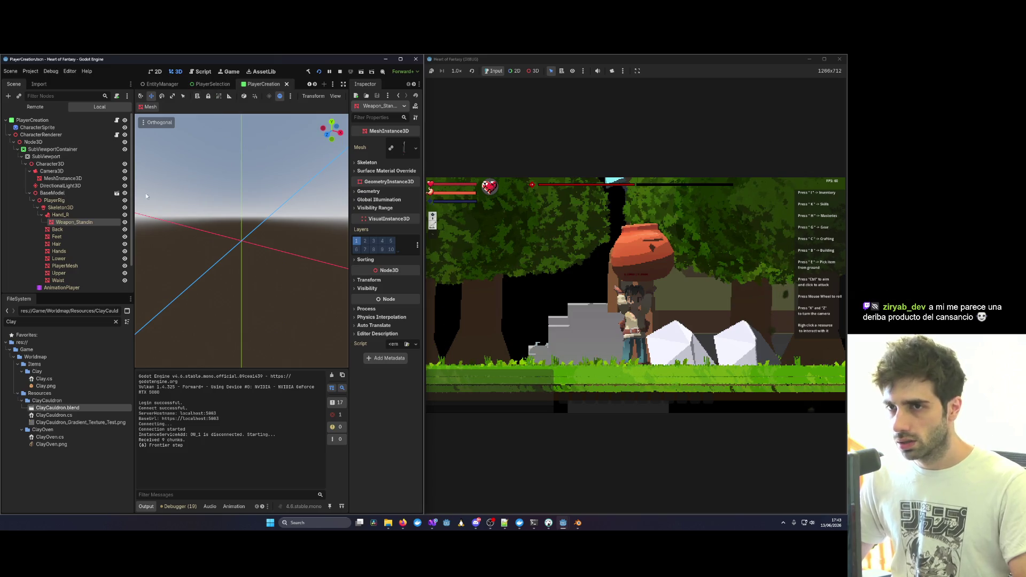
click(58, 214)
scroll(212, 245, down, 5)
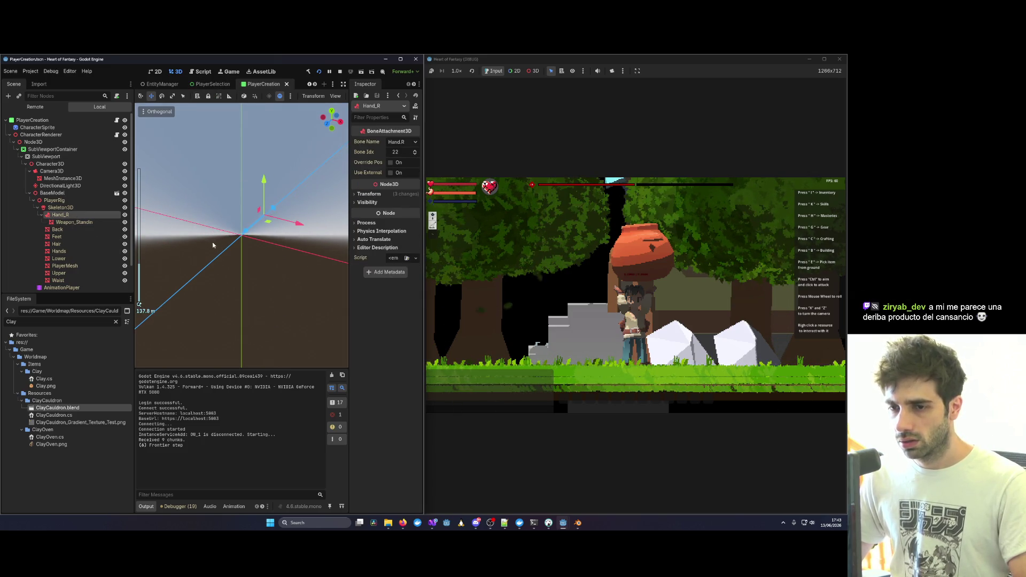
drag(259, 219, 302, 210)
scroll(281, 215, up, 5)
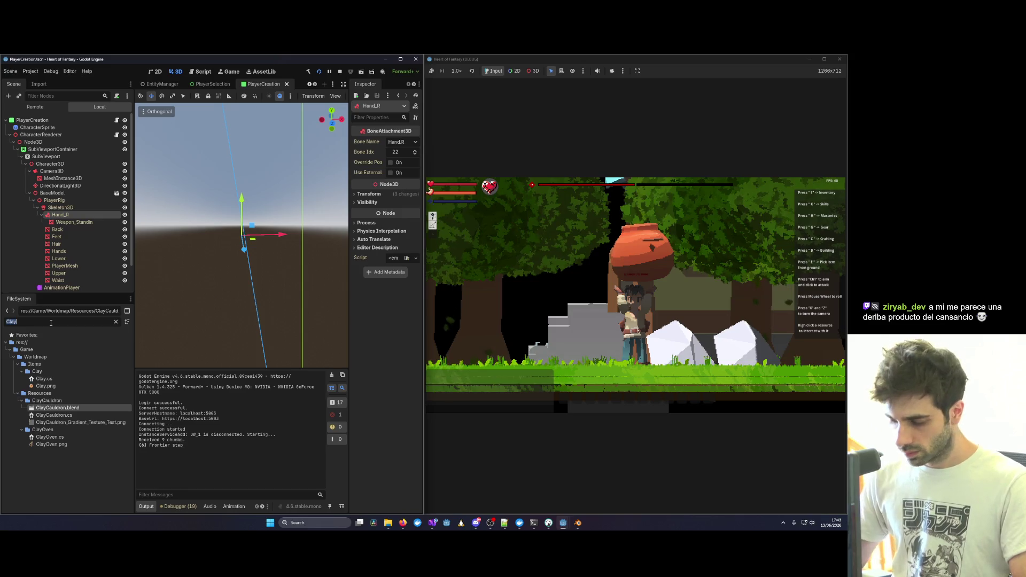
Filter the FileSystem for 'Player3' and open the Player3D scene.
text(Play3)
key(BackSpace)
text(er3D)
double_click(54, 372)
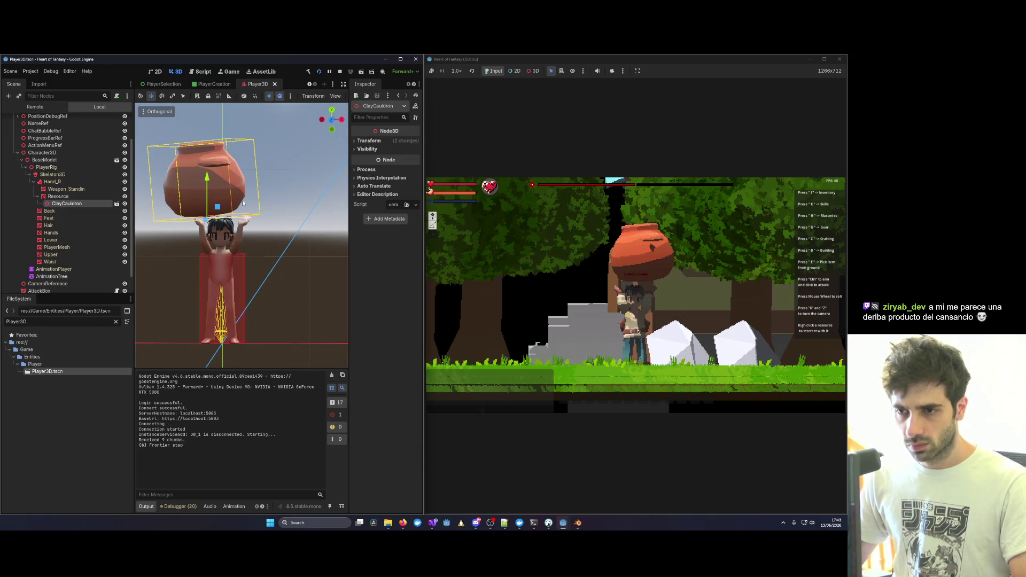
Shift the ClayCauldron preview off the head and try moving its Resource mesh left, then undo that move.
mouse_move(251, 220)
mouse_down()
mouse_move(262, 221)
mouse_move(179, 218)
mouse_move(298, 265)
mouse_up()
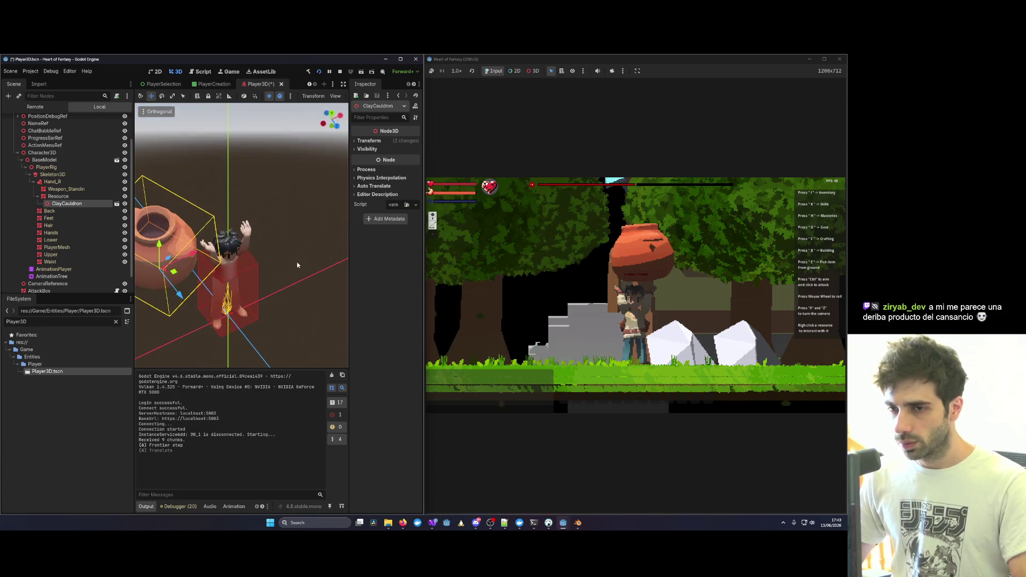
key(KP_7)
scroll(244, 235, down, 2)
click(243, 235)
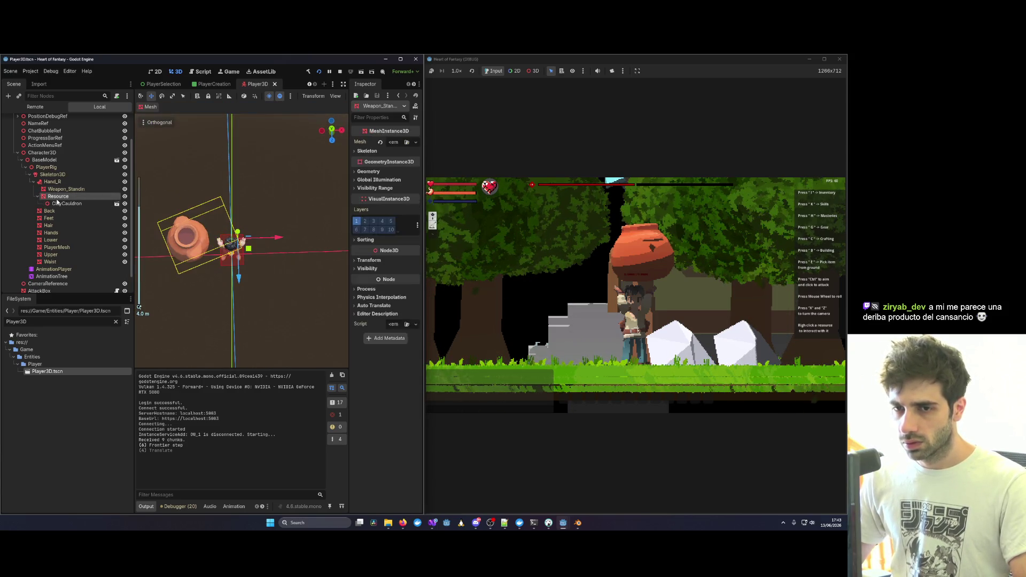
drag(279, 237, 269, 238)
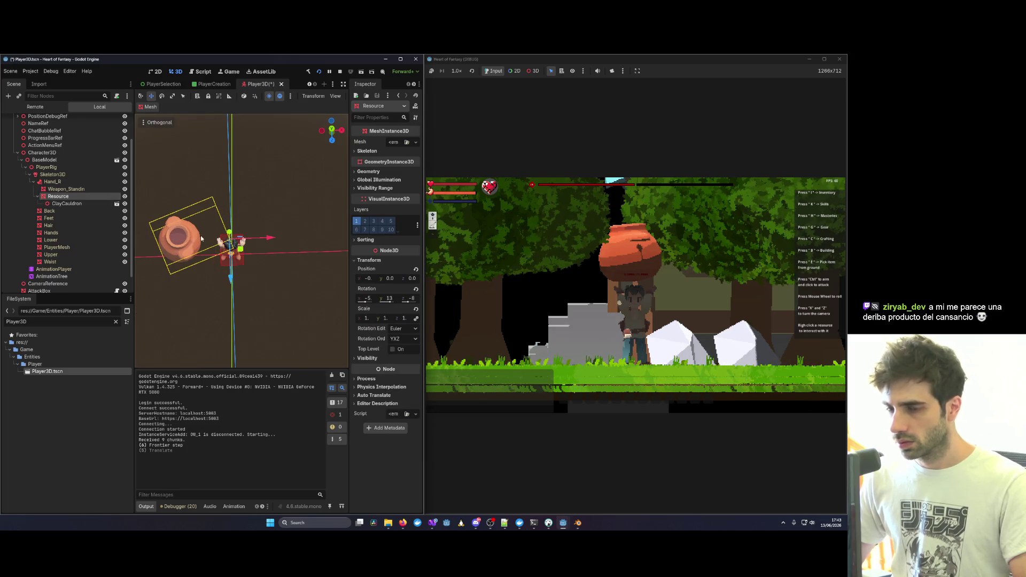
key(ctrl+z)
key(ctrl+z)
key(ctrl+z)
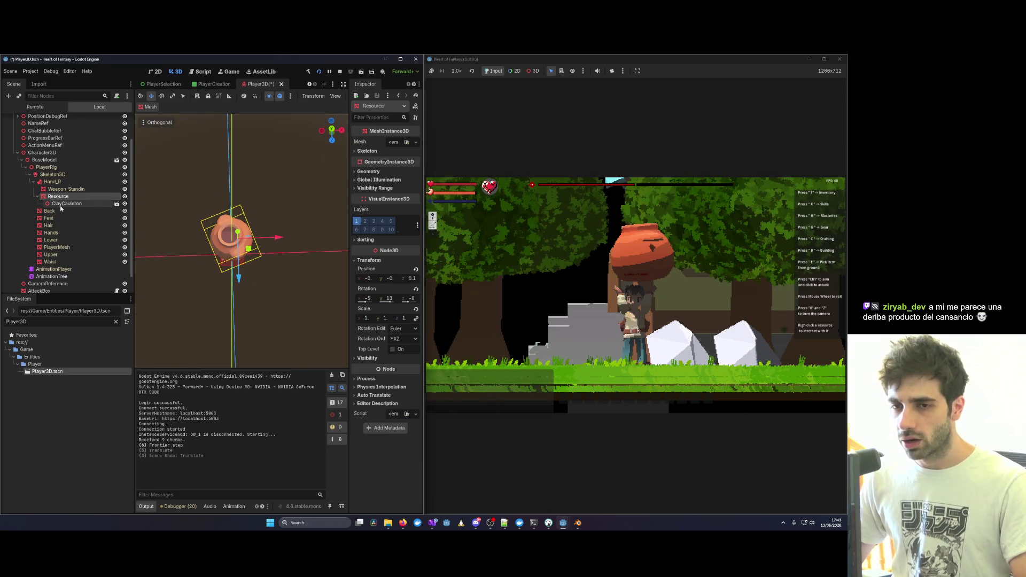
In front view, slide the cauldron's Resource mesh along X to centre it over the head.
click(61, 204)
click(359, 142)
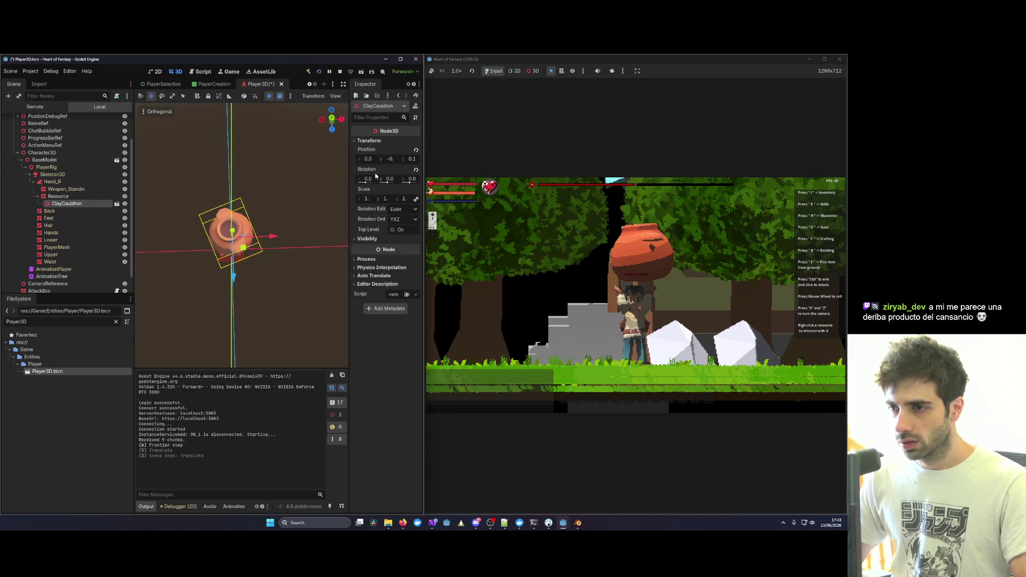
click(58, 196)
key(KP_1)
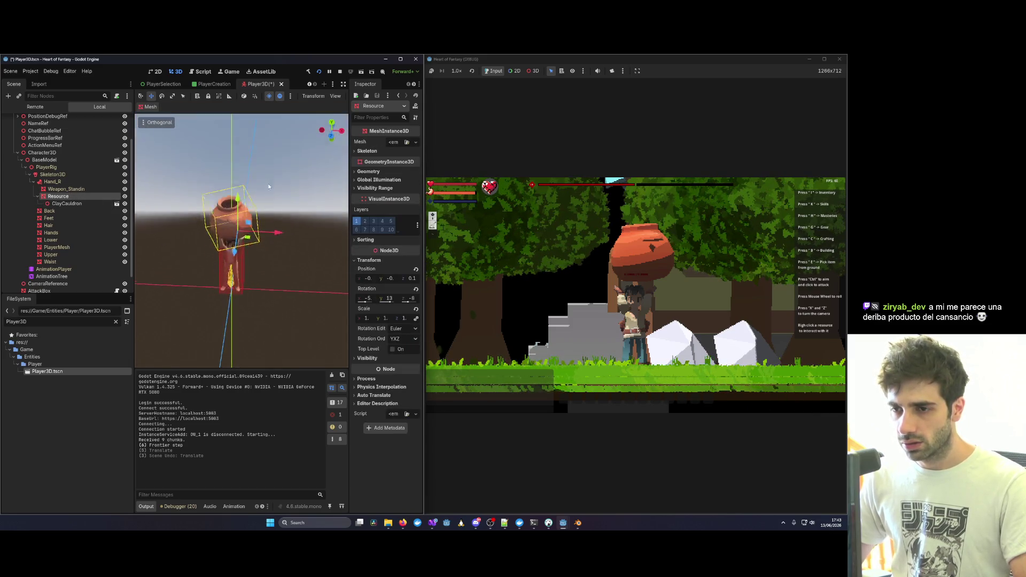
scroll(262, 203, up, 5)
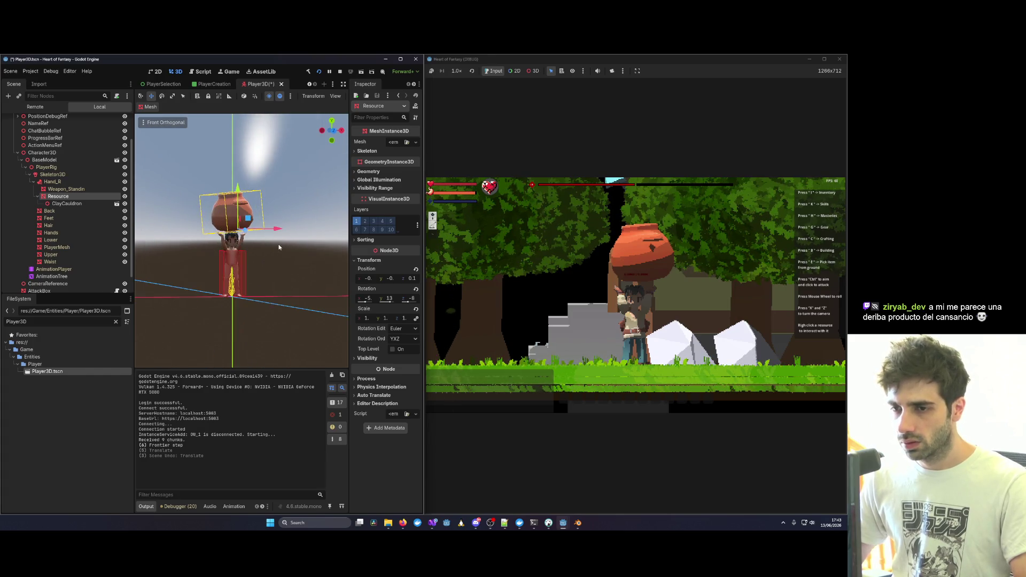
mouse_move(266, 205)
mouse_down()
mouse_move(241, 203)
mouse_move(269, 187)
mouse_move(268, 196)
mouse_up()
Walk the character left in the game and set the carried pot down.
key(a)
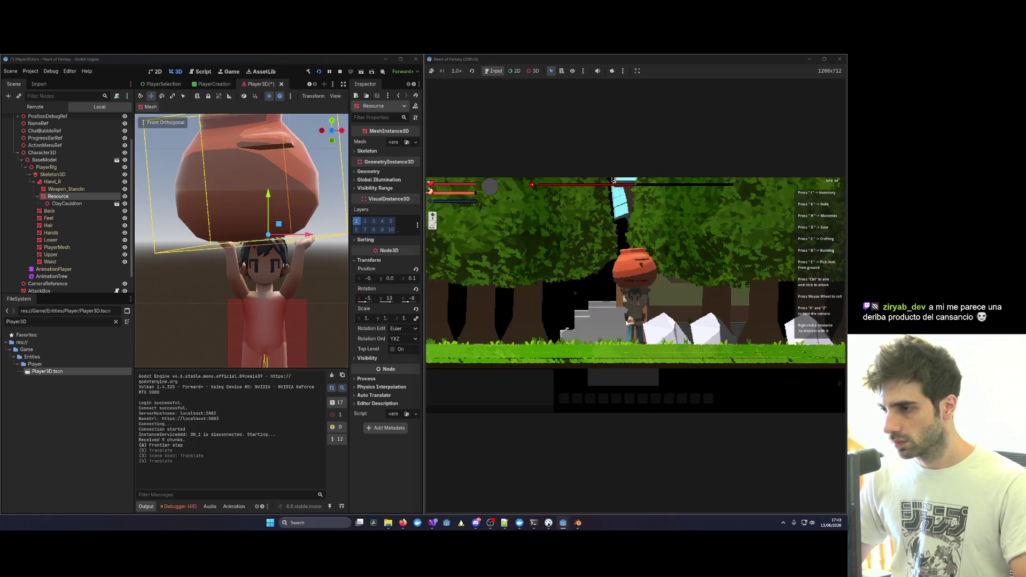
key(a)
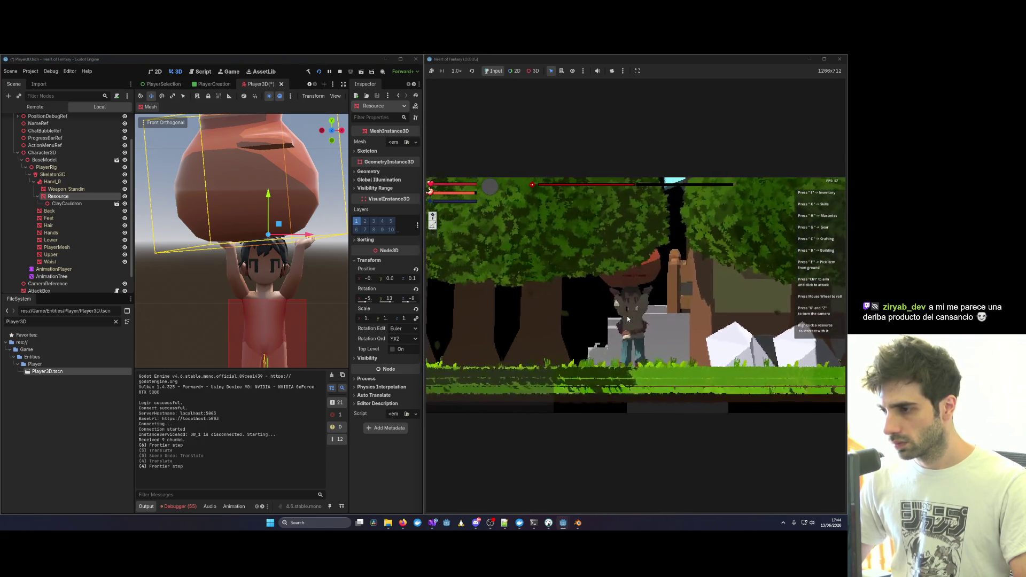
scroll(645, 309, up, 5)
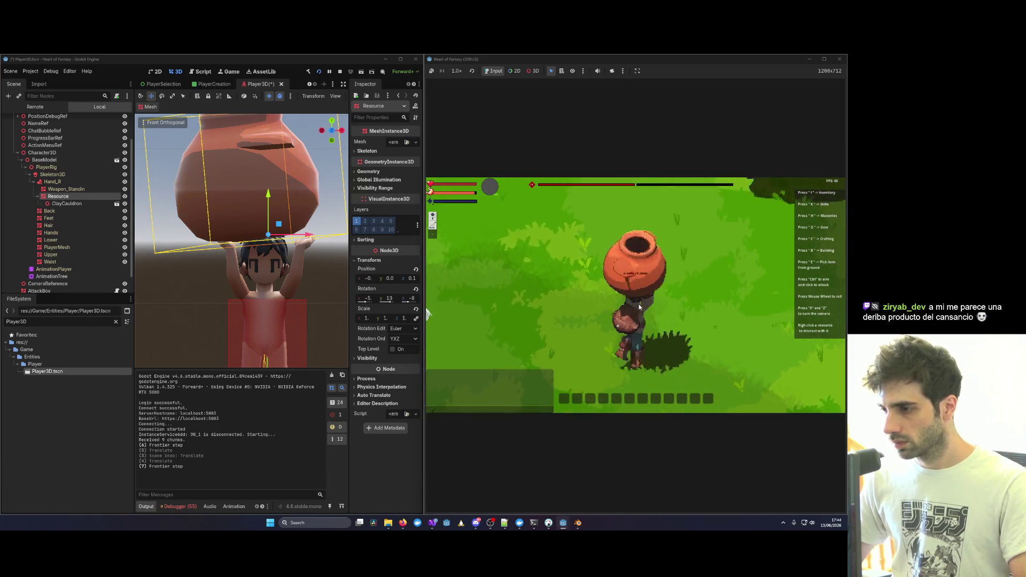
scroll(527, 255, down, 5)
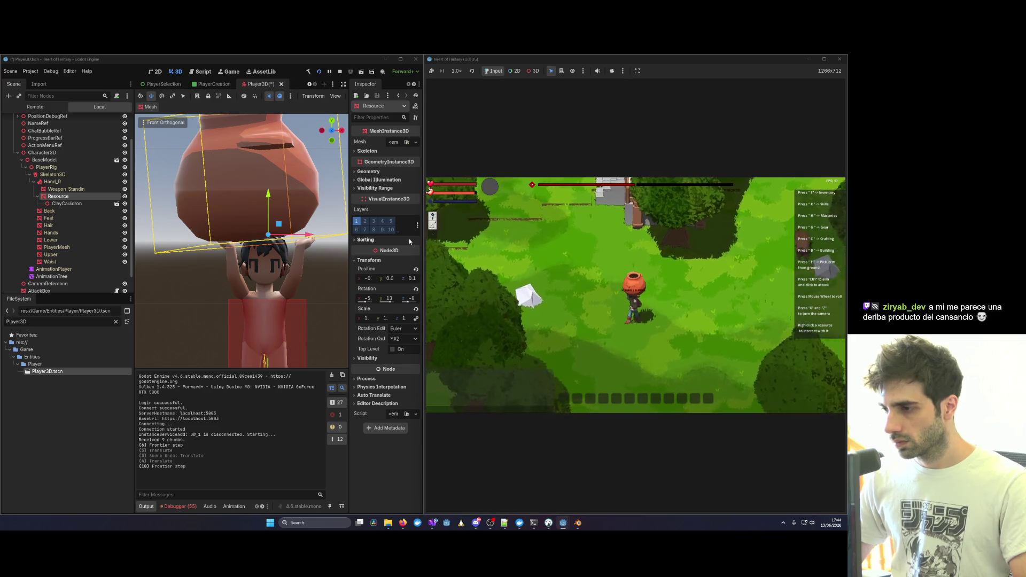
key(a)
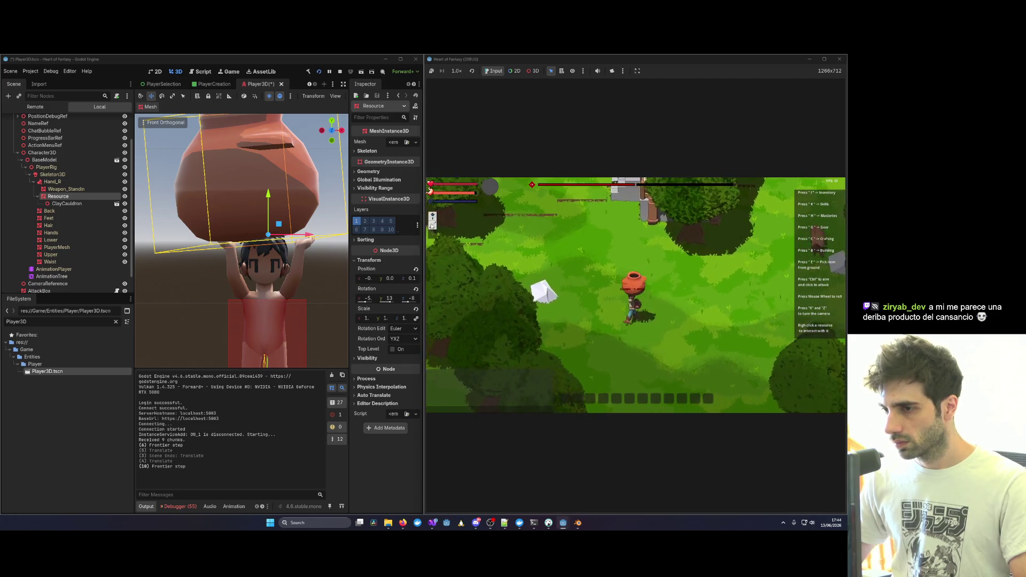
key(b)
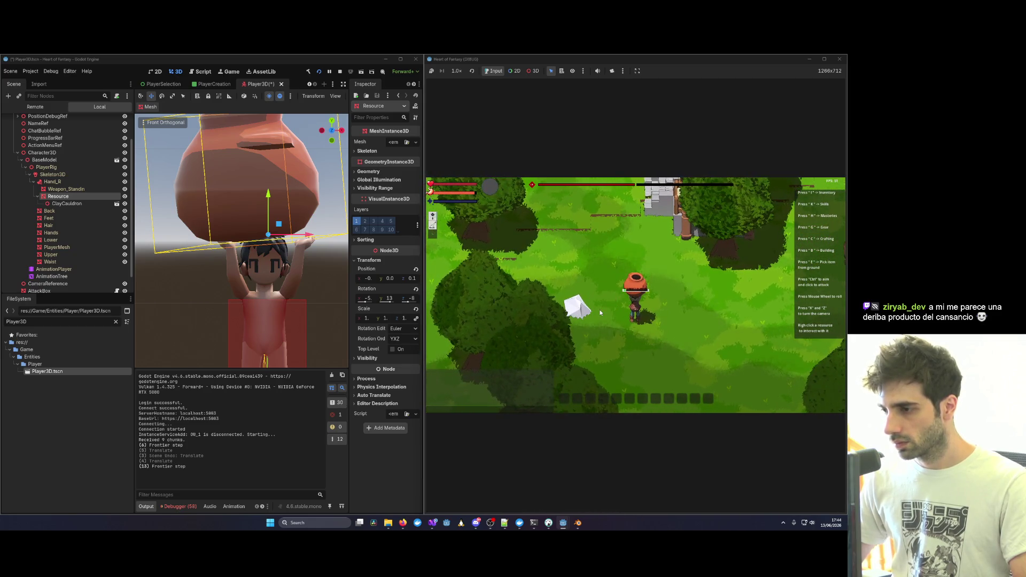
scroll(600, 312, up, 5)
click(601, 312)
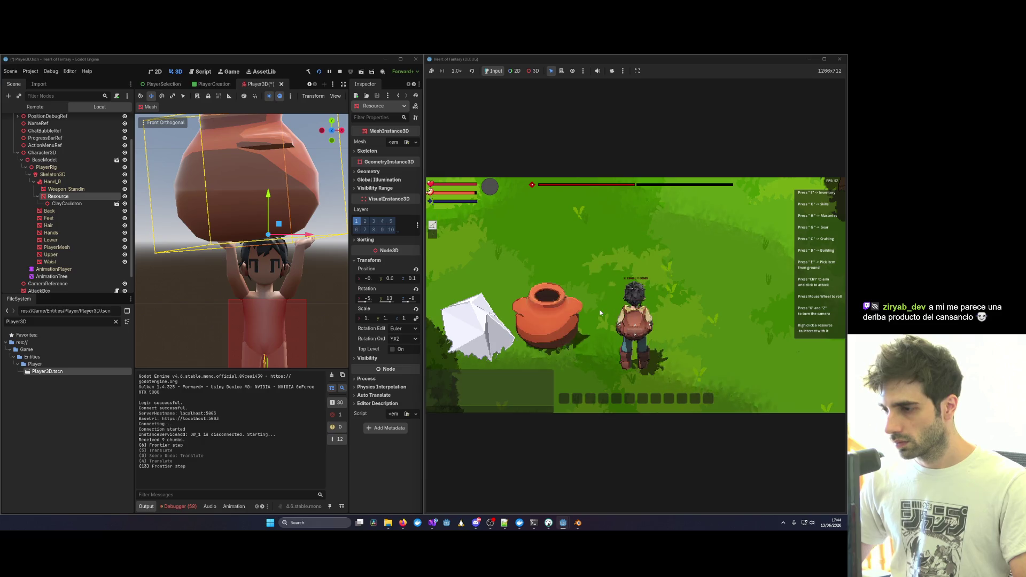
Walk up to the white rock and lift it overhead.
key(w)
key(a)
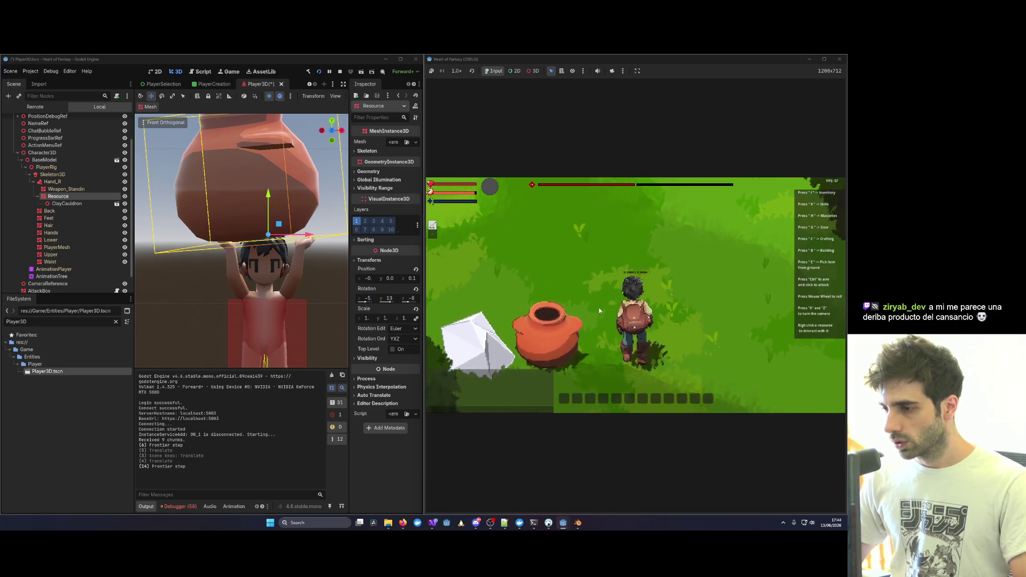
key(a)
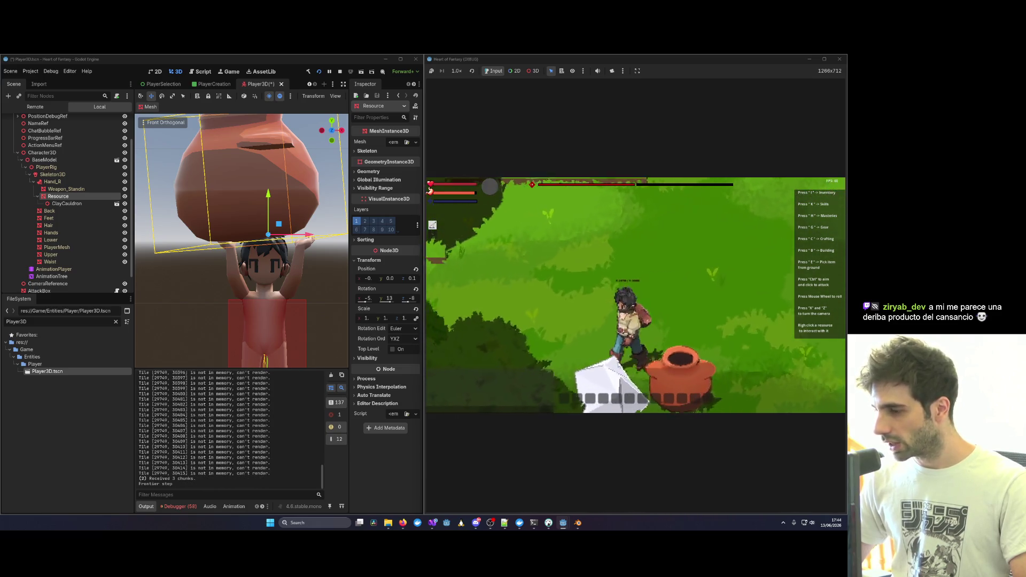
right_click(656, 352)
click(693, 250)
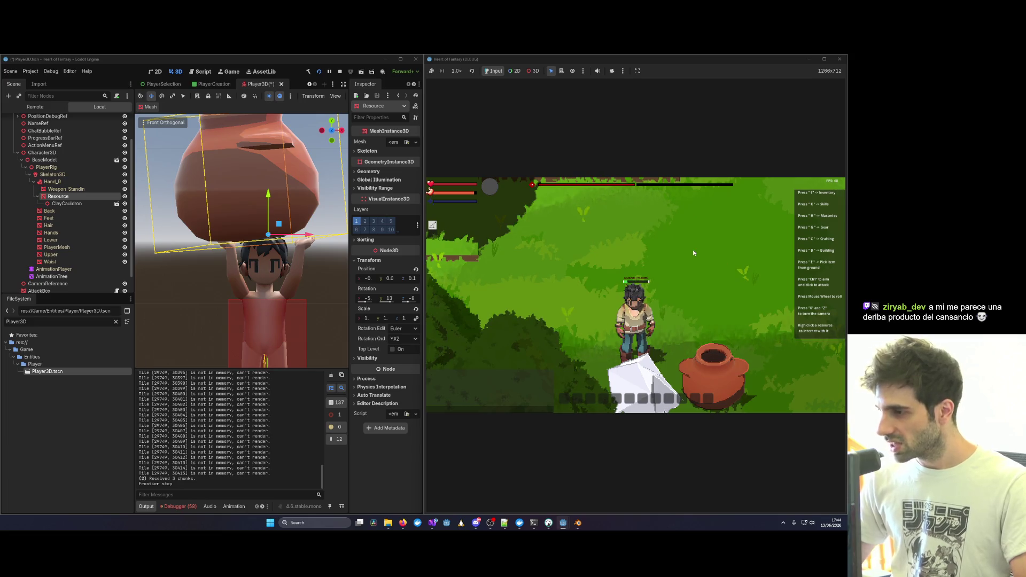
Carry the white rock to the right and drop it on the ground.
key(d)
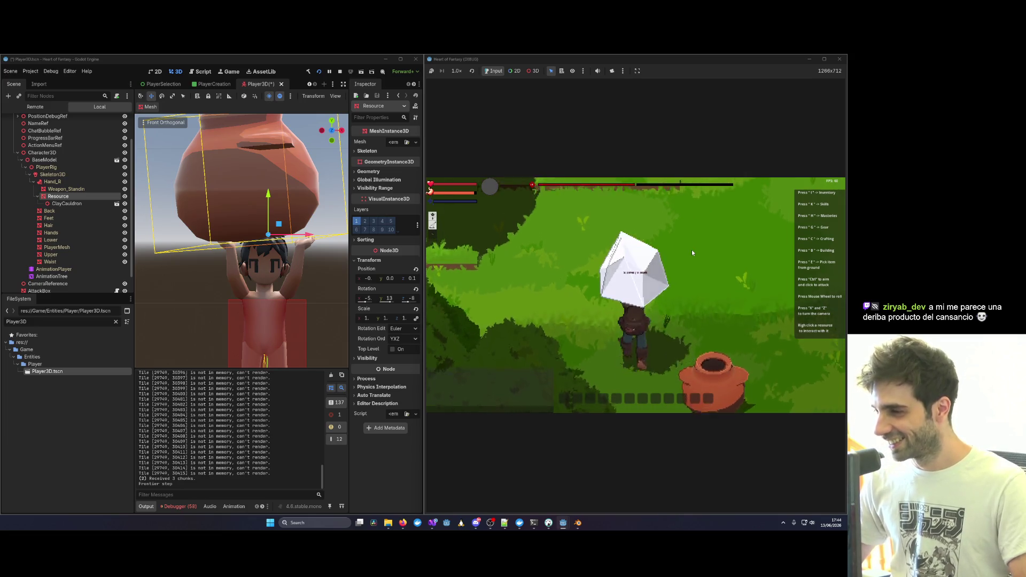
scroll(682, 318, down, 3)
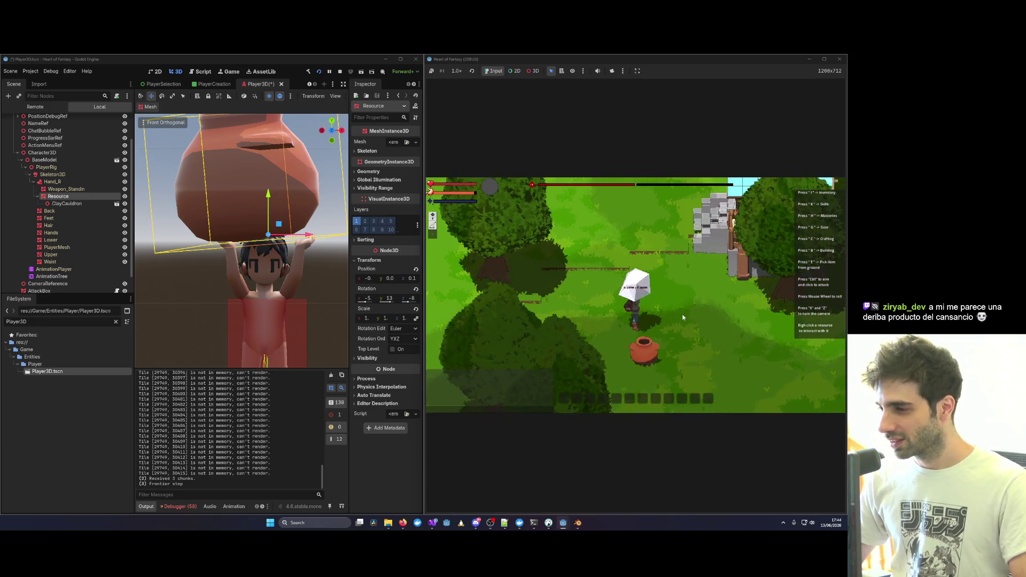
key(d)
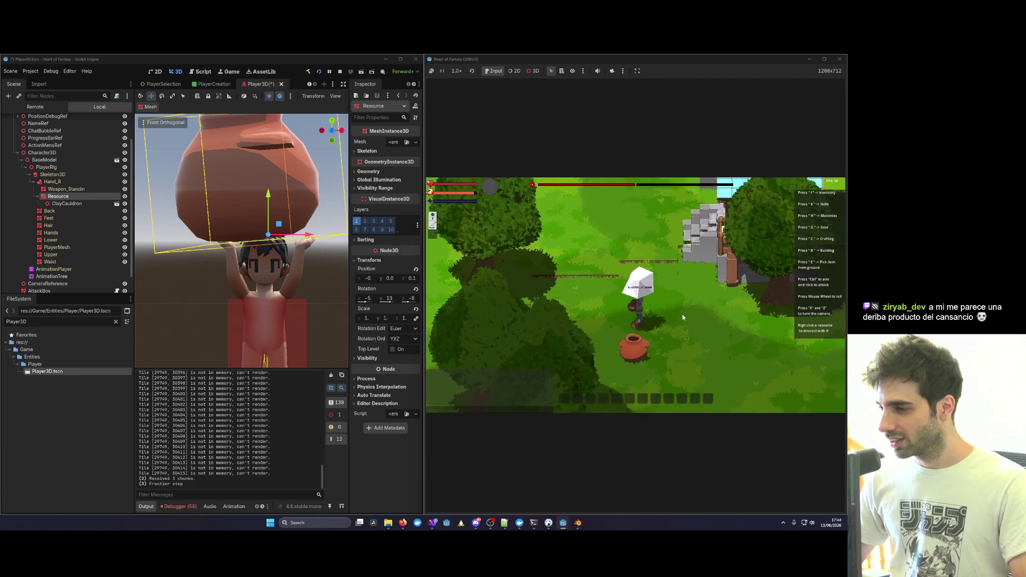
scroll(683, 318, down, 3)
key(d)
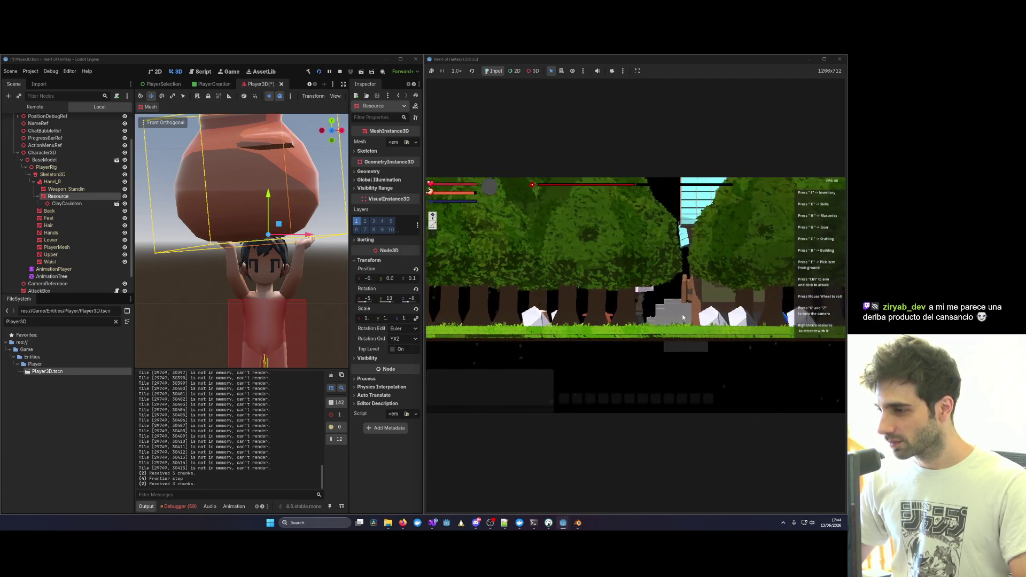
scroll(682, 318, up, 5)
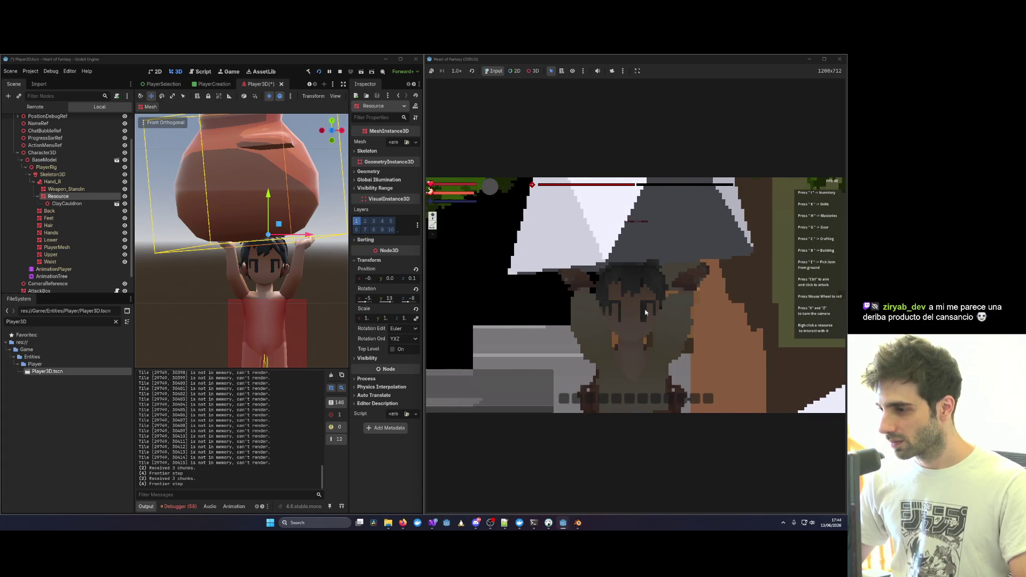
scroll(645, 313, down, 3)
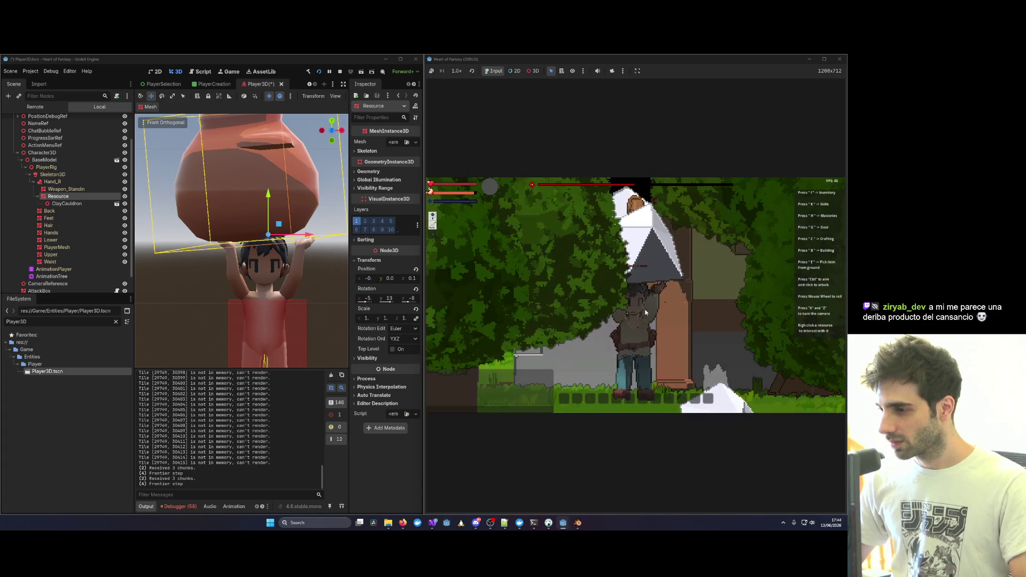
scroll(645, 313, down, 5)
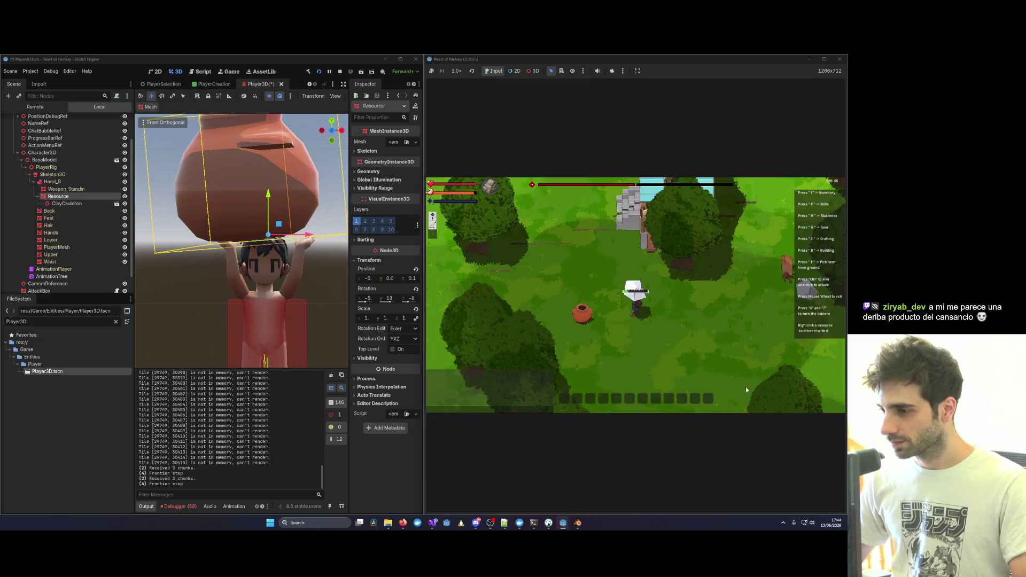
key(e)
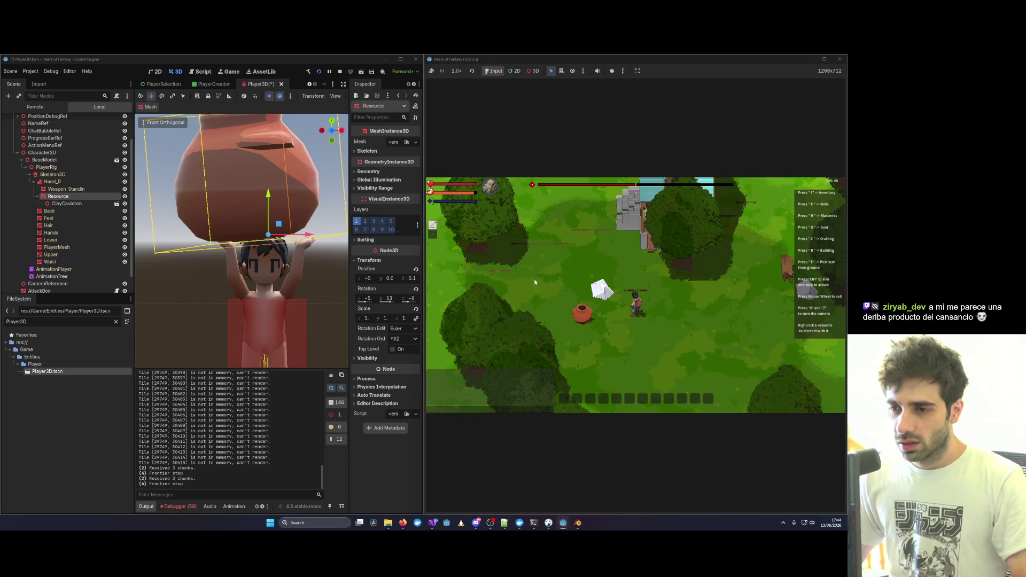
Delete the ClayCauldron preview node, save the Player3D scene, and minimize the editor.
click(70, 206)
key(Delete)
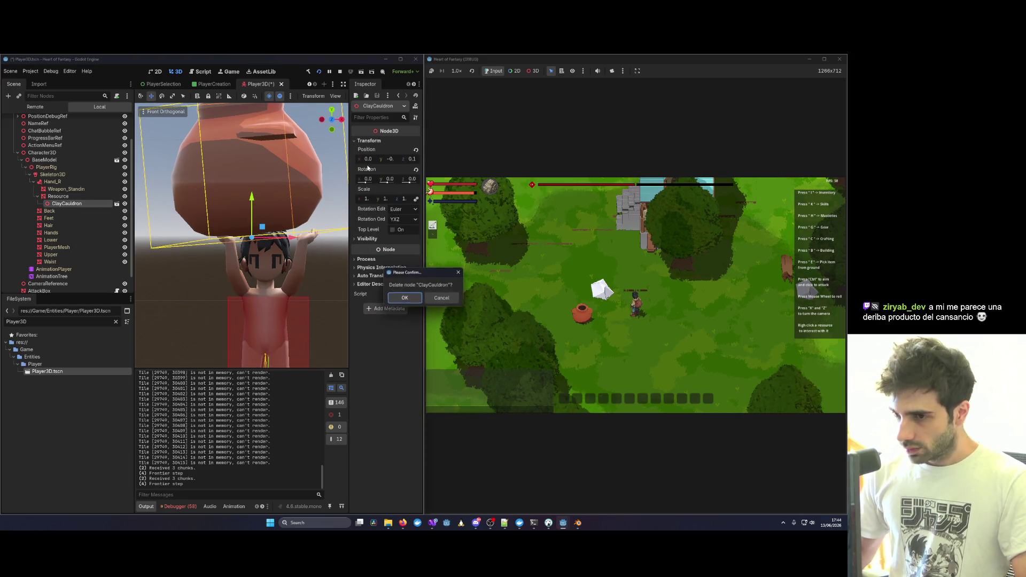
key(Return)
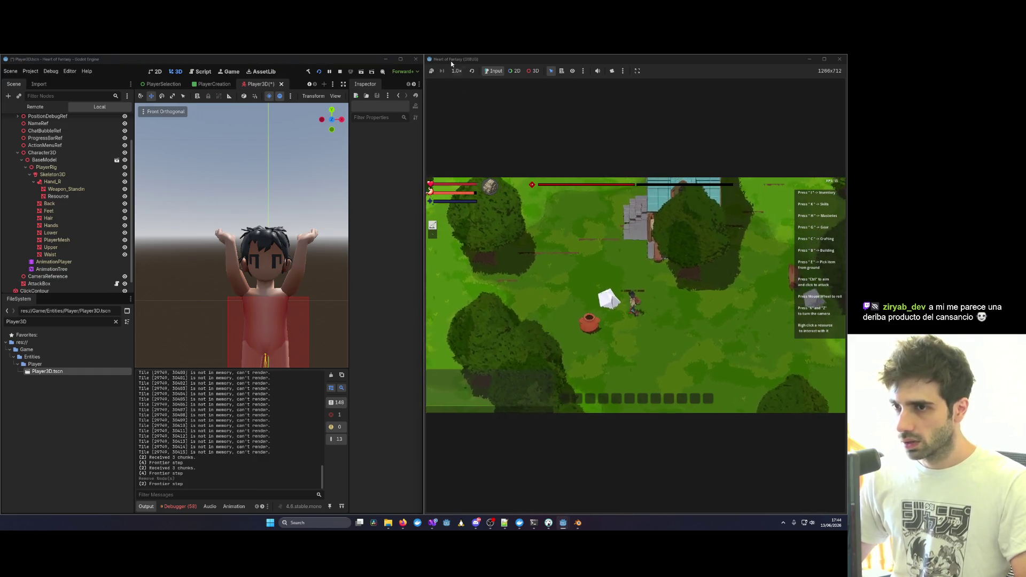
key(ctrl+s)
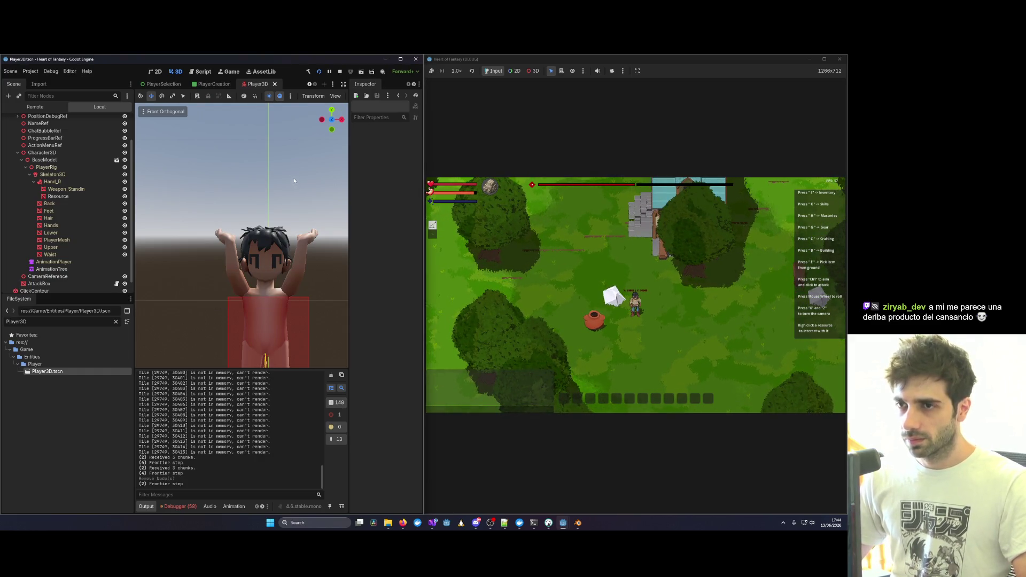
click(390, 59)
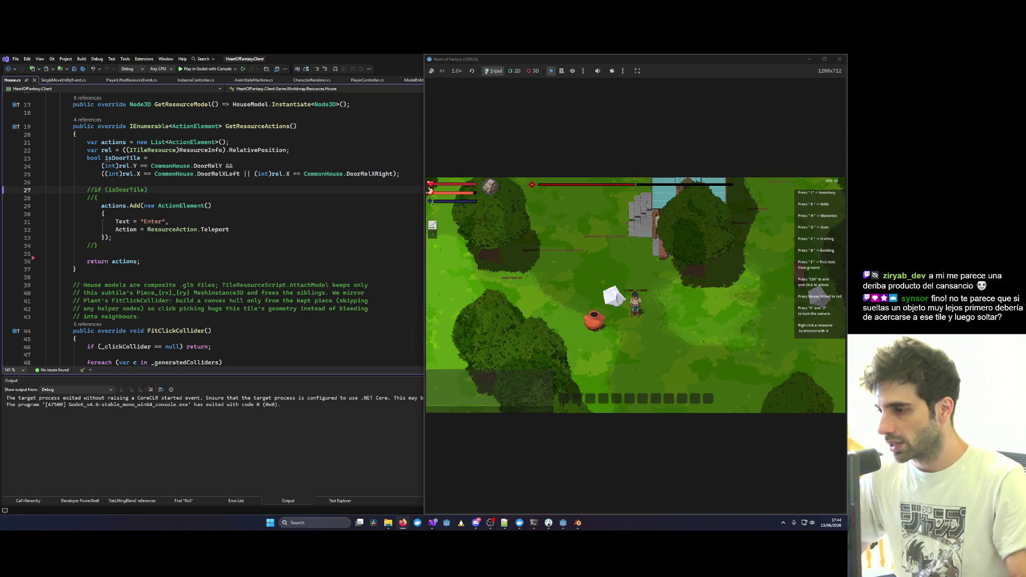
Move the held white object beside the player and maximize the game window.
drag(613, 300, 685, 260)
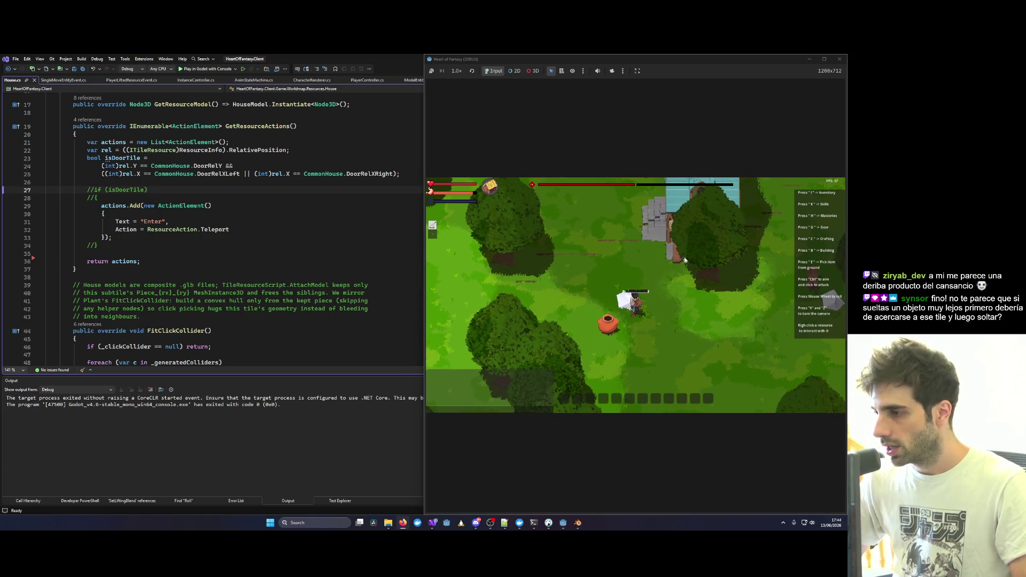
click(826, 59)
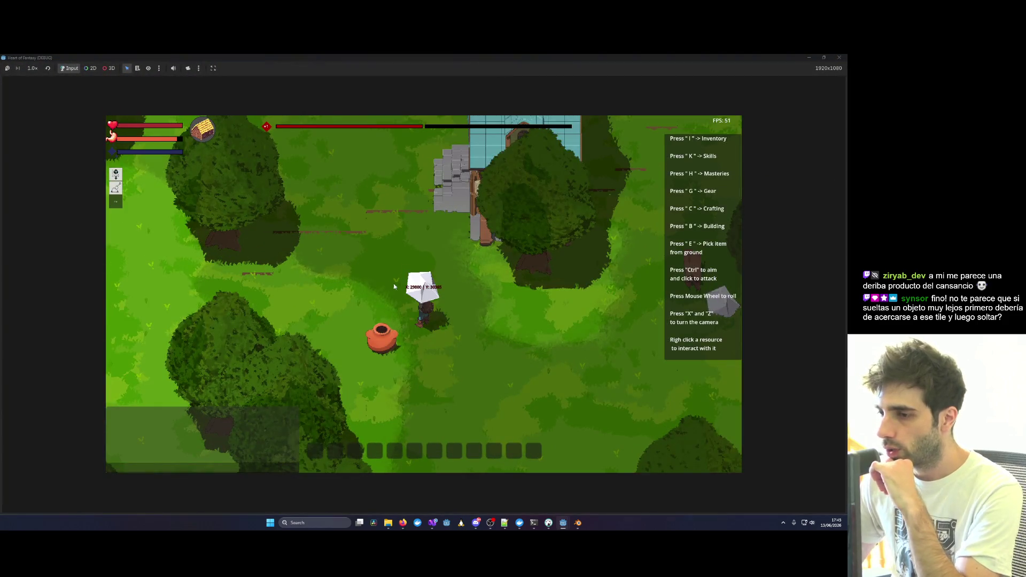
Zoom the camera onto the character, enter tree building placement with 2, and rotate the view.
scroll(454, 171, down, 10)
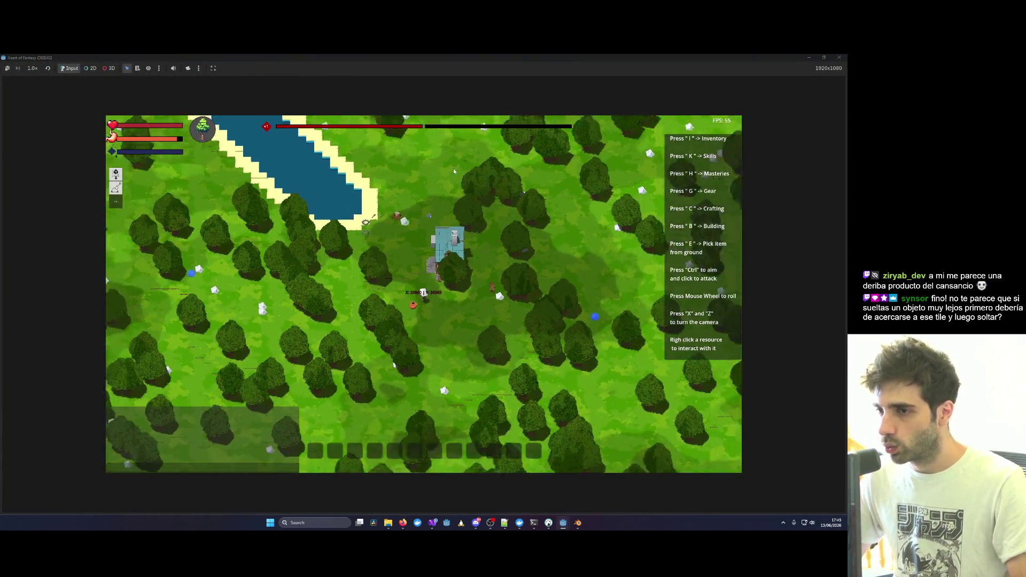
scroll(381, 238, down, 3)
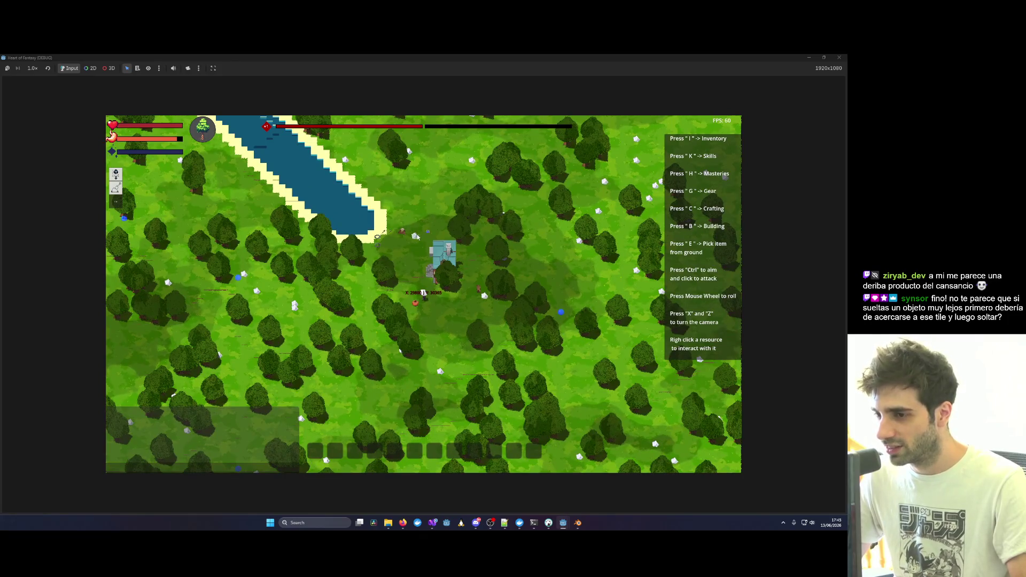
scroll(410, 251, up, 5)
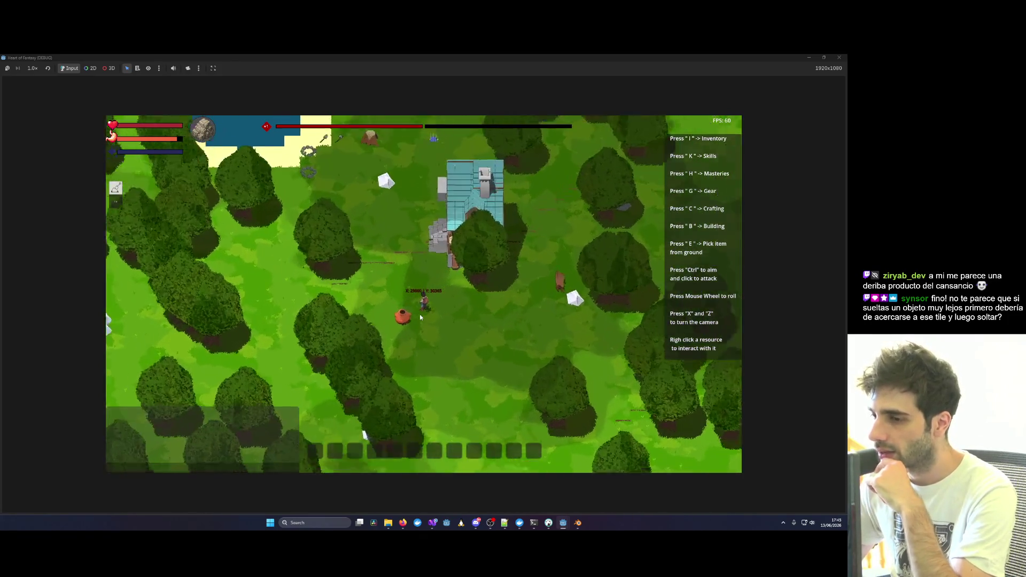
scroll(420, 317, up, 5)
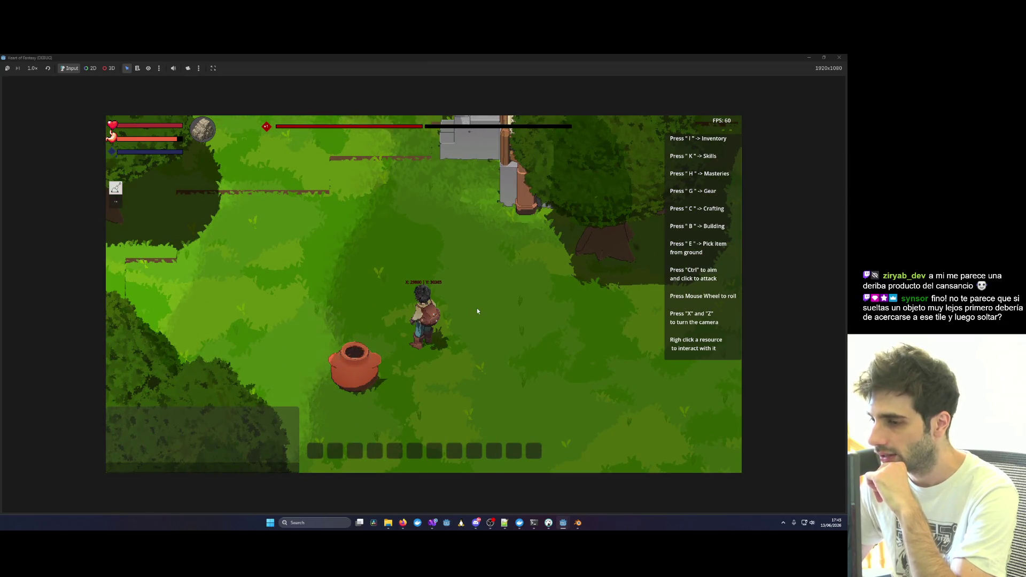
key(2)
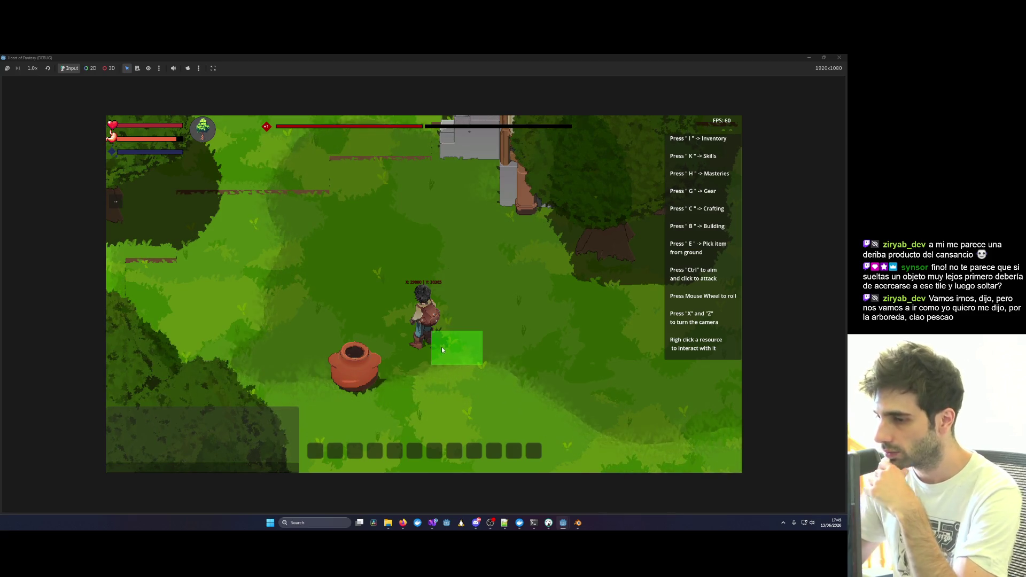
key(x)
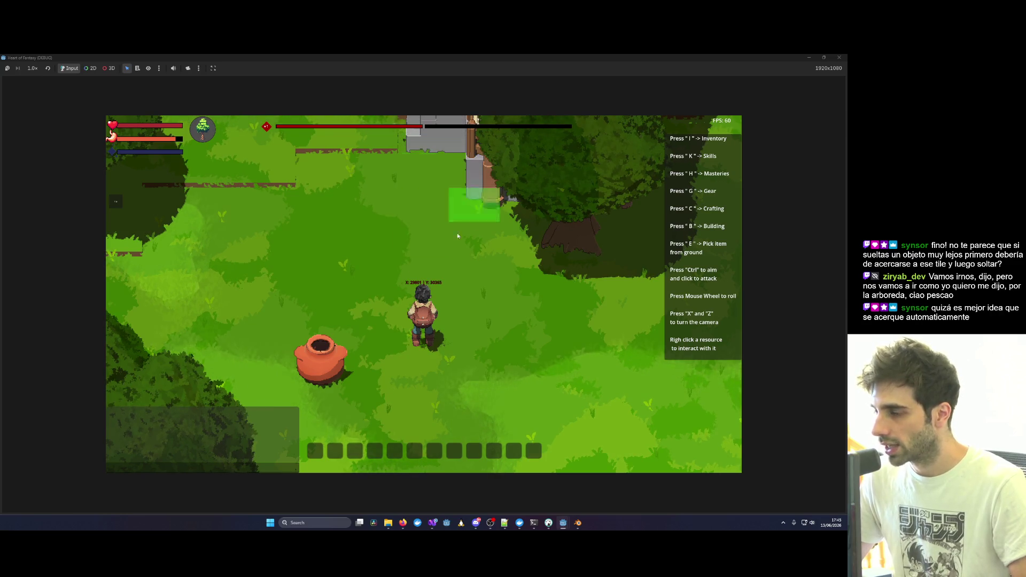
Place a grey block beside the character and briefly chop the nearby tree.
click(403, 290)
right_click(535, 287)
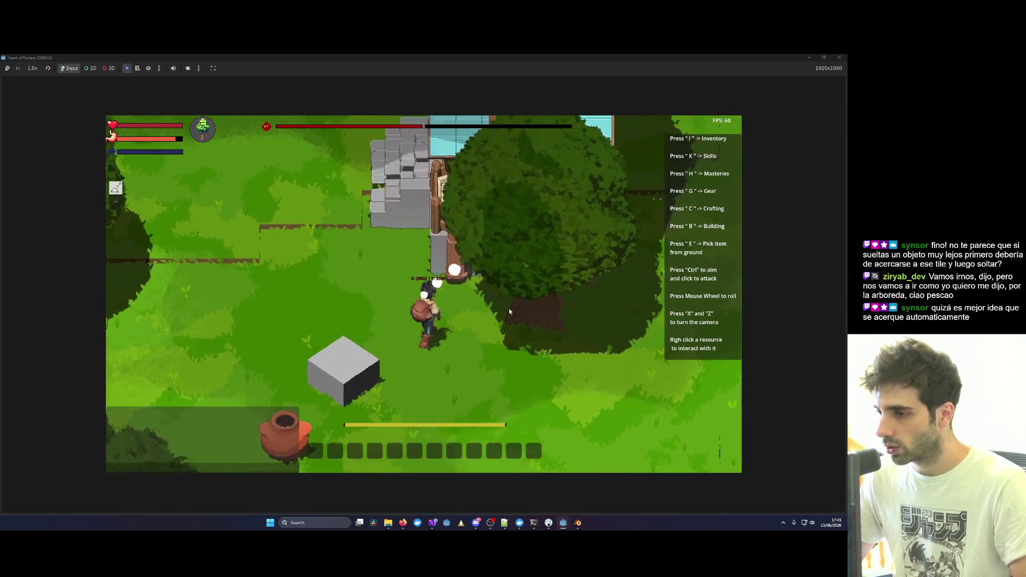
click(530, 250)
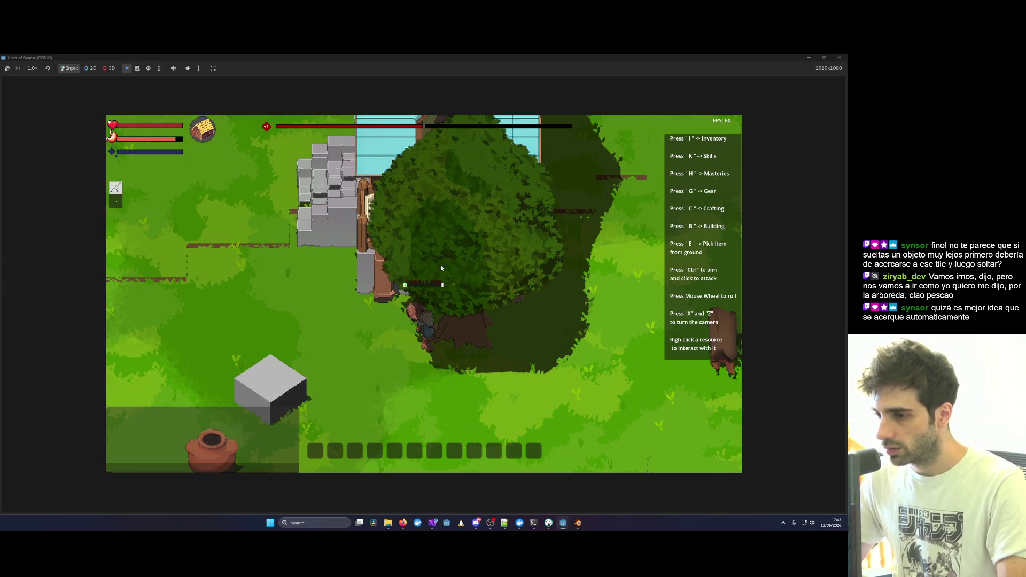
click(389, 353)
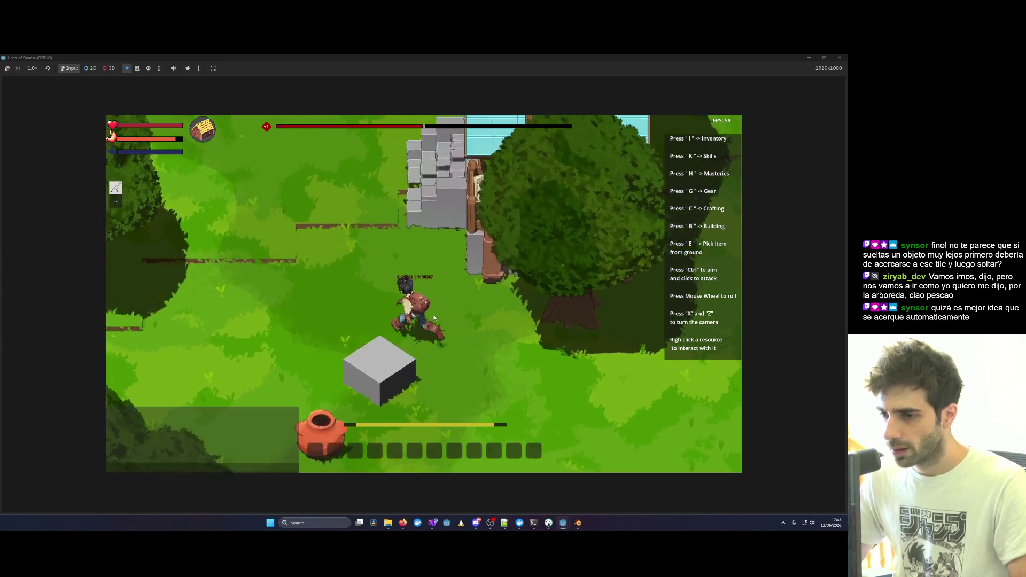
Rotate the camera and send the /creative chat command to enable creative mode.
key(x)
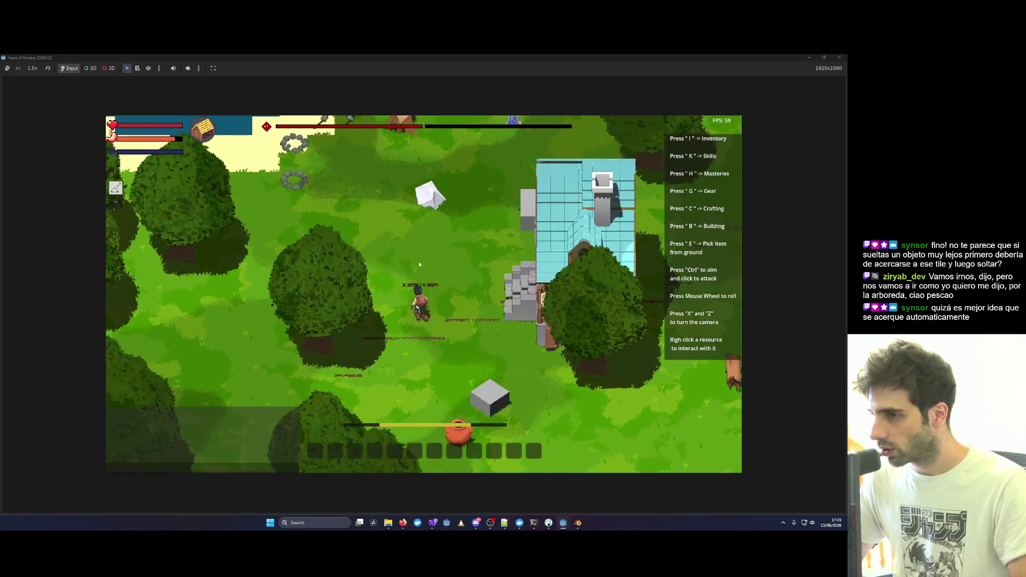
text(/creative)
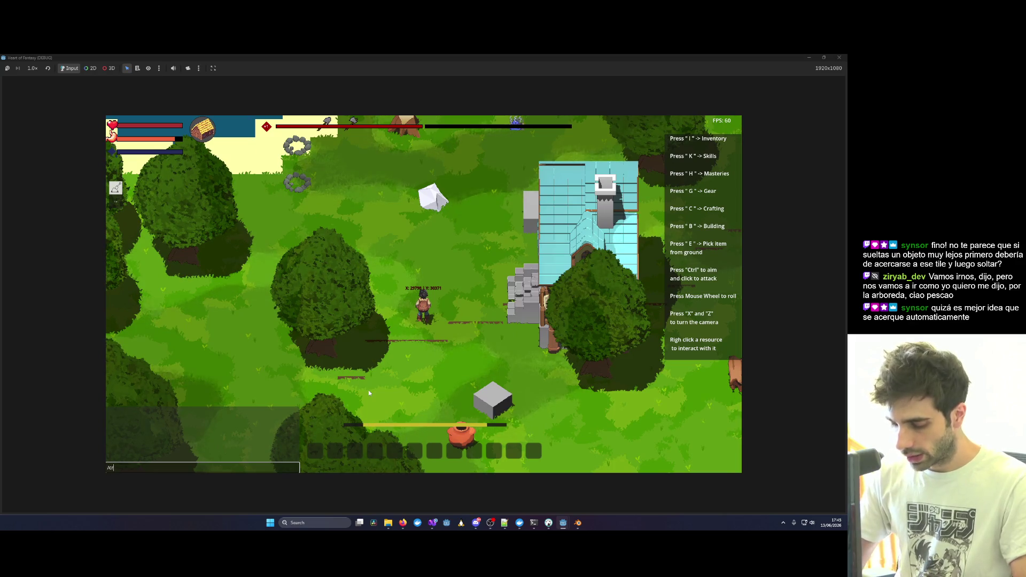
key(Return)
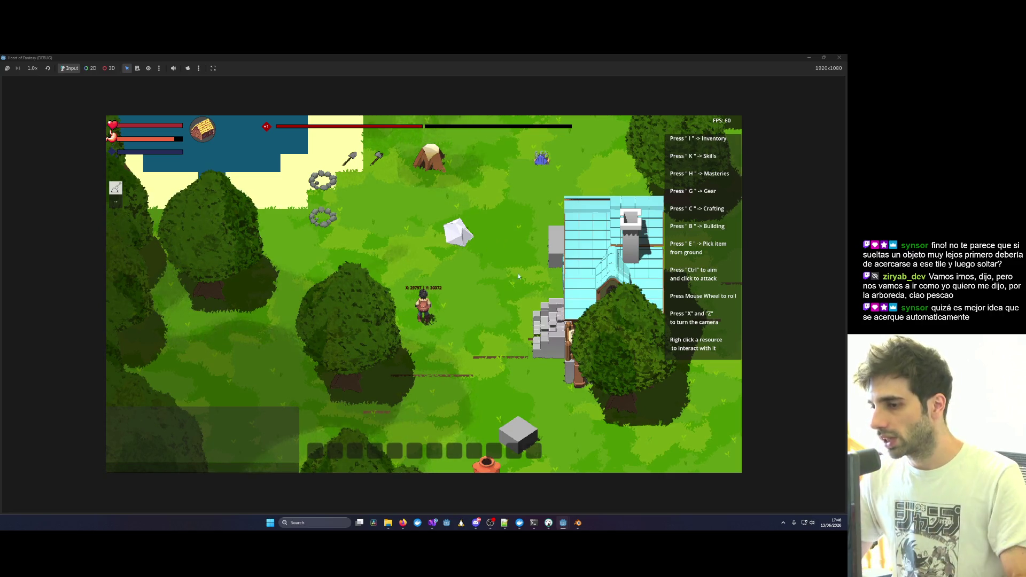
key(d)
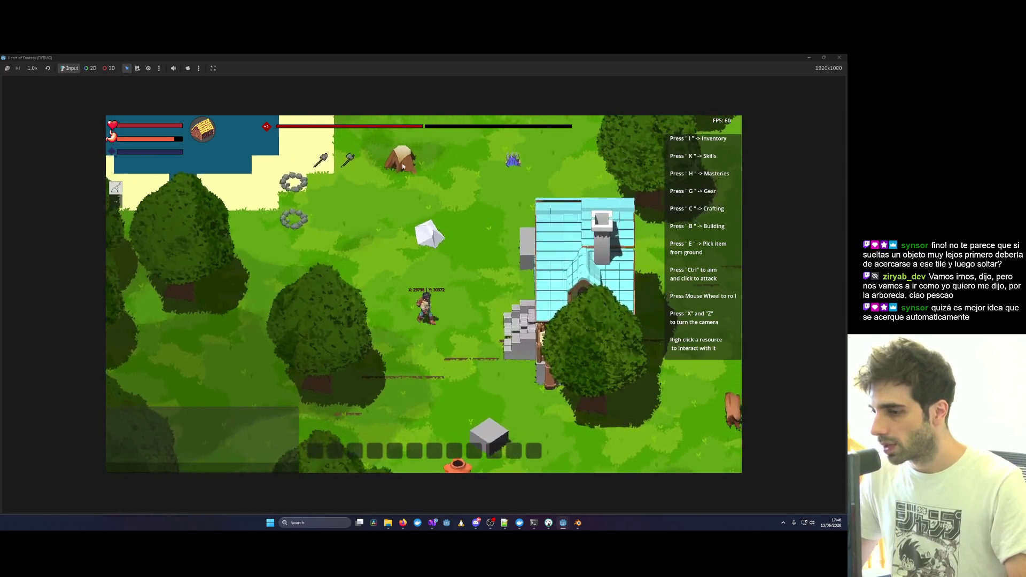
key(s)
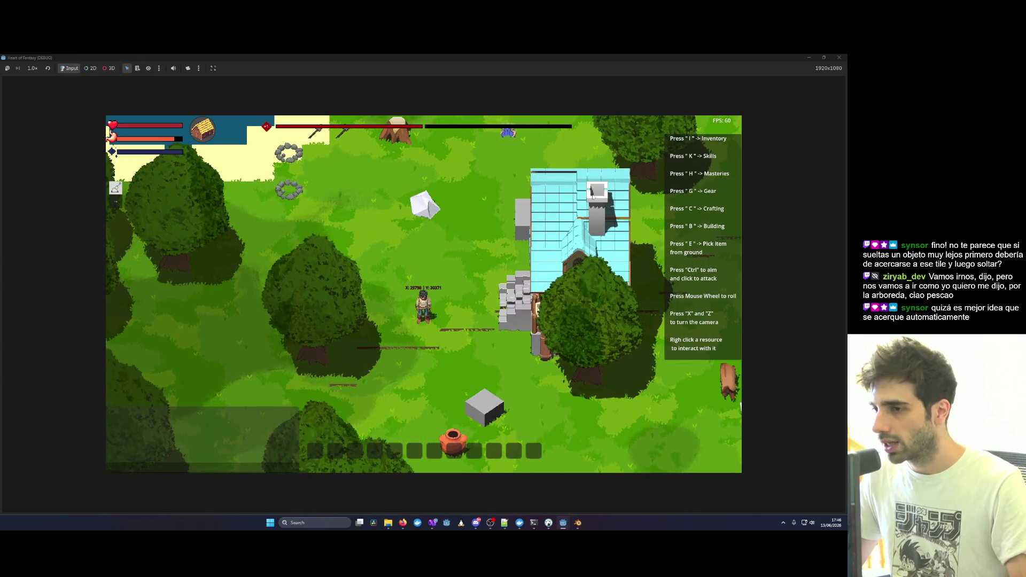
right_click(539, 260)
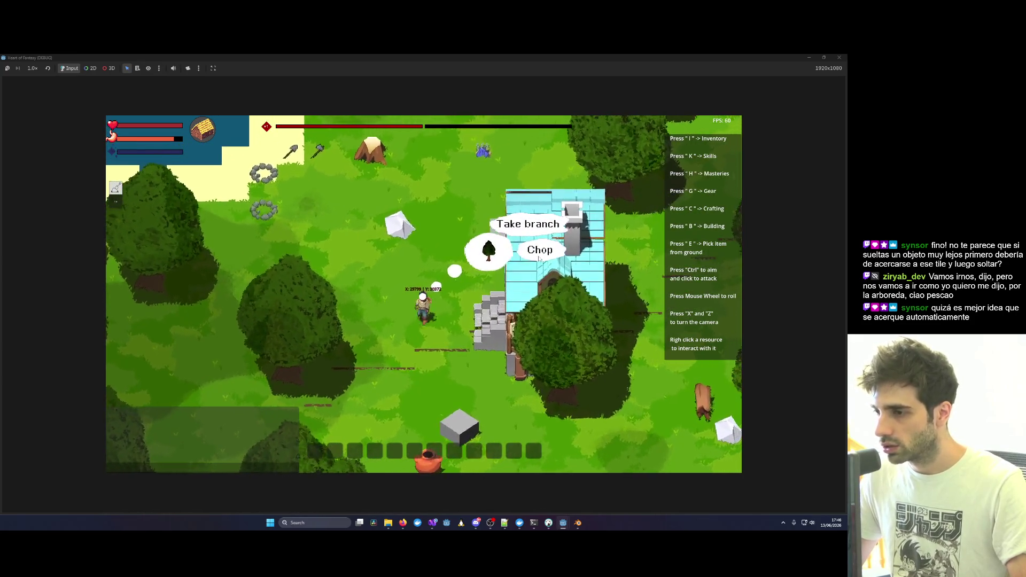
click(539, 258)
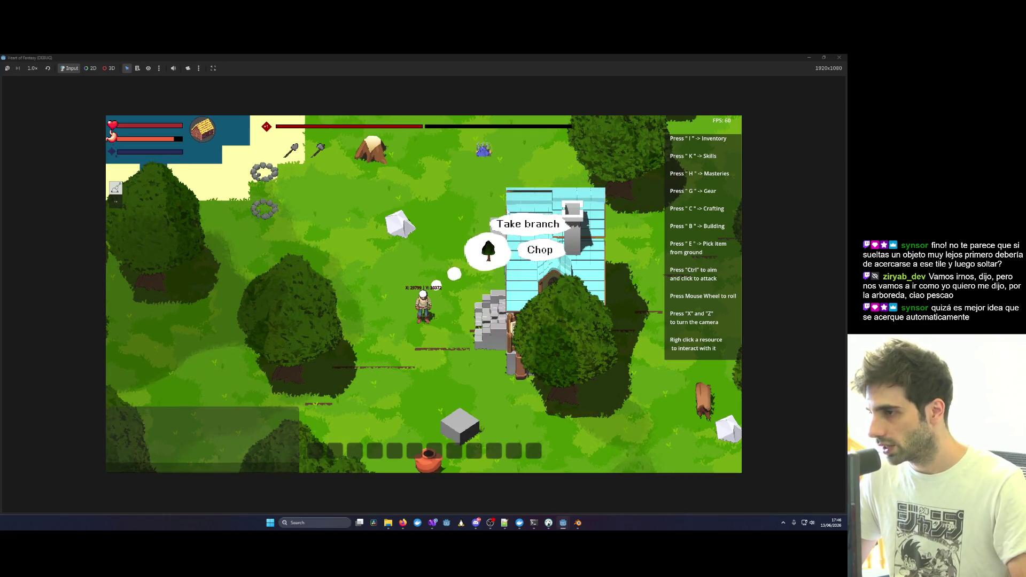
click(552, 255)
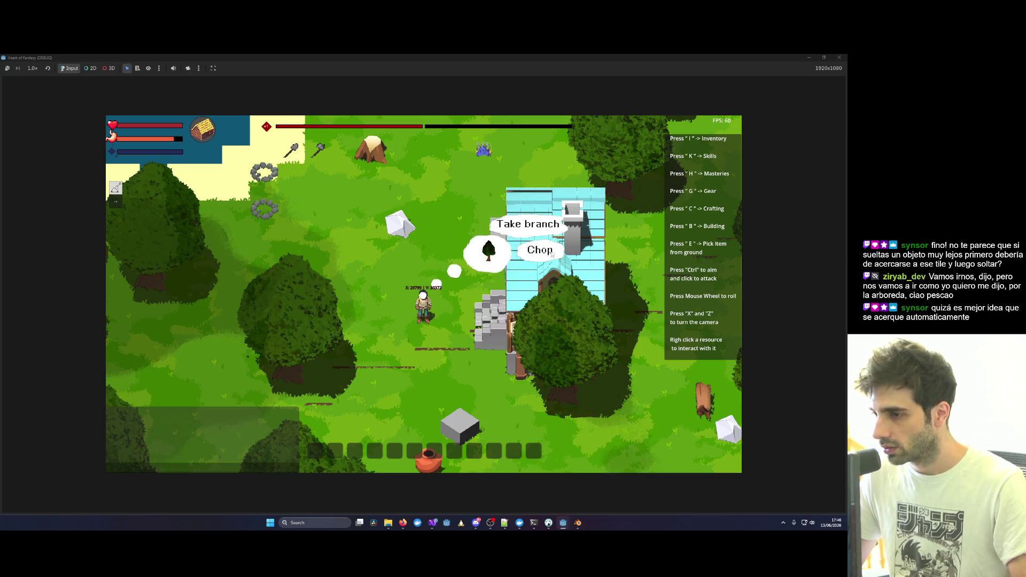
click(552, 255)
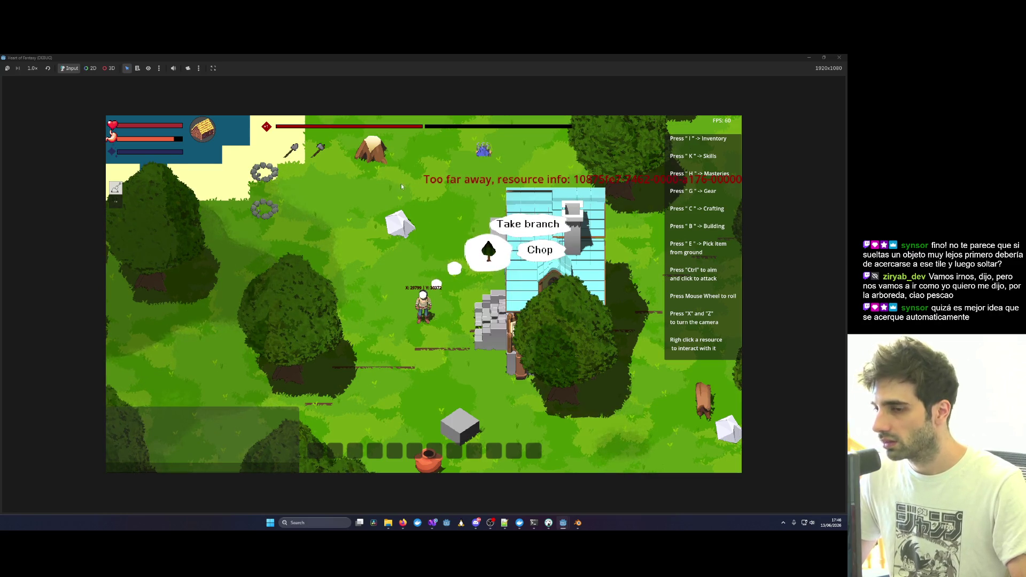
click(399, 303)
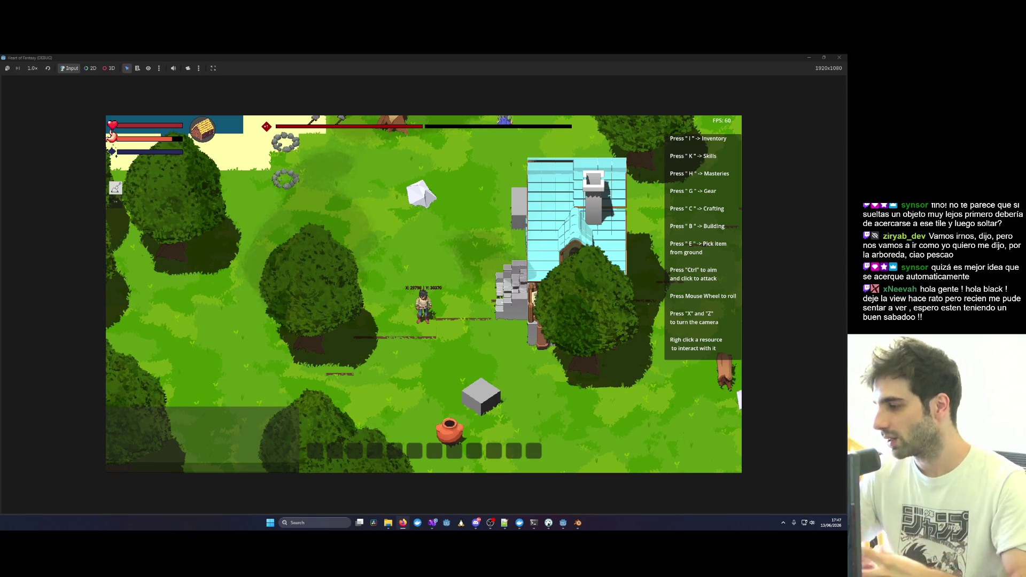
Rotate the camera and lift the clay cauldron over the character's head.
key(x)
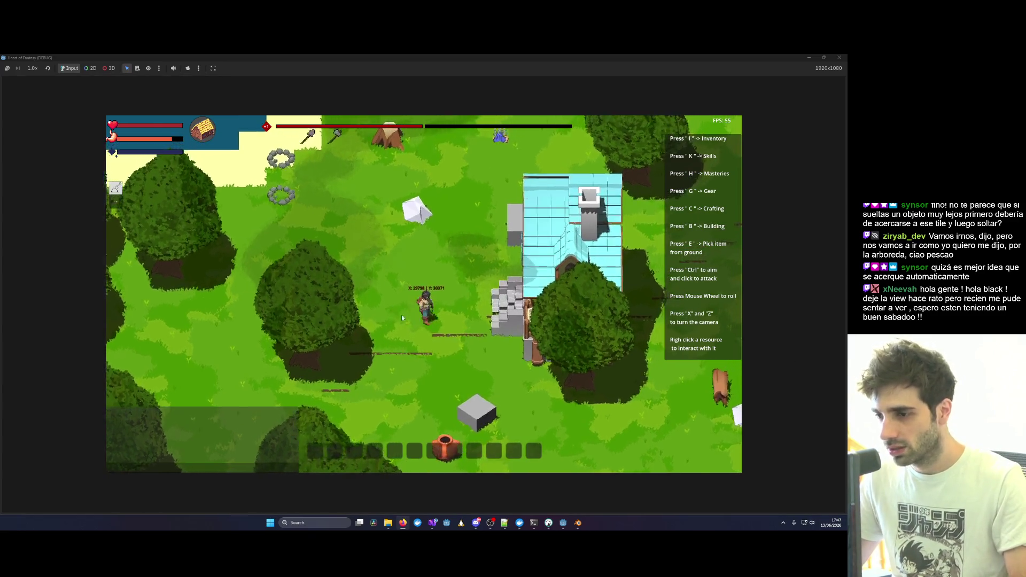
key(x)
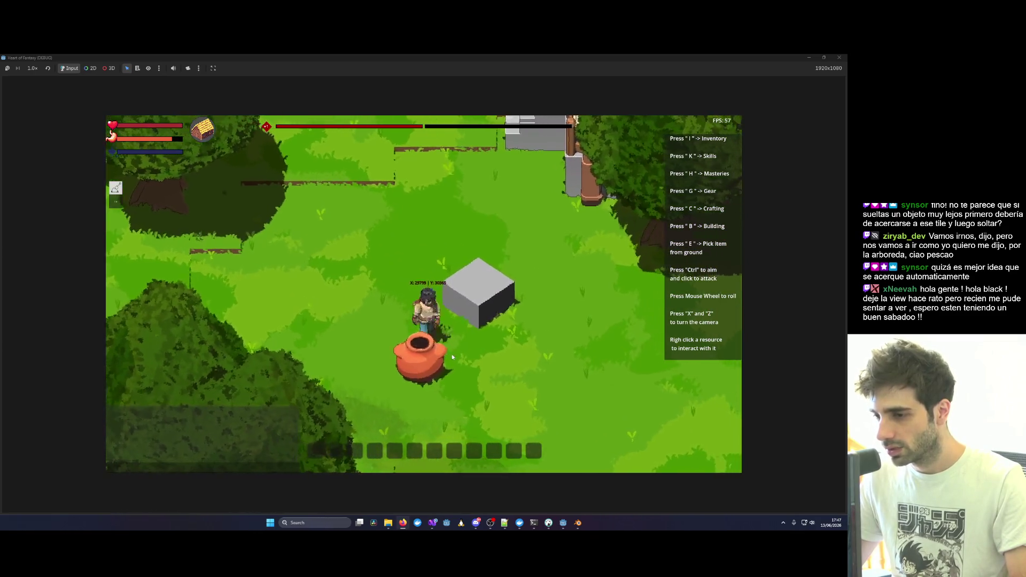
right_click(455, 240)
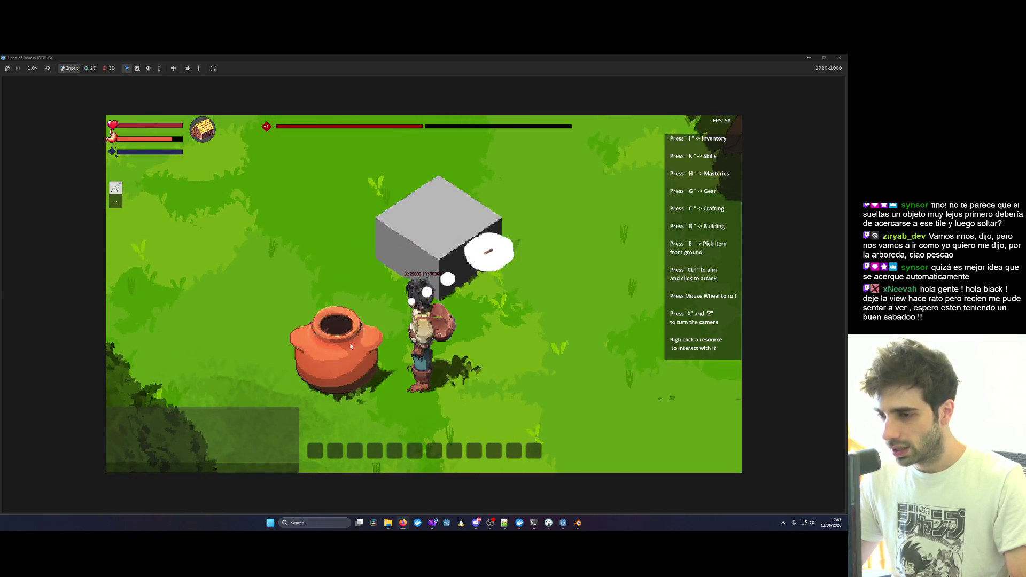
click(505, 223)
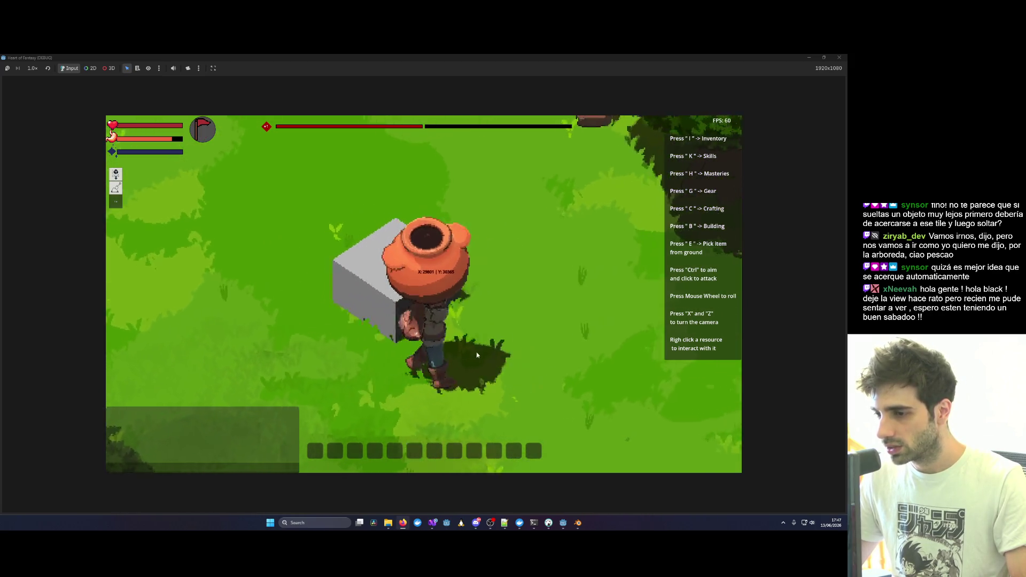
Carry the cauldron over and set it down beside the grey block.
scroll(476, 351, up, 5)
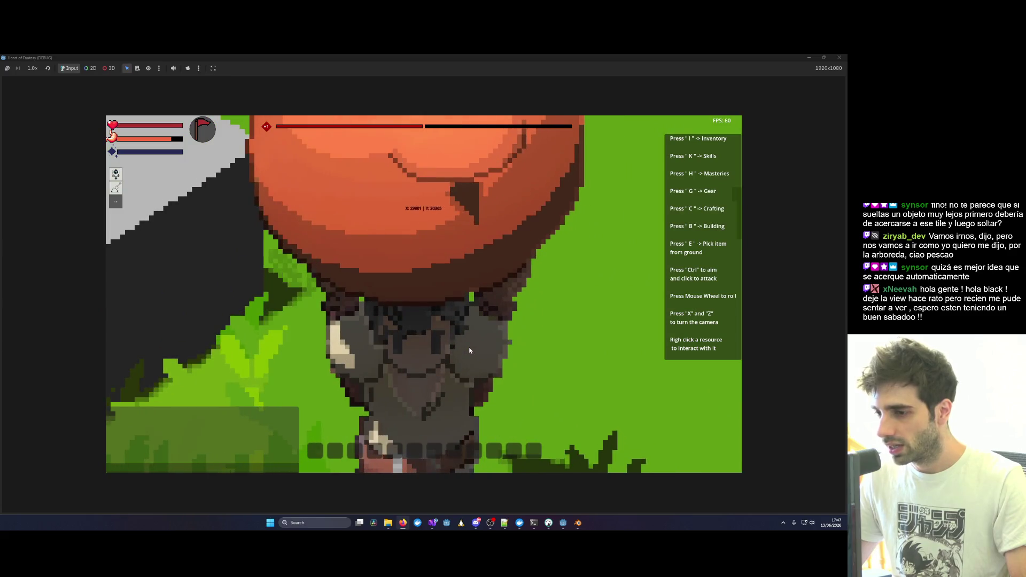
scroll(470, 351, down, 5)
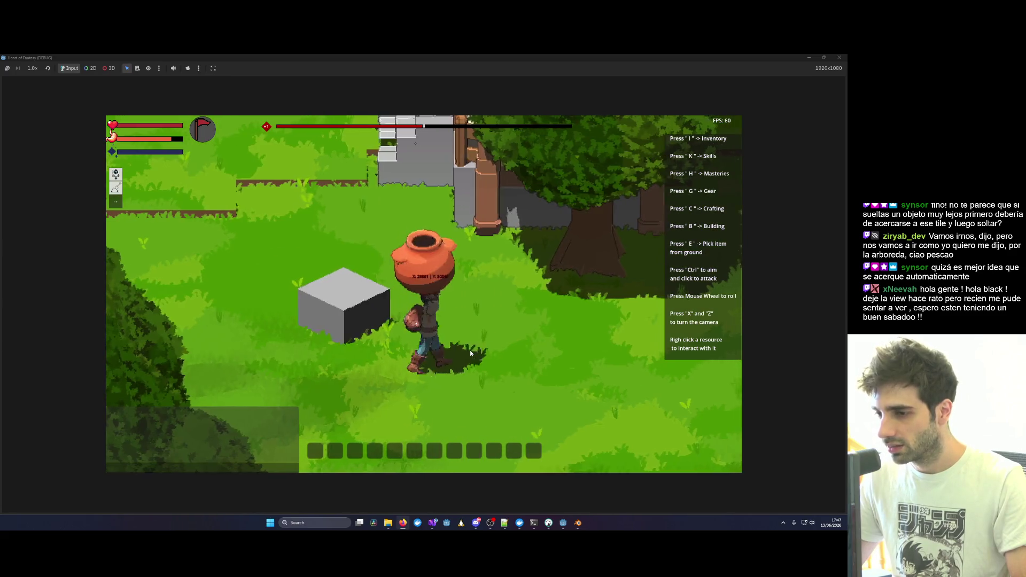
key(a)
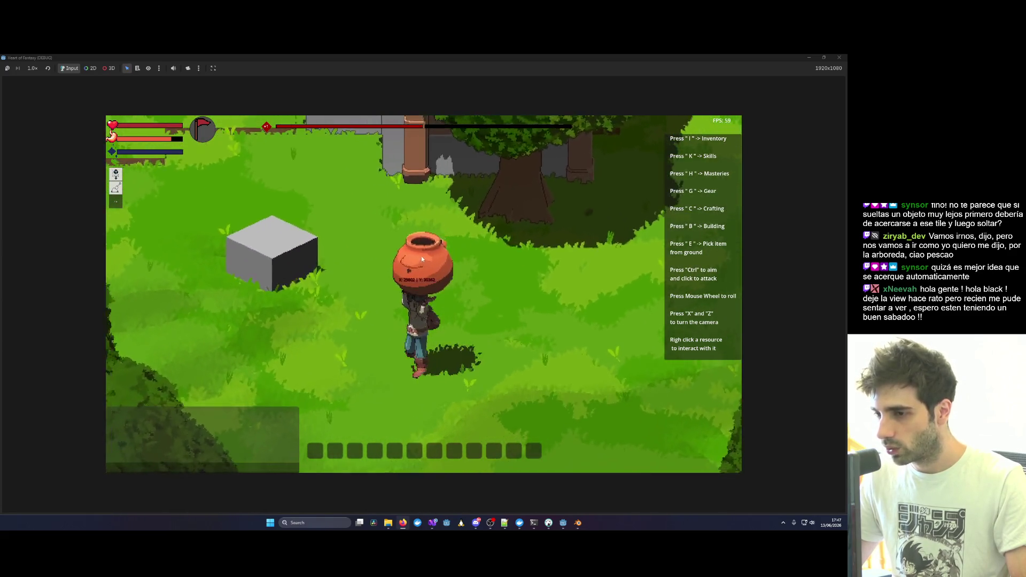
key(x)
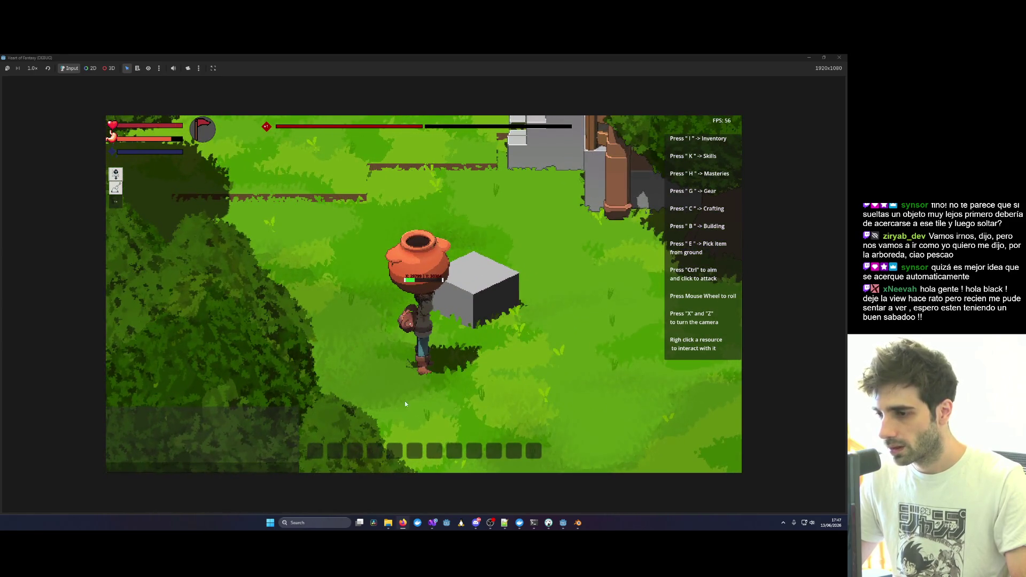
scroll(391, 403, down, 3)
key(e)
key(w)
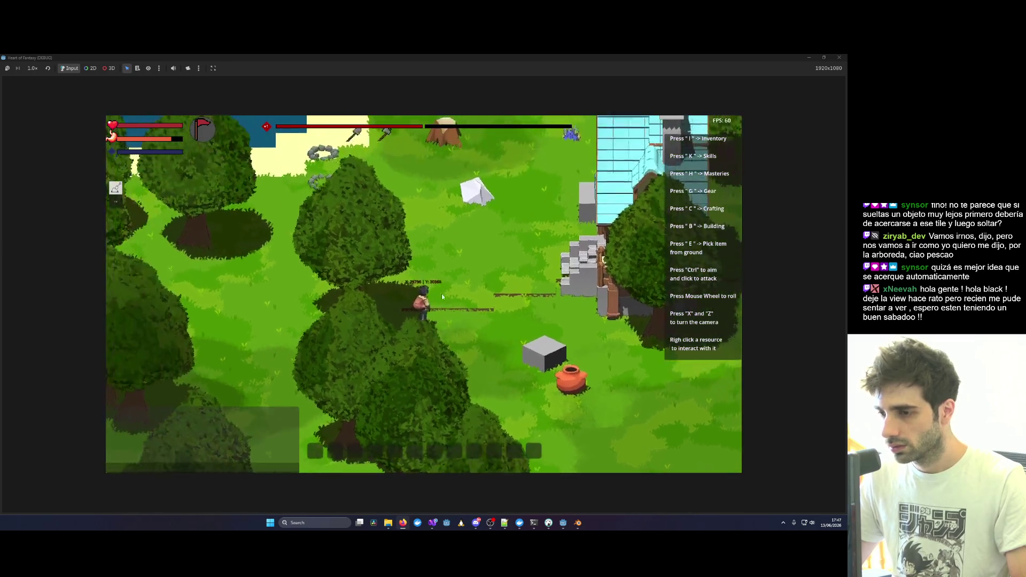